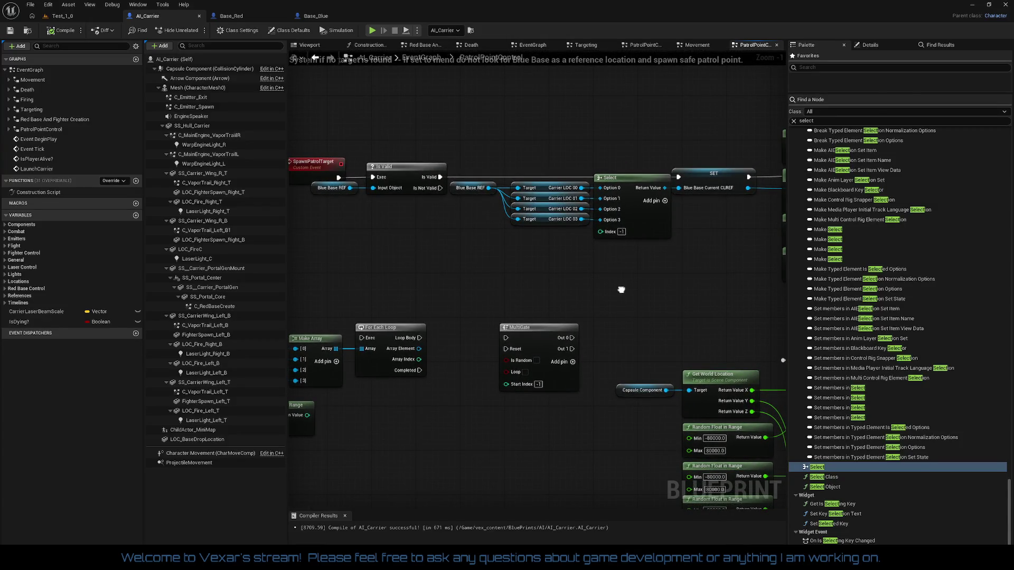
Move the Random Integer in Range node (Min 0, Max 3) up beside the Select node.
drag(621, 289, 578, 307)
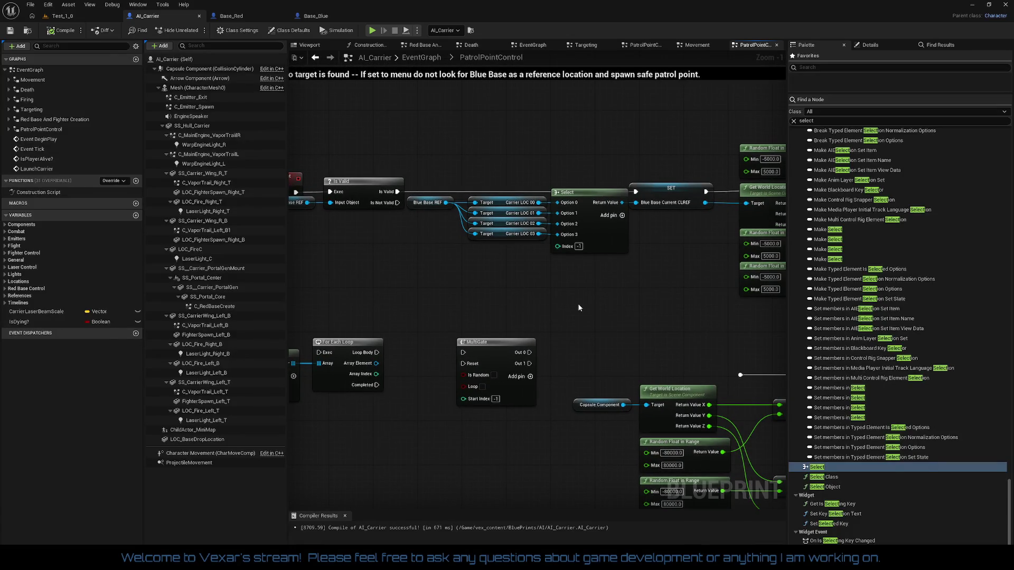
drag(569, 306, 702, 359)
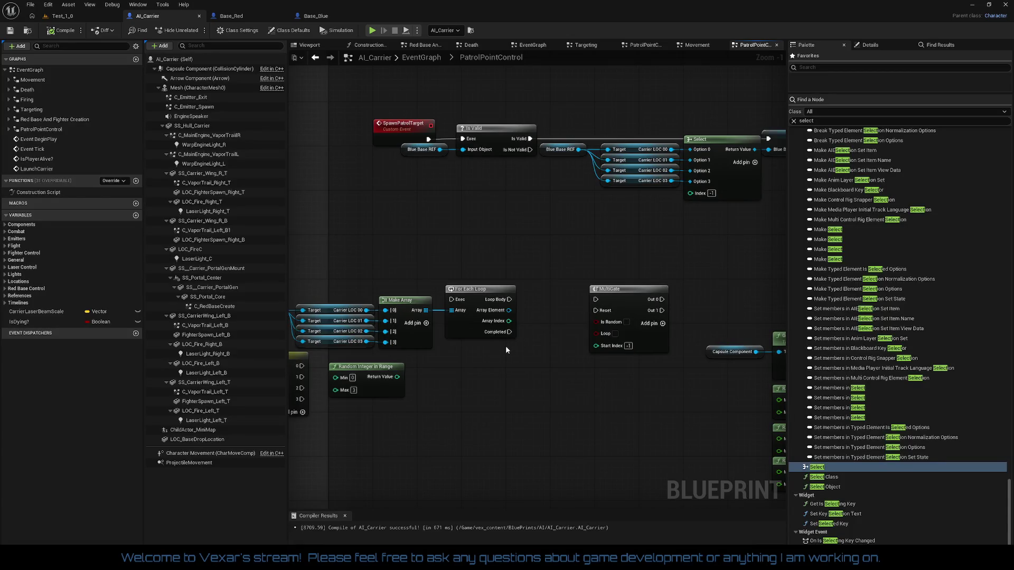
scroll(641, 237, up, 1)
drag(642, 237, 540, 289)
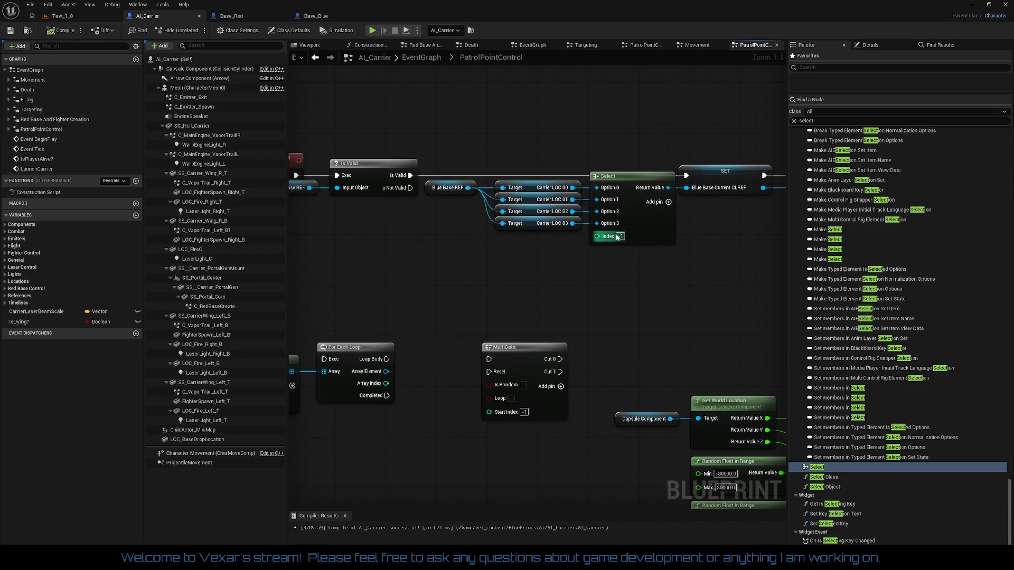
mouse_move(369, 416)
mouse_down()
mouse_move(386, 391)
mouse_move(640, 270)
mouse_move(544, 296)
mouse_up()
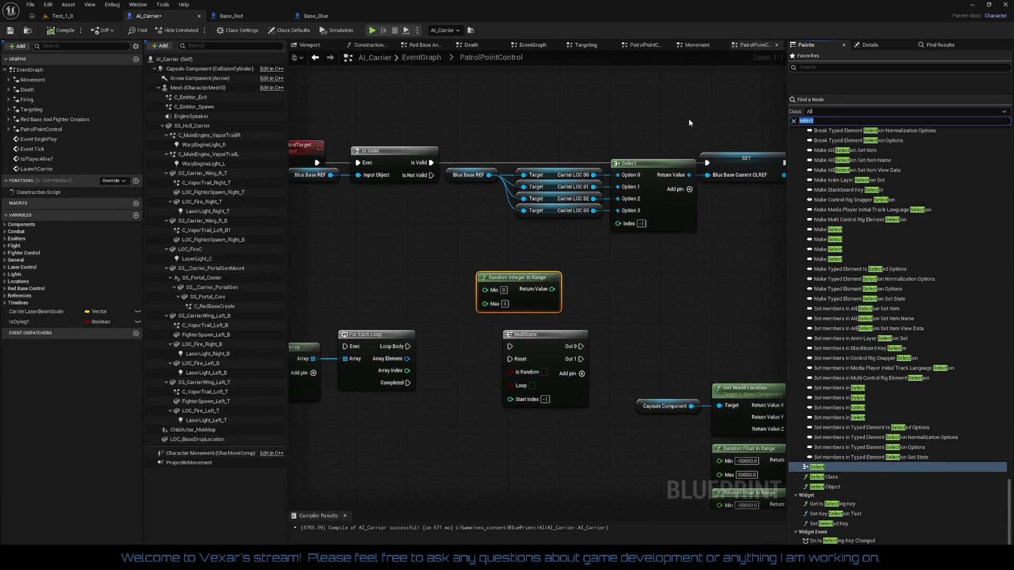
Add Make Literal Int and Max Of Int Array nodes from the Palette's 'in' search.
text(in)
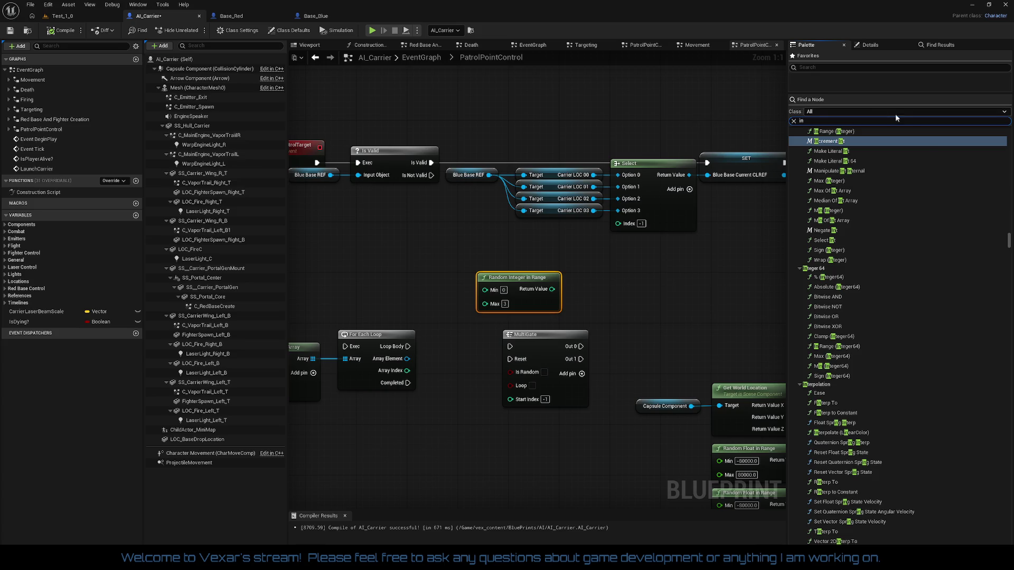
drag(832, 151, 660, 300)
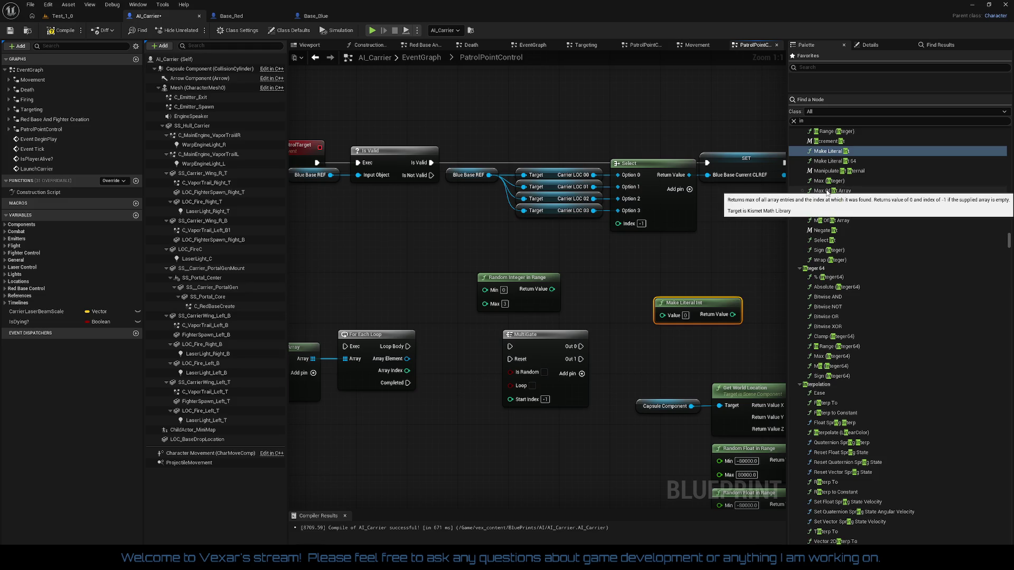
mouse_move(827, 193)
mouse_down()
mouse_move(676, 246)
mouse_move(677, 258)
mouse_up()
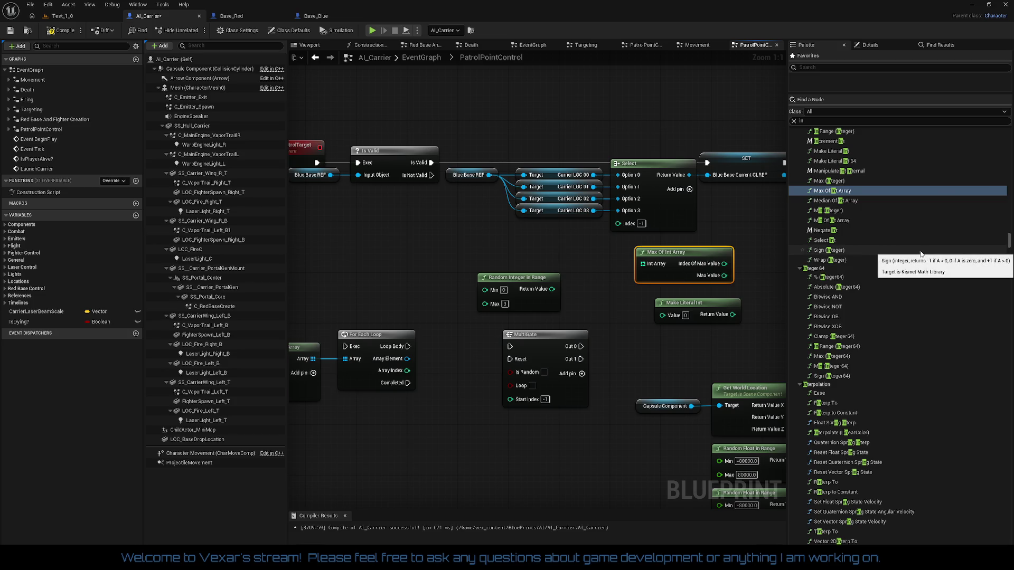
Place a Max (Integer) node with B set to 4 and wire it into Select's Index.
click(845, 180)
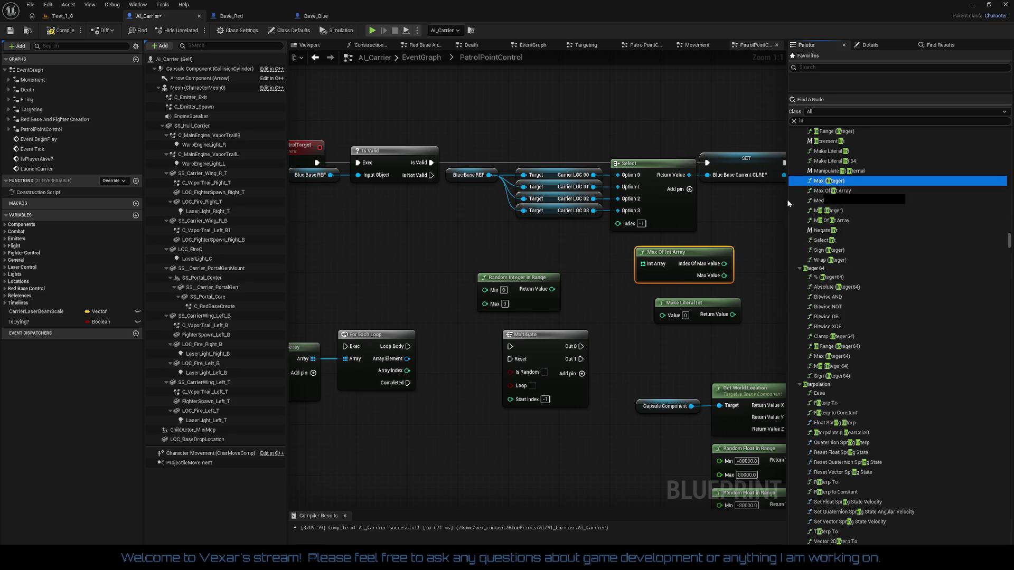
click(526, 233)
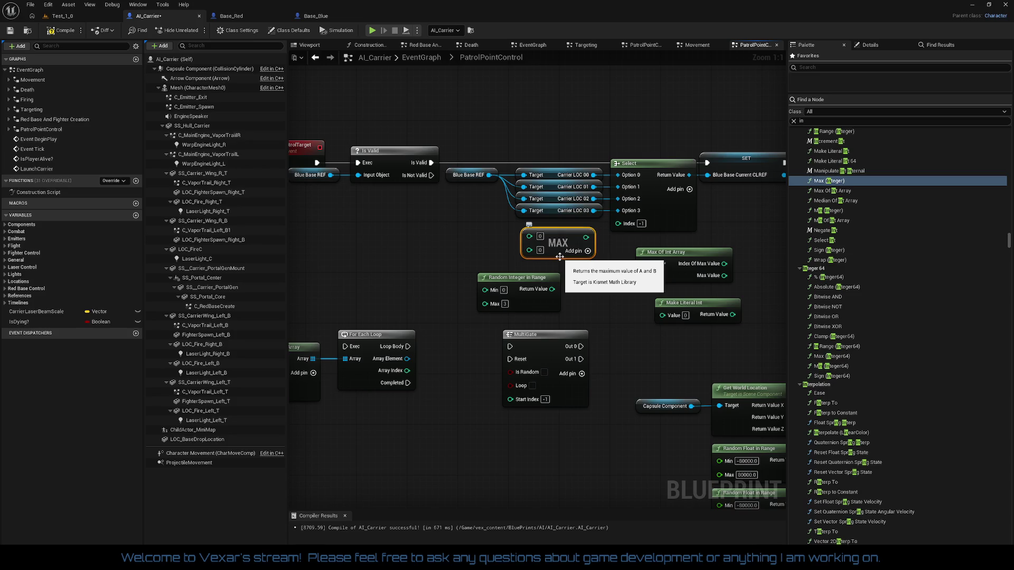
click(540, 249)
text(4)
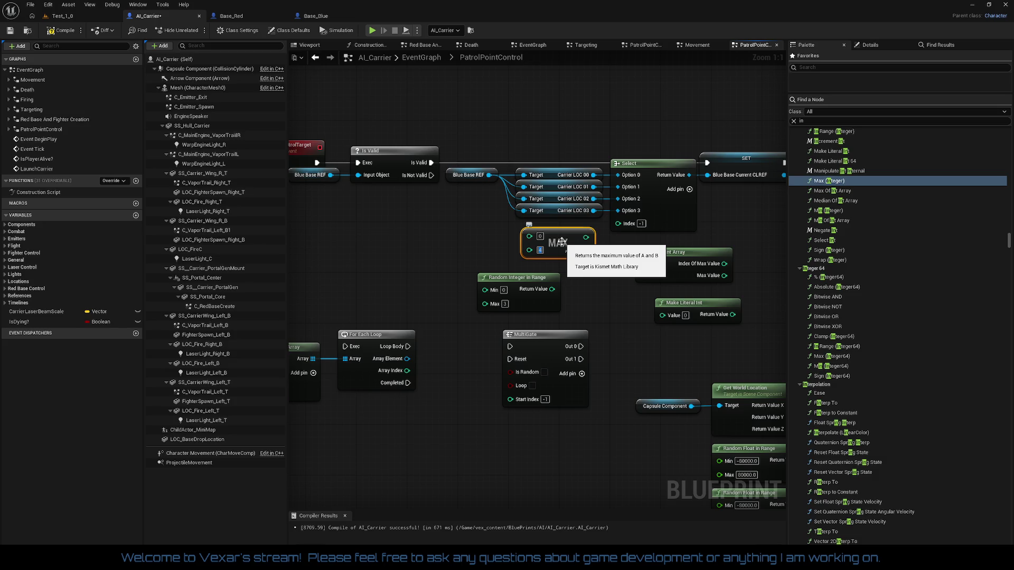
drag(586, 237, 617, 223)
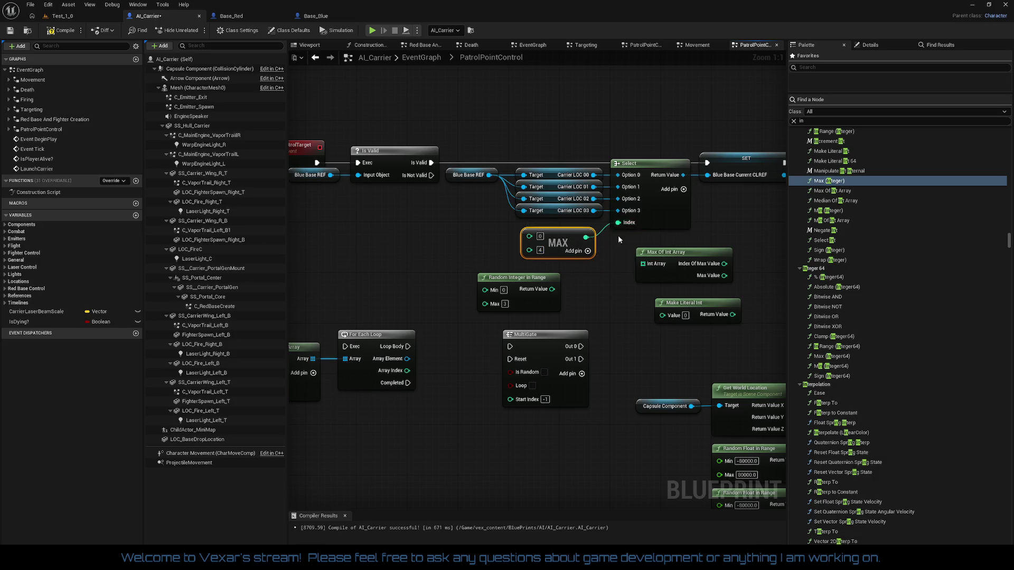
Shift the MAX node (inputs 0 and 4) a few pixels up-right, still feeding Select's Index.
drag(580, 259, 587, 253)
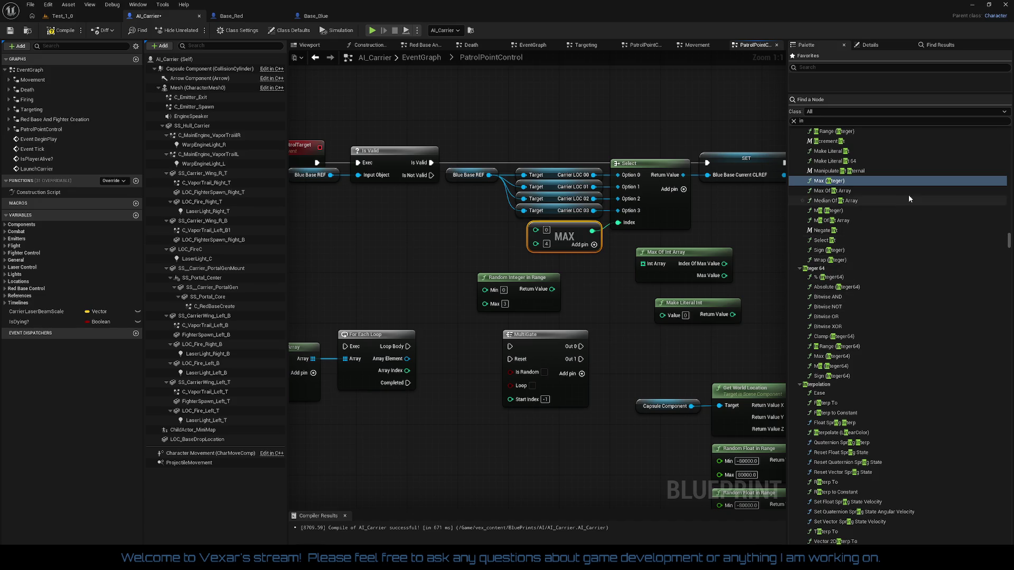
scroll(909, 194, up, 3)
scroll(913, 203, up, 2)
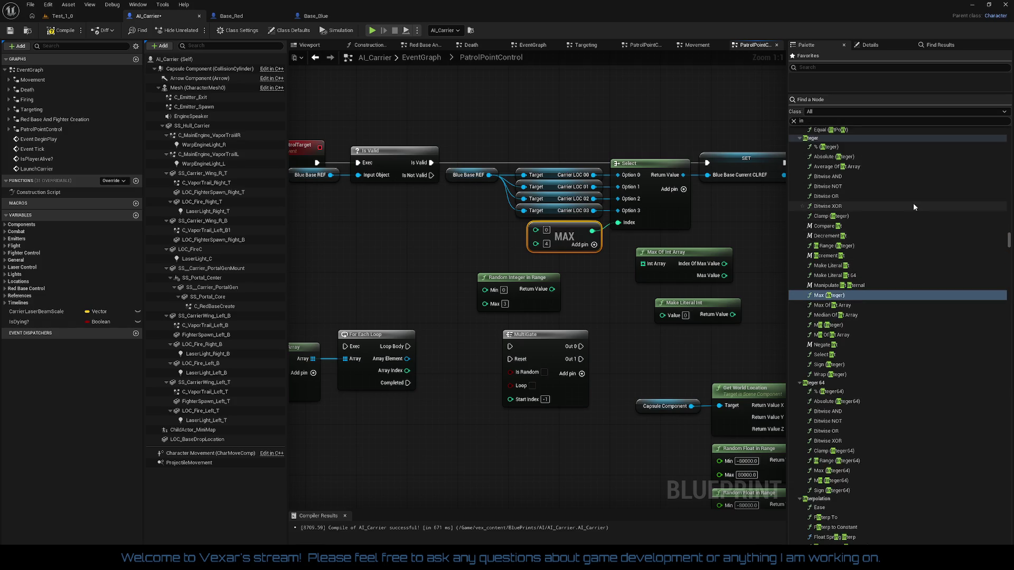
scroll(914, 207, up, 1)
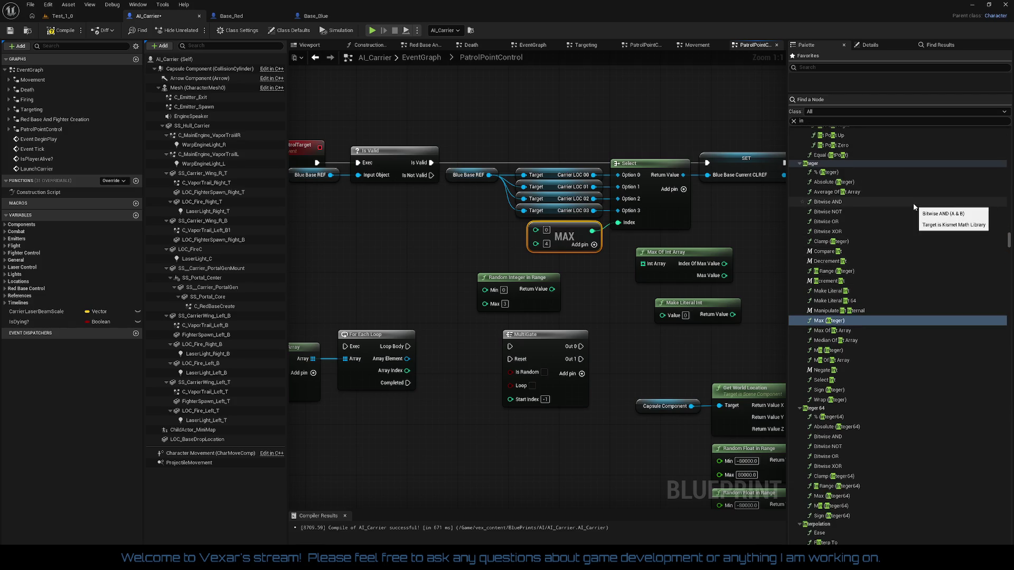
scroll(915, 207, up, 3)
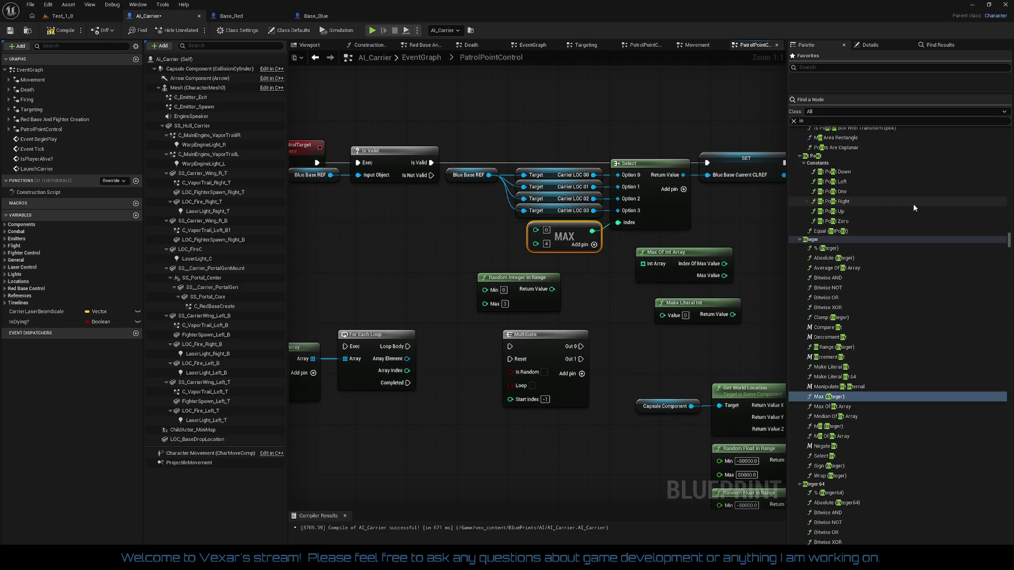
scroll(915, 207, up, 4)
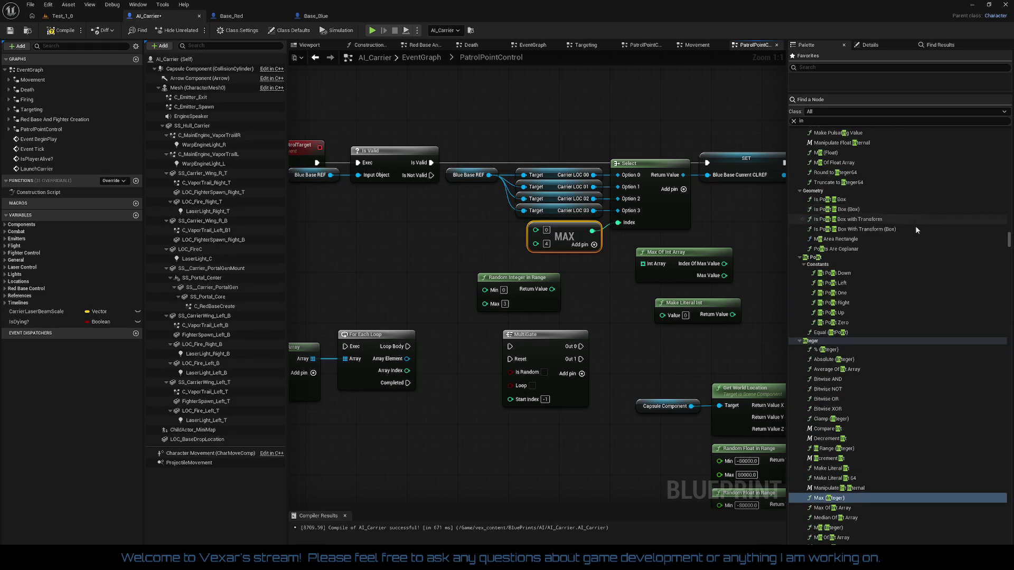
scroll(908, 253, down, 9)
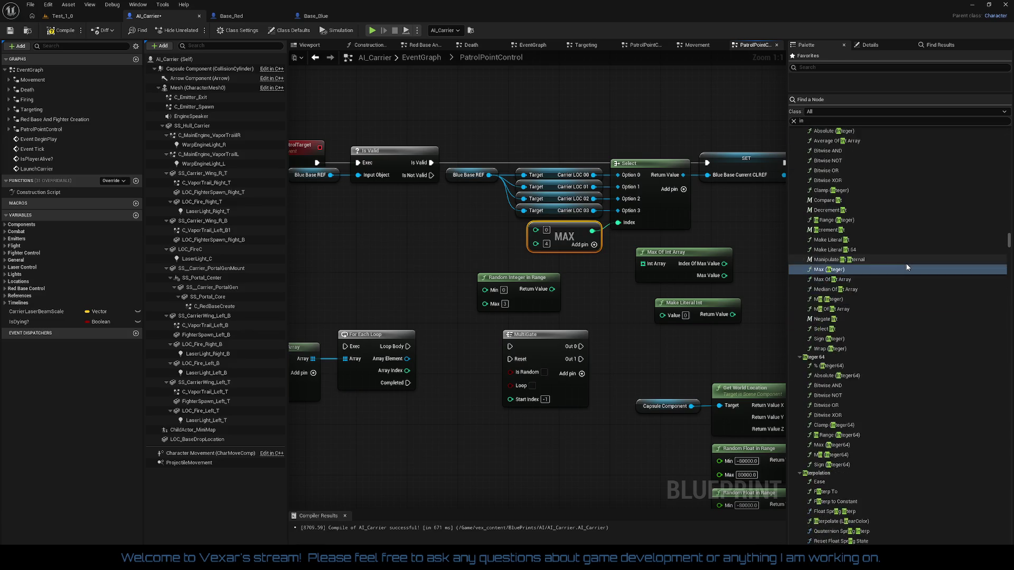
scroll(907, 267, down, 3)
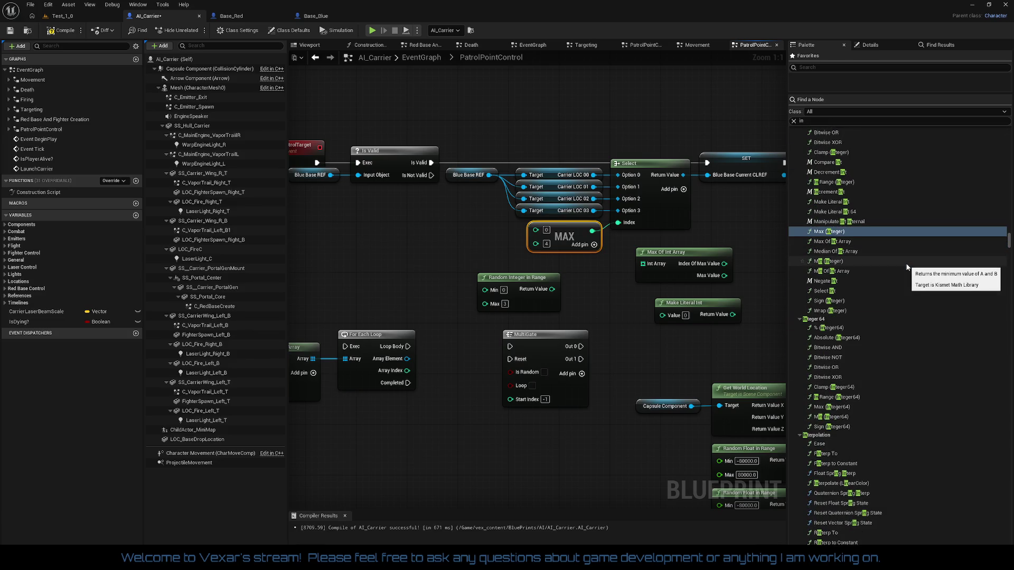
scroll(907, 268, down, 4)
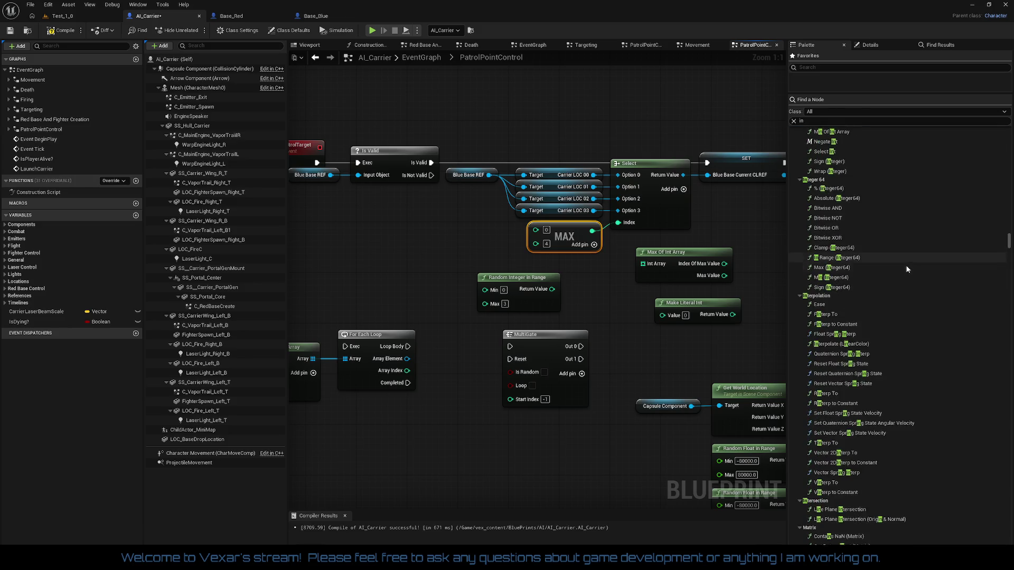
scroll(907, 268, down, 1)
scroll(906, 264, down, 4)
scroll(907, 270, down, 6)
scroll(907, 273, down, 5)
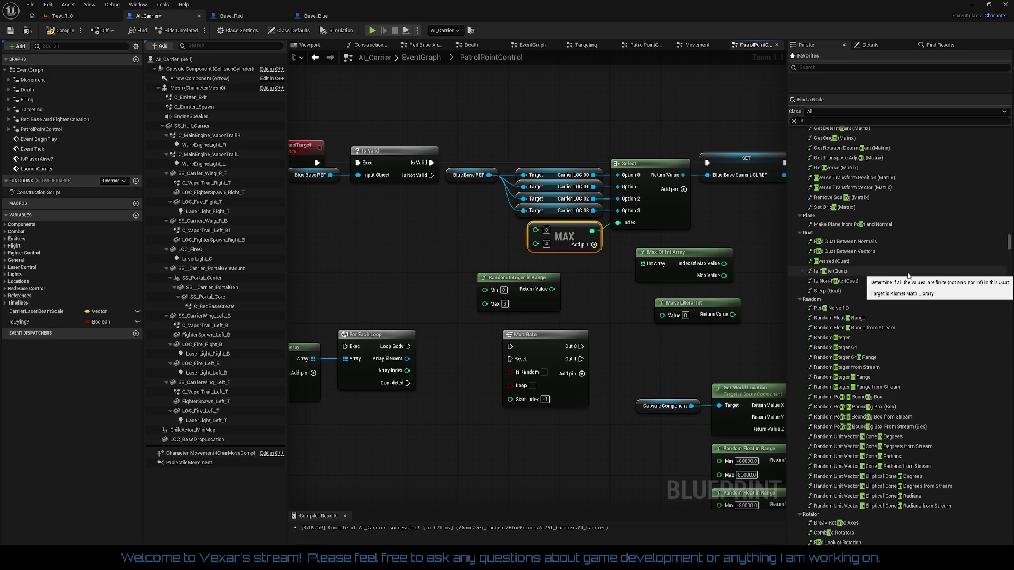
scroll(908, 275, down, 3)
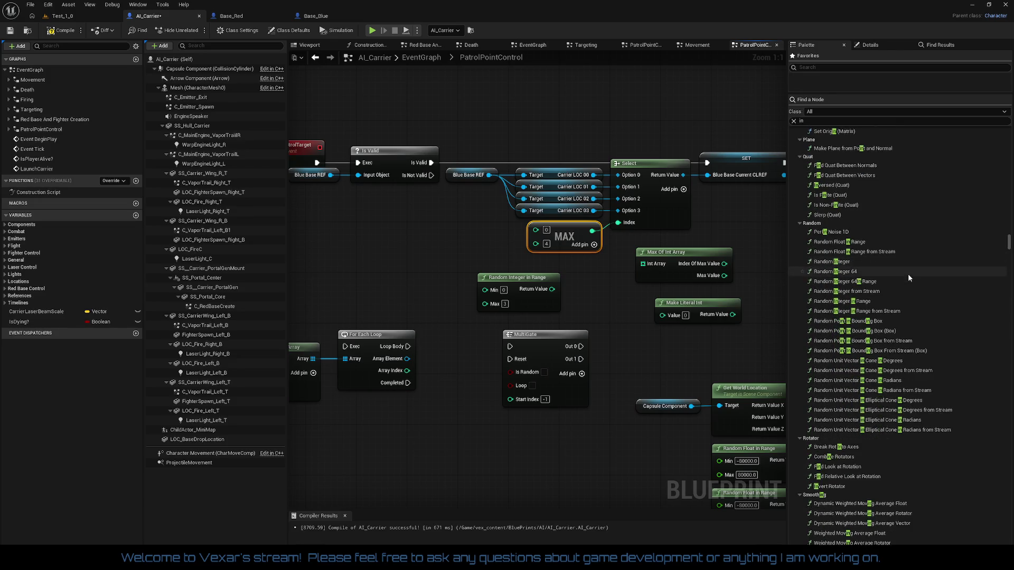
scroll(908, 278, down, 5)
scroll(909, 289, down, 5)
scroll(907, 299, down, 5)
scroll(905, 300, down, 5)
scroll(907, 304, down, 4)
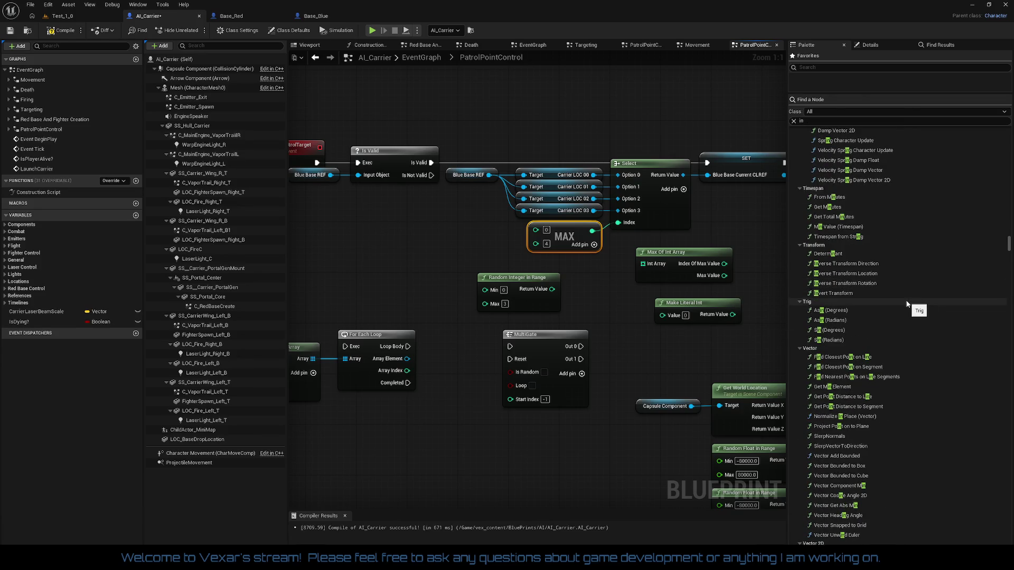
scroll(906, 304, down, 5)
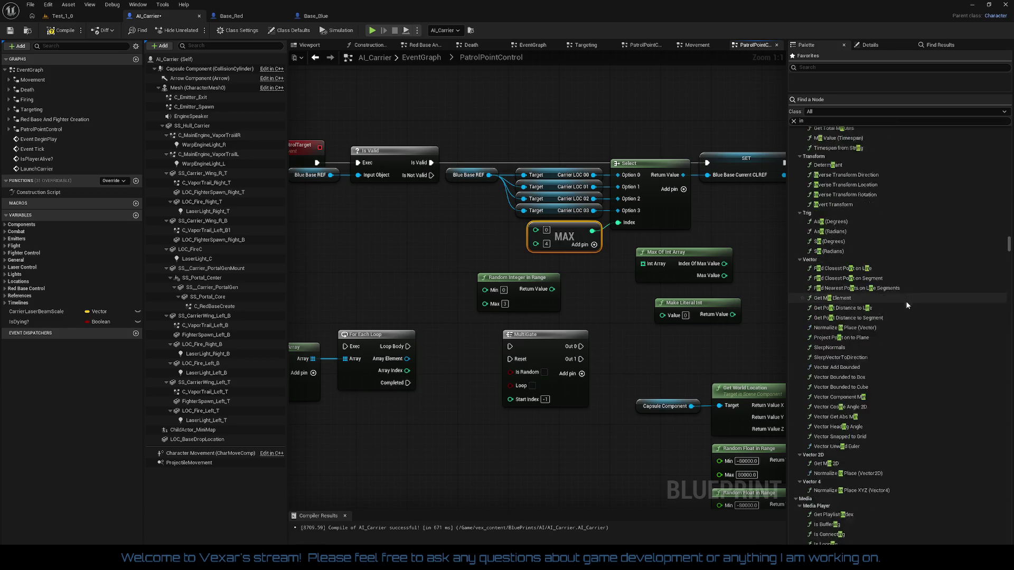
scroll(907, 305, down, 5)
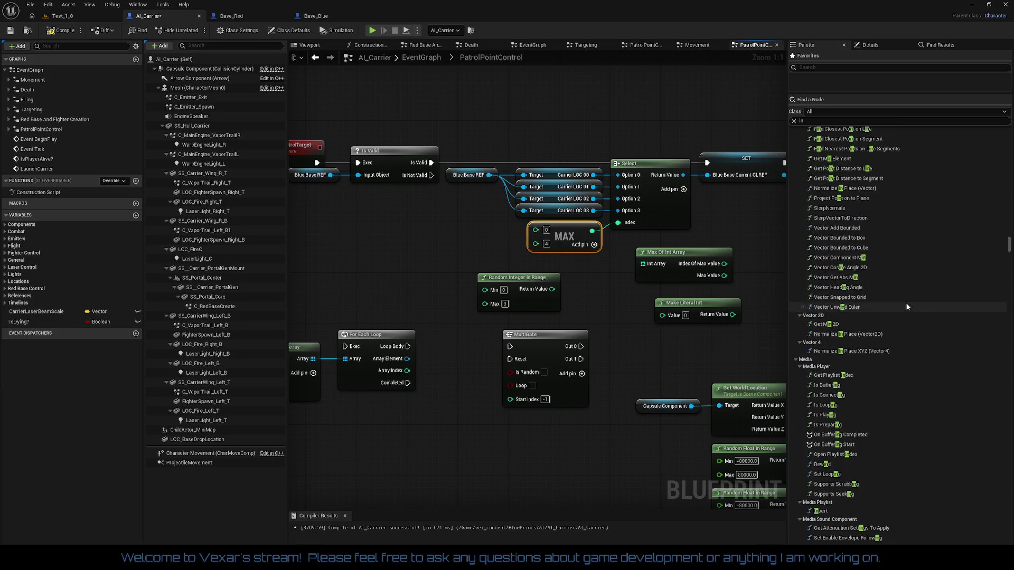
scroll(908, 307, down, 3)
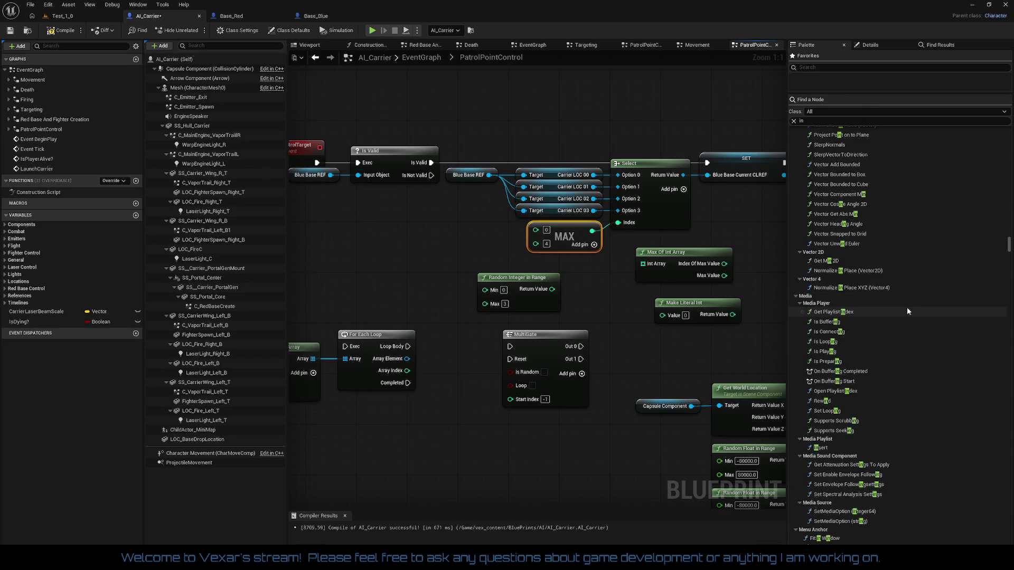
scroll(907, 308, down, 2)
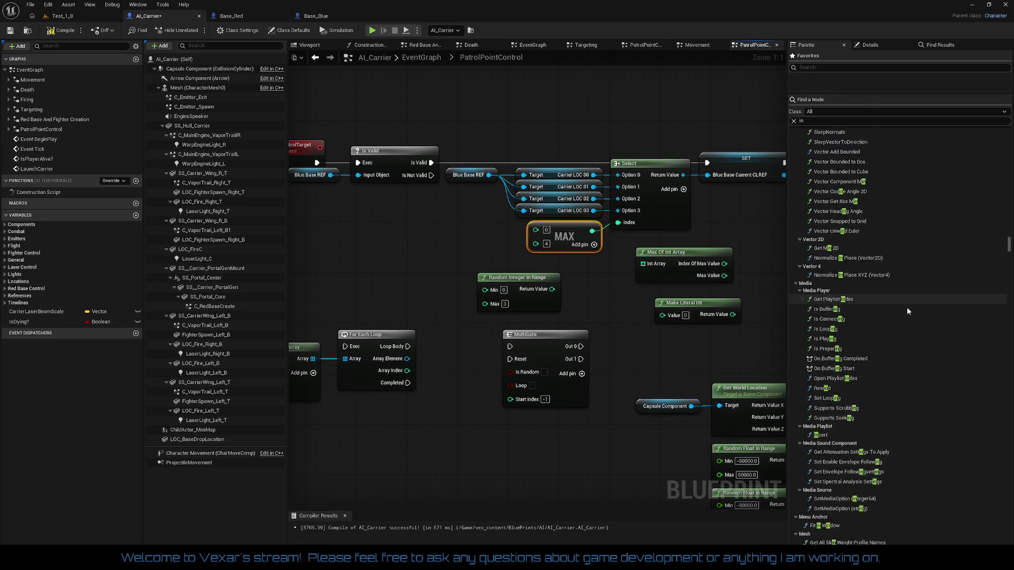
scroll(908, 309, down, 3)
scroll(907, 311, down, 10)
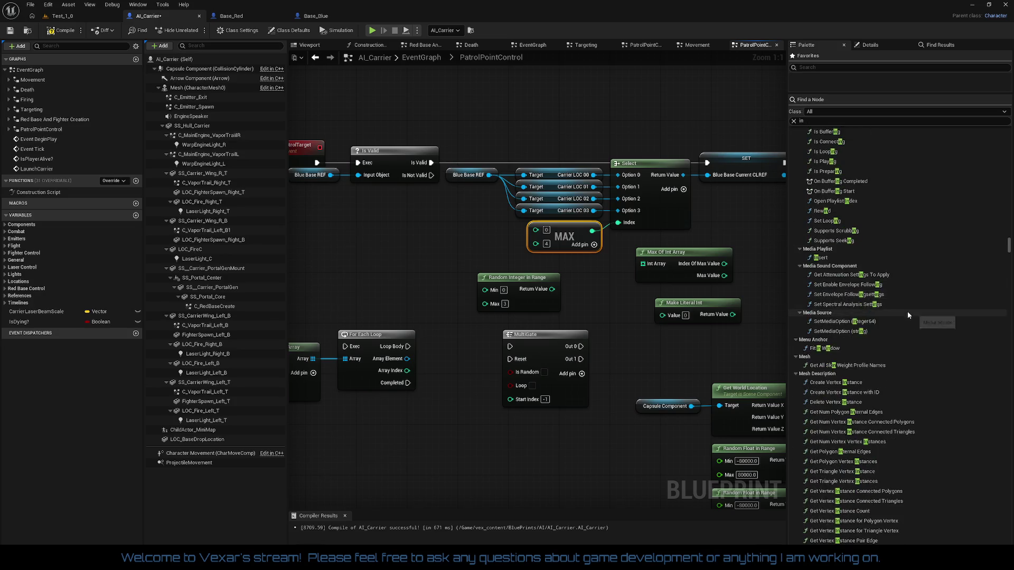
scroll(908, 317, down, 9)
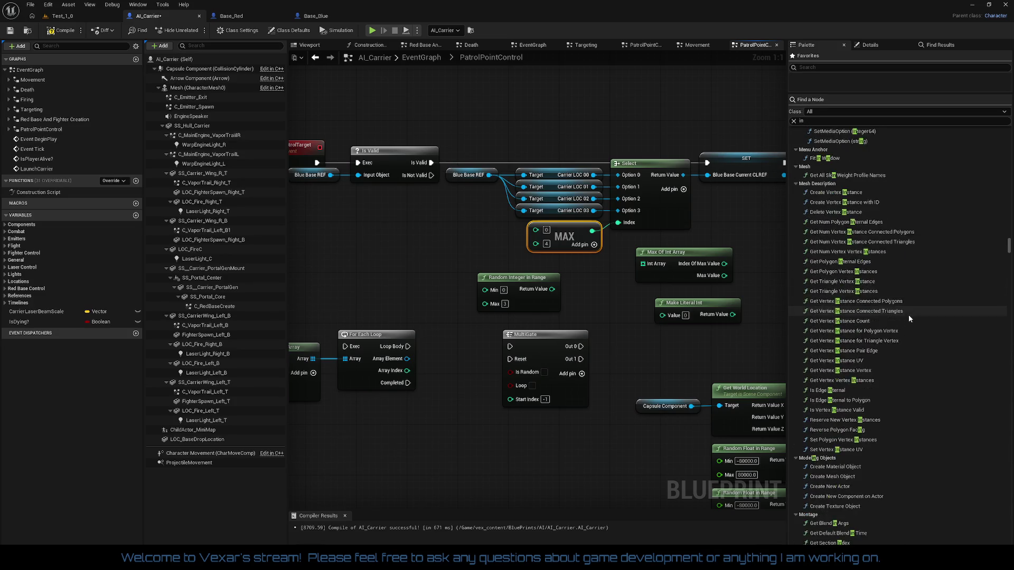
scroll(909, 320, down, 10)
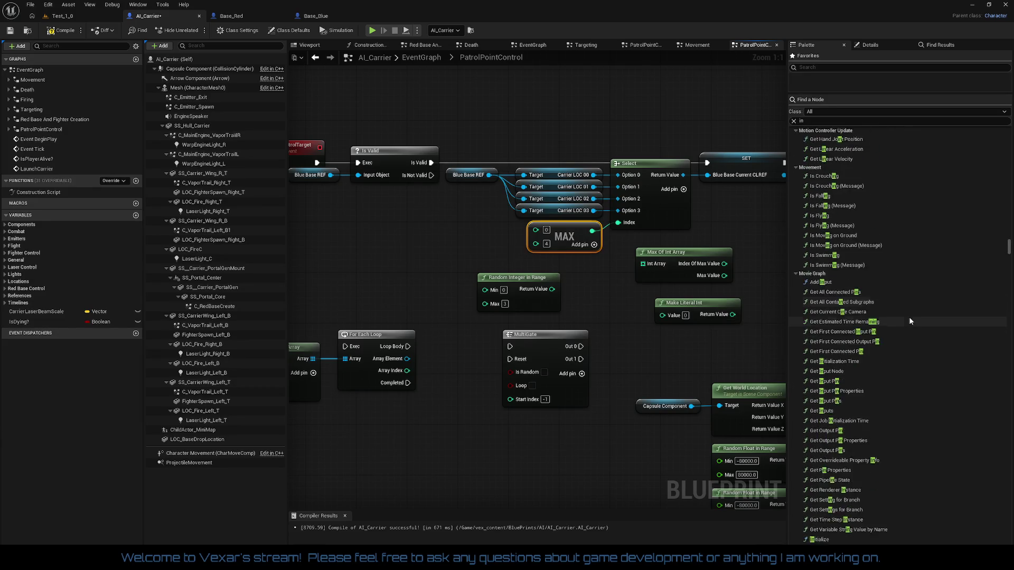
scroll(910, 320, down, 8)
scroll(909, 320, down, 6)
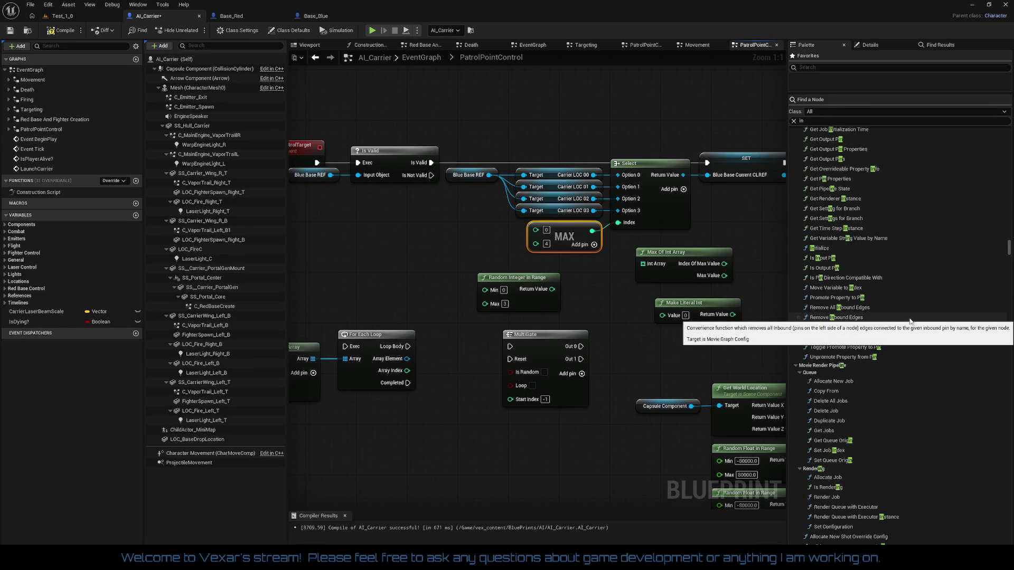
scroll(910, 319, down, 5)
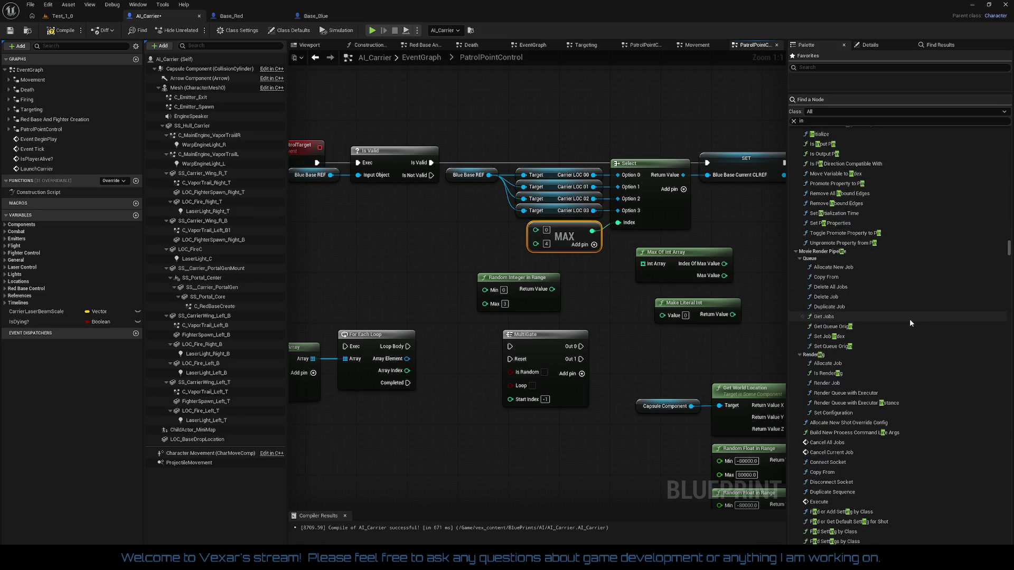
scroll(909, 322, down, 5)
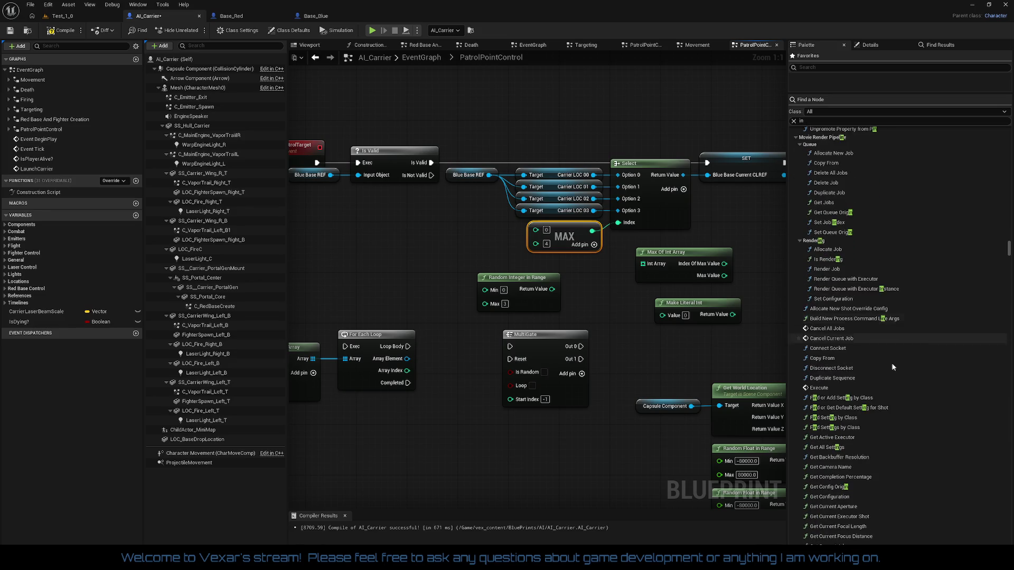
scroll(892, 368, down, 2)
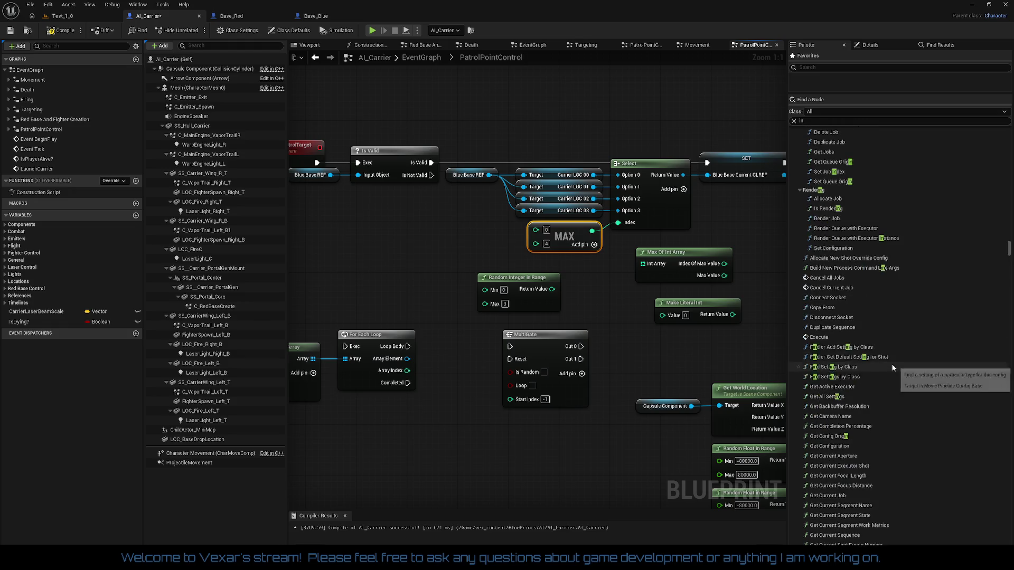
scroll(892, 368, down, 1)
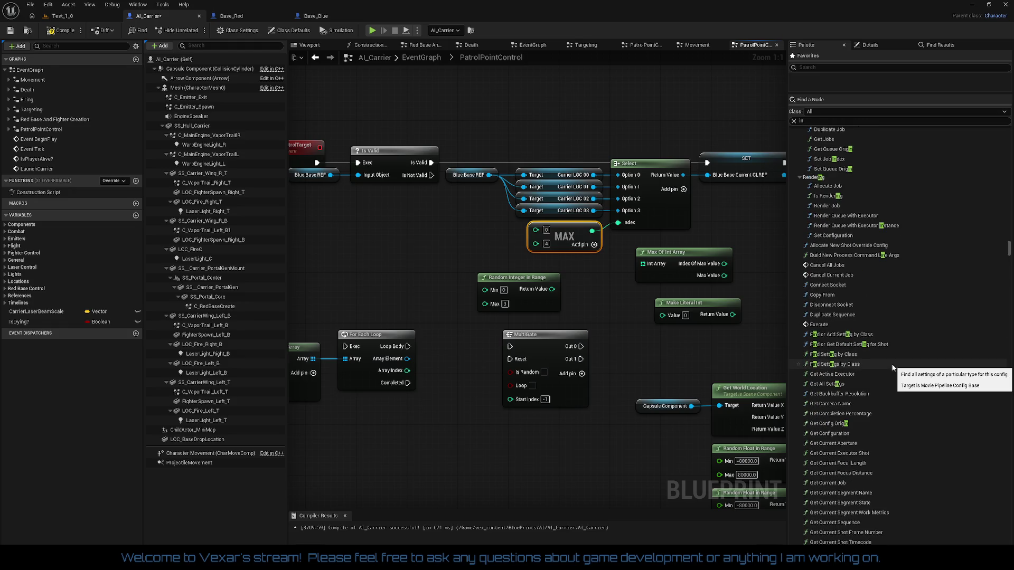
scroll(893, 368, down, 7)
scroll(910, 364, down, 9)
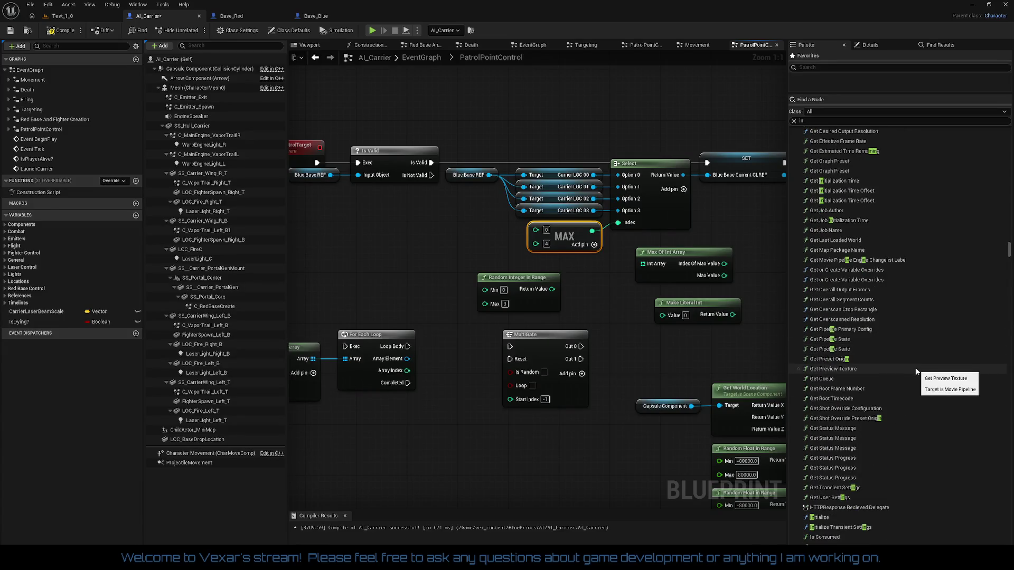
click(816, 123)
Search the Palette for 'int' and scroll through the matching nodes.
double_click(816, 123)
text(int)
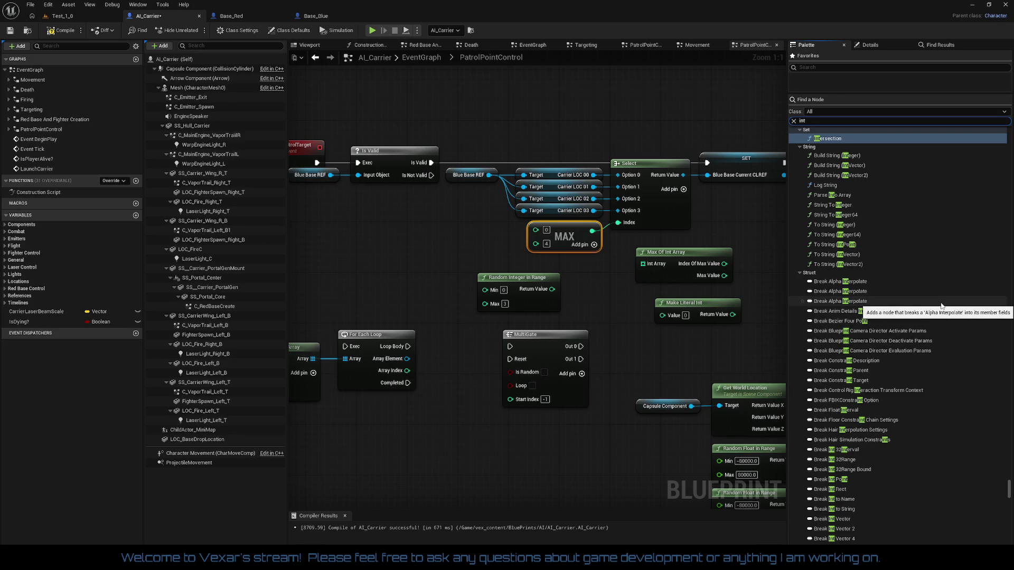
scroll(941, 305, down, 5)
scroll(937, 314, down, 6)
scroll(927, 333, down, 4)
scroll(927, 334, down, 6)
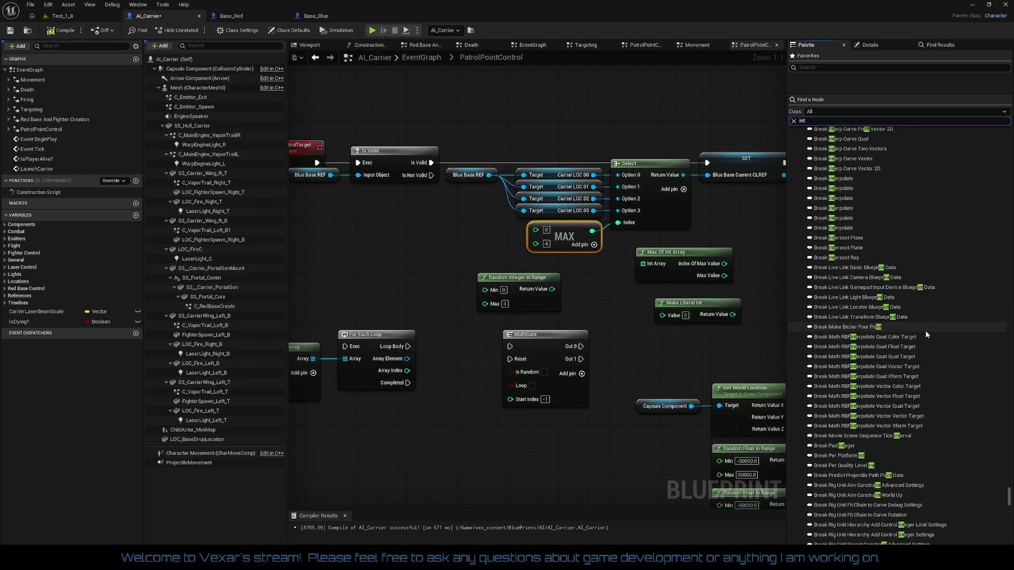
scroll(925, 333, down, 1)
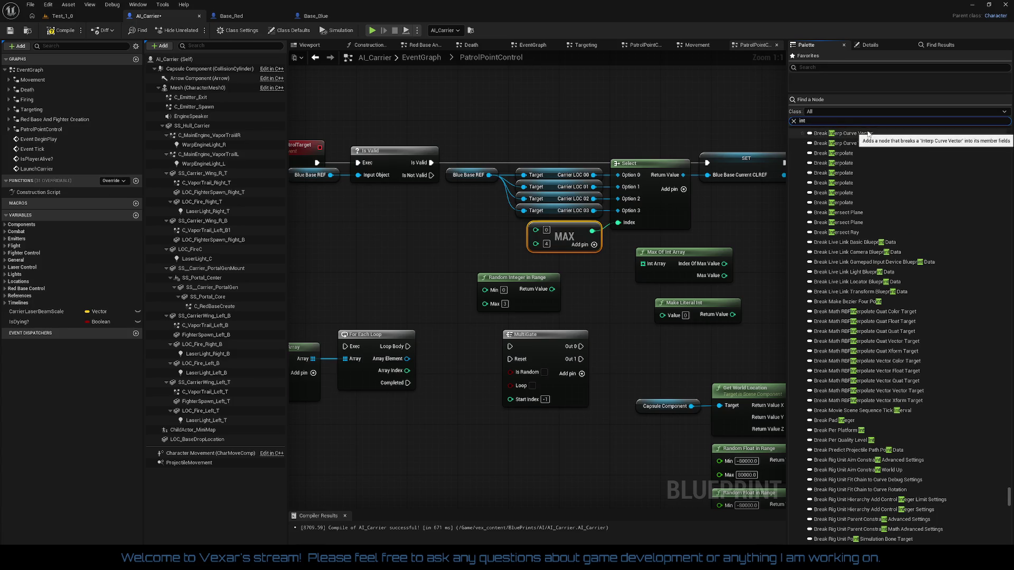
Refine the Palette search to 'integer' and scroll down to the Math > Integer nodes.
text(eger)
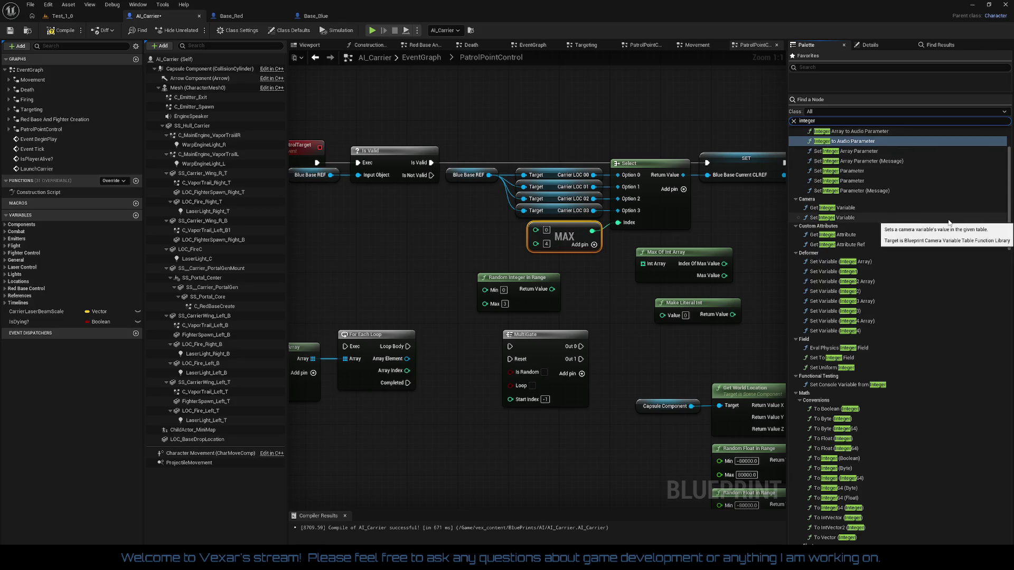
scroll(948, 211, up, 3)
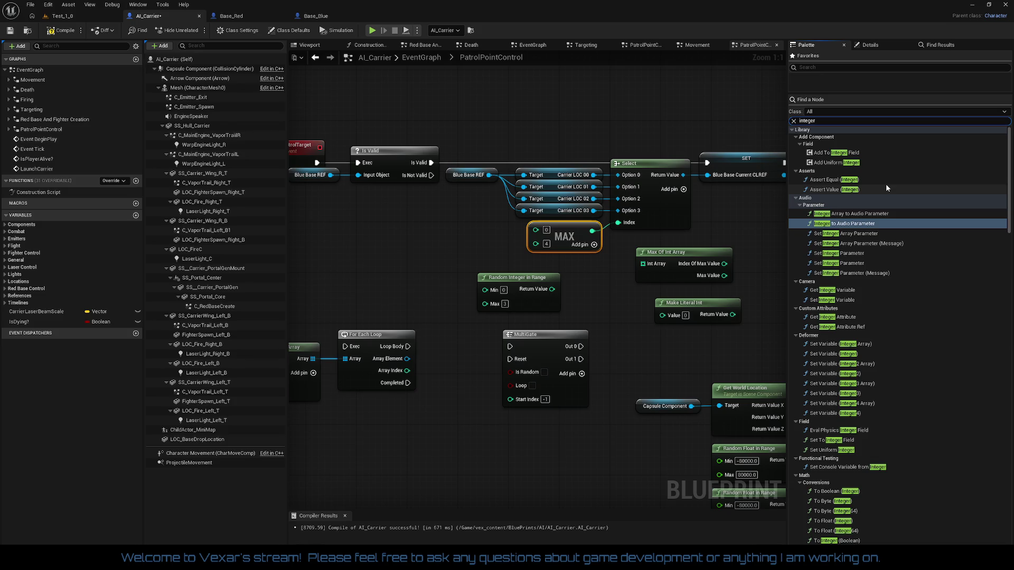
scroll(888, 248, down, 3)
scroll(888, 259, down, 8)
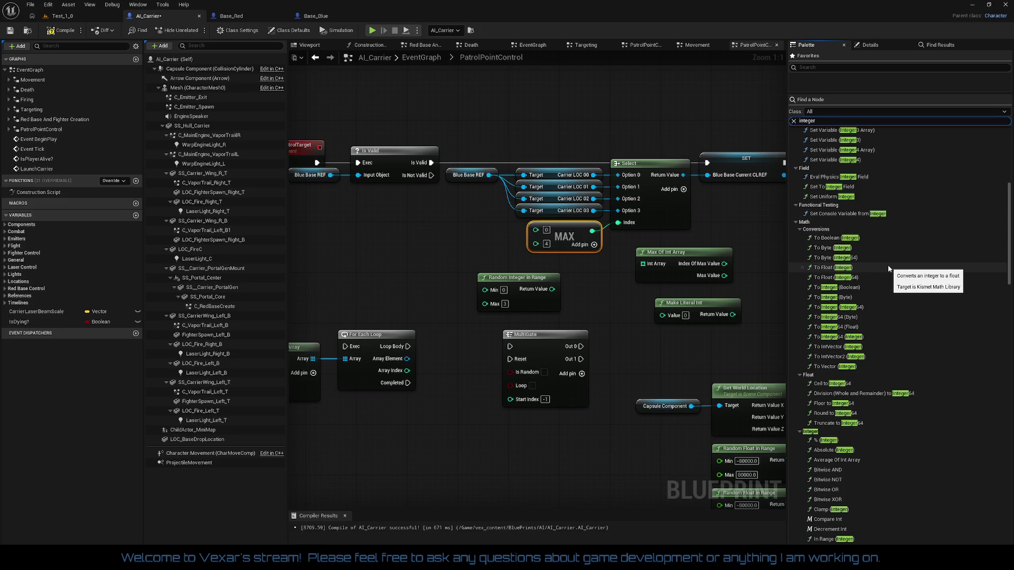
scroll(888, 269, down, 1)
scroll(888, 268, down, 1)
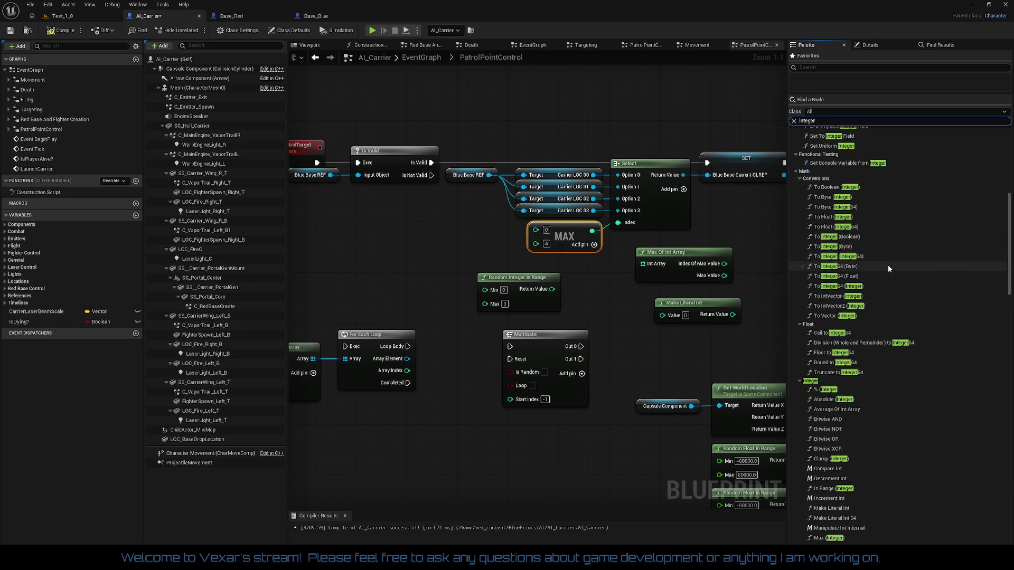
scroll(889, 268, down, 2)
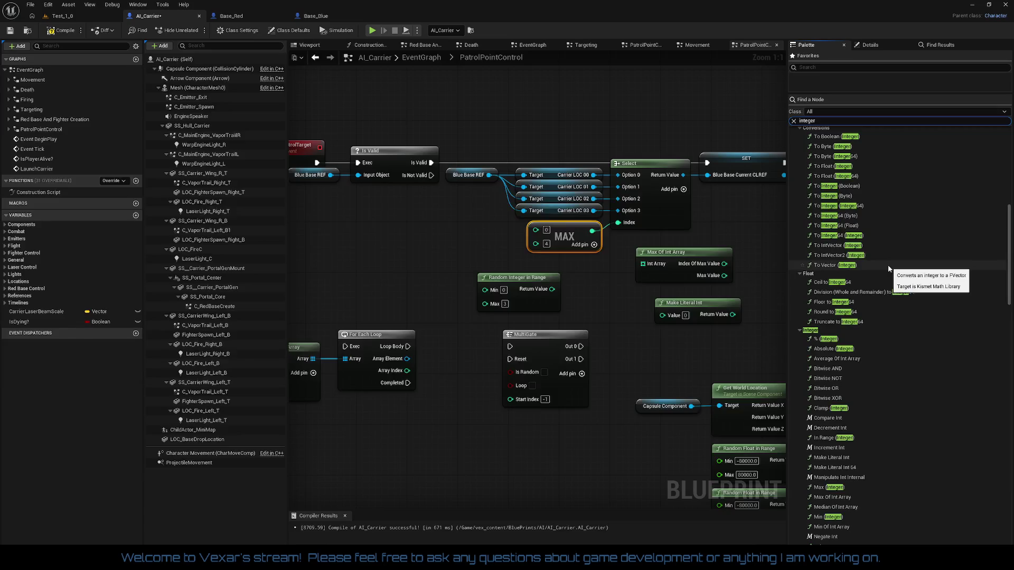
scroll(889, 268, down, 1)
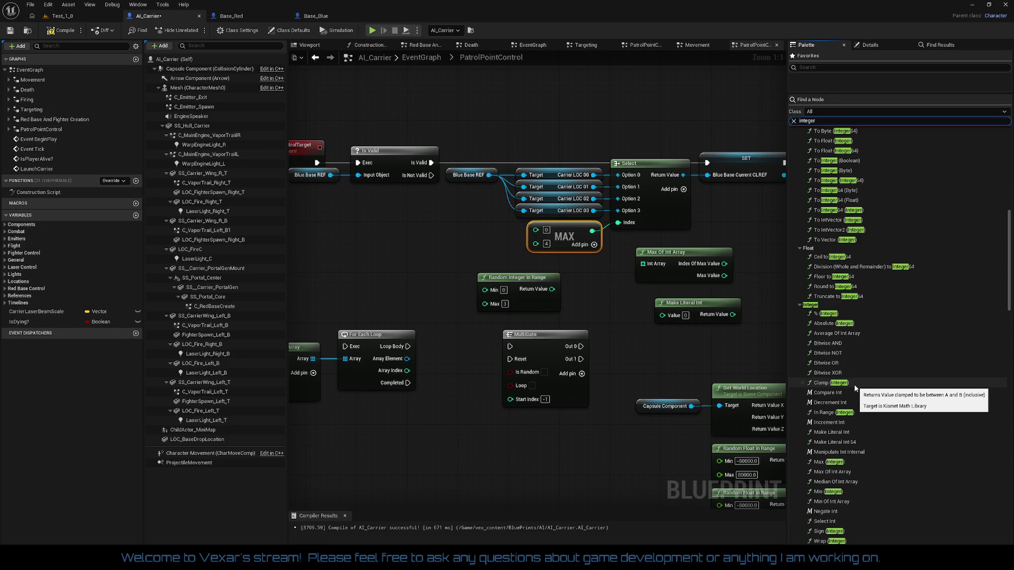
scroll(855, 388, down, 2)
scroll(855, 389, down, 2)
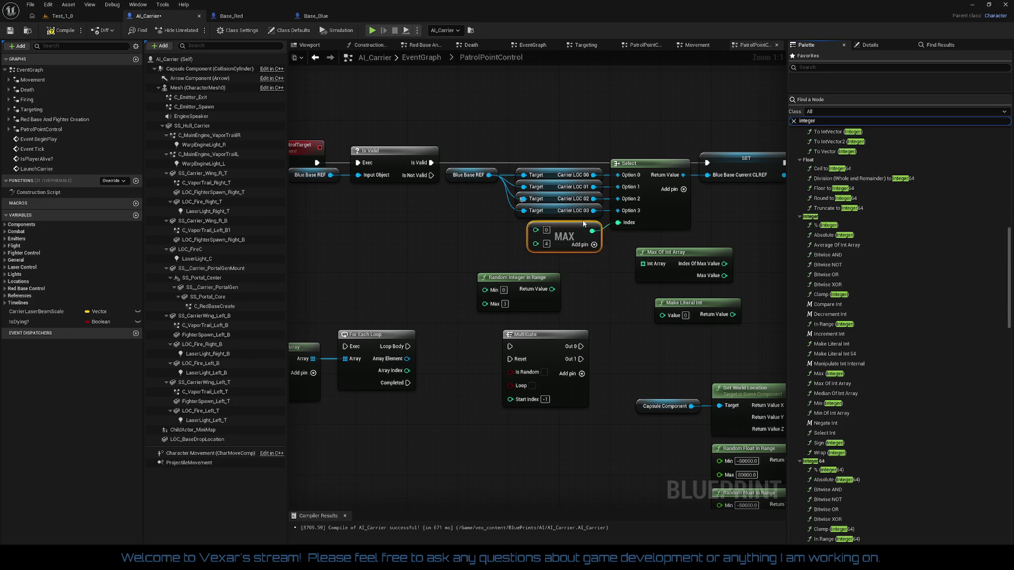
Delete the MAX node, then add and discard a trial Clamp (Integer) node.
click(573, 247)
key(Delete)
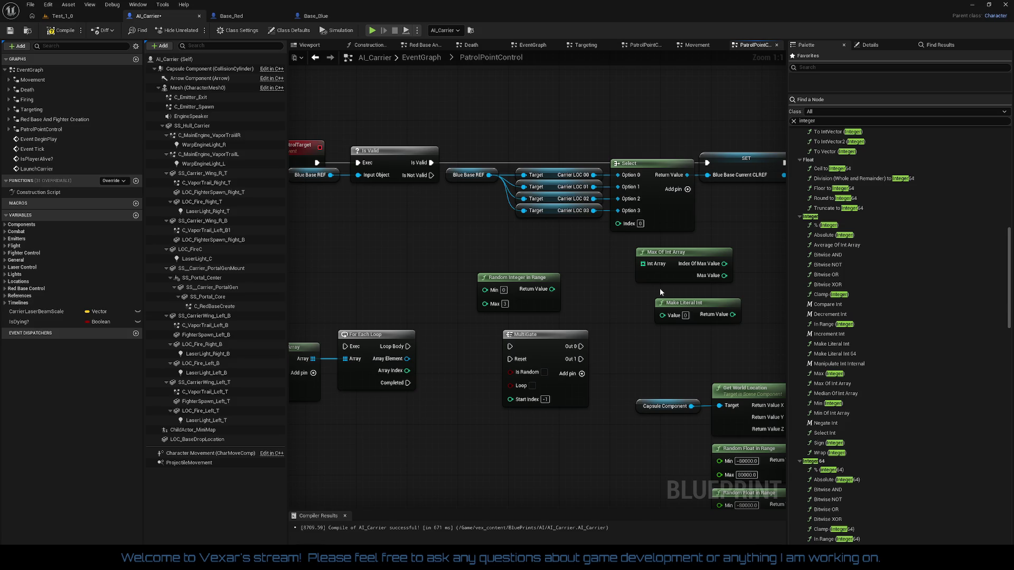
drag(821, 294, 530, 231)
mouse_move(529, 287)
mouse_down()
mouse_move(530, 318)
mouse_move(538, 295)
mouse_up()
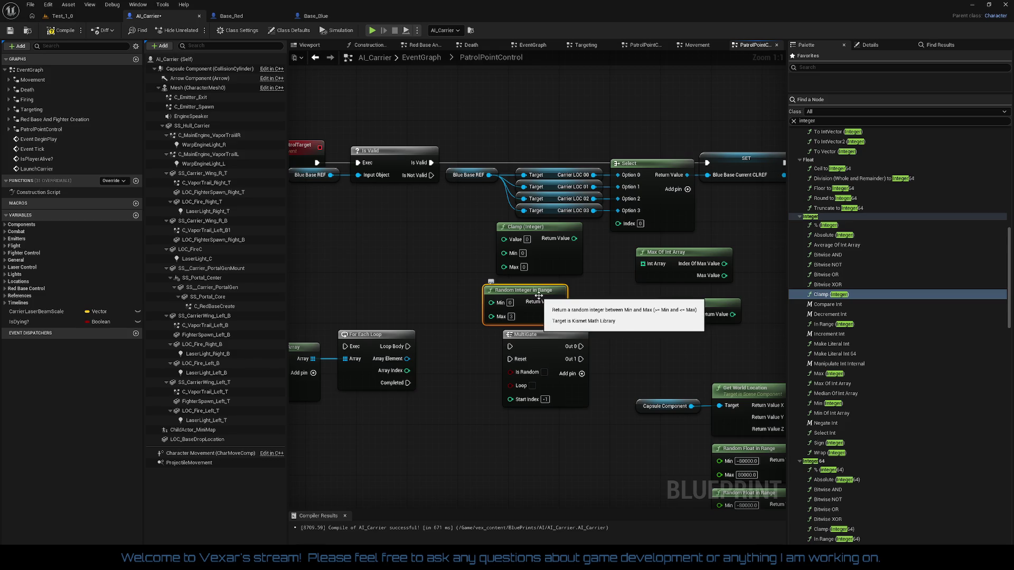
drag(484, 248, 592, 276)
key(Delete)
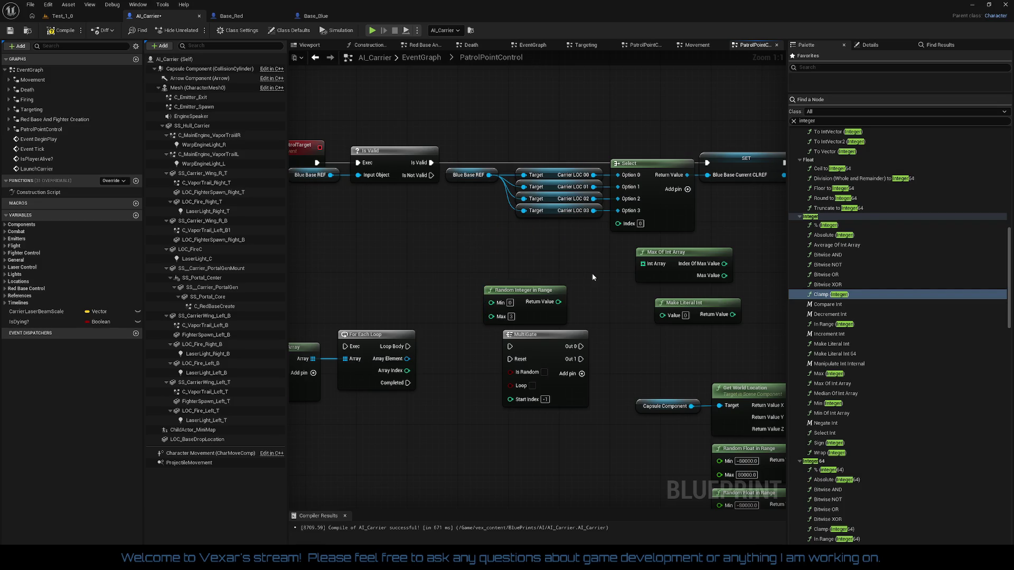
Delete the Max Of Int Array and Make Literal Int nodes.
mouse_move(628, 258)
mouse_down()
mouse_move(663, 288)
mouse_move(679, 332)
mouse_up()
key(Delete)
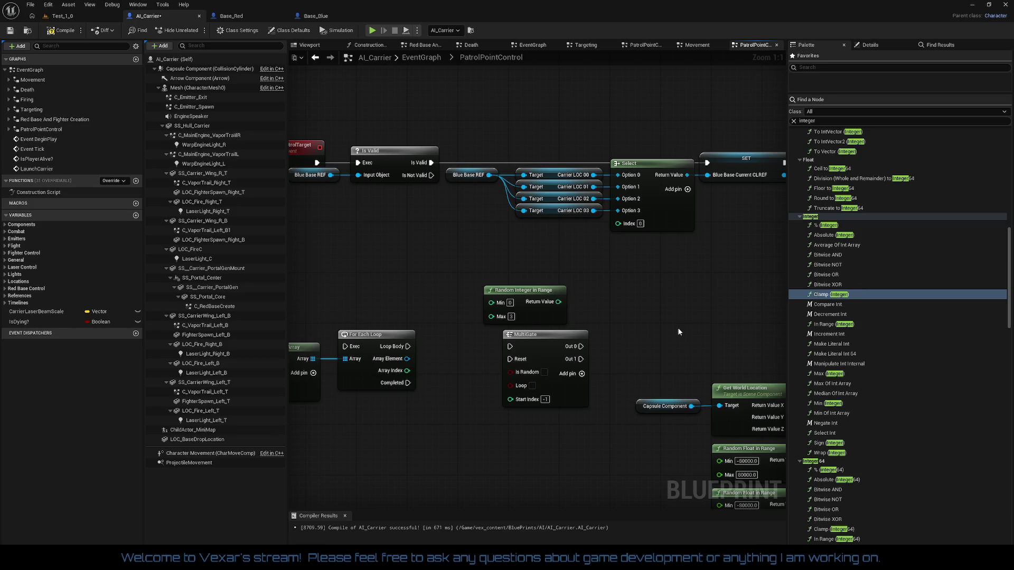
click(834, 255)
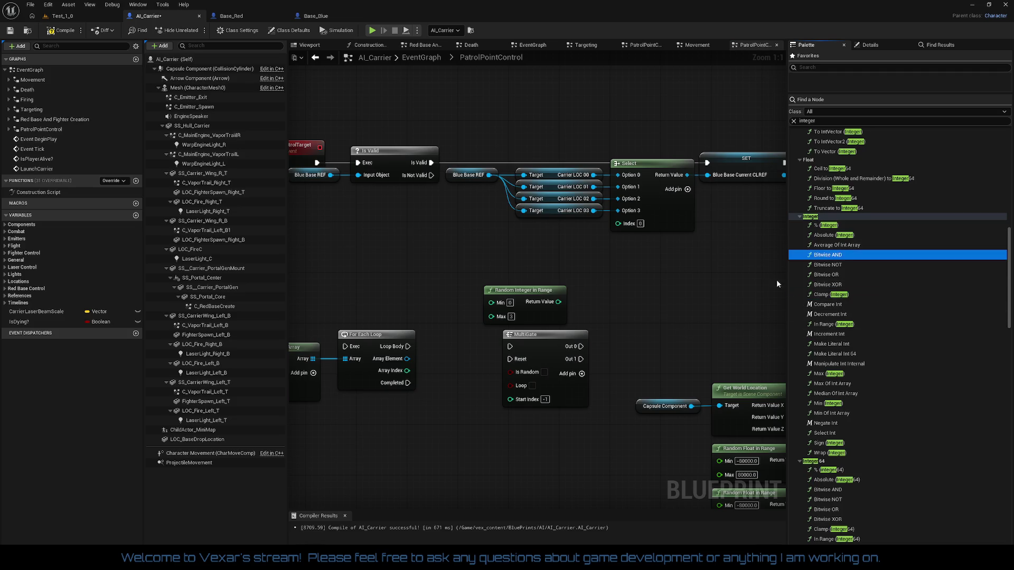
Try and delete Bitwise AND and Bitwise XOR nodes, then add a Manipulate Int Internal node.
drag(776, 284, 633, 288)
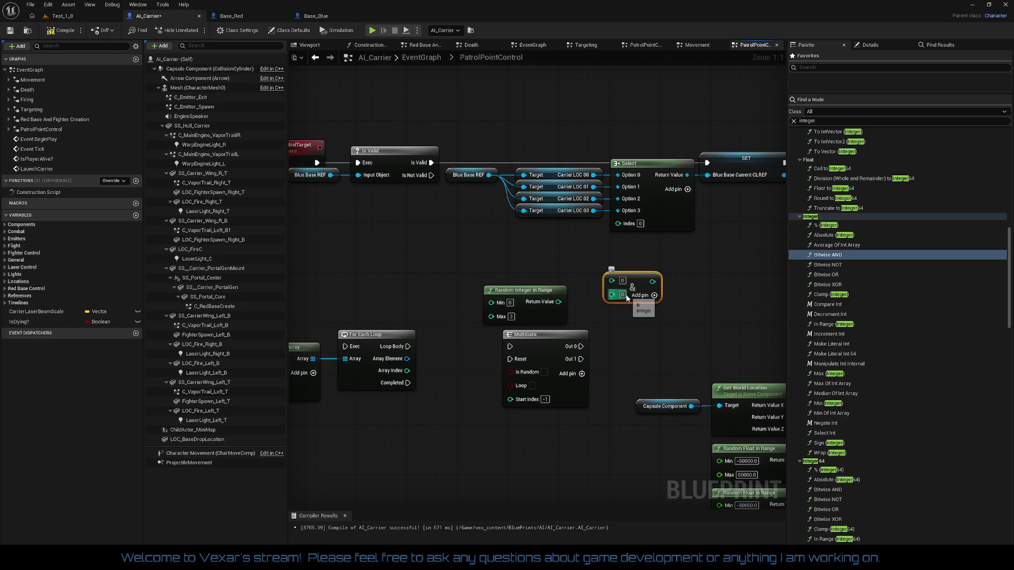
drag(635, 257, 668, 320)
key(Delete)
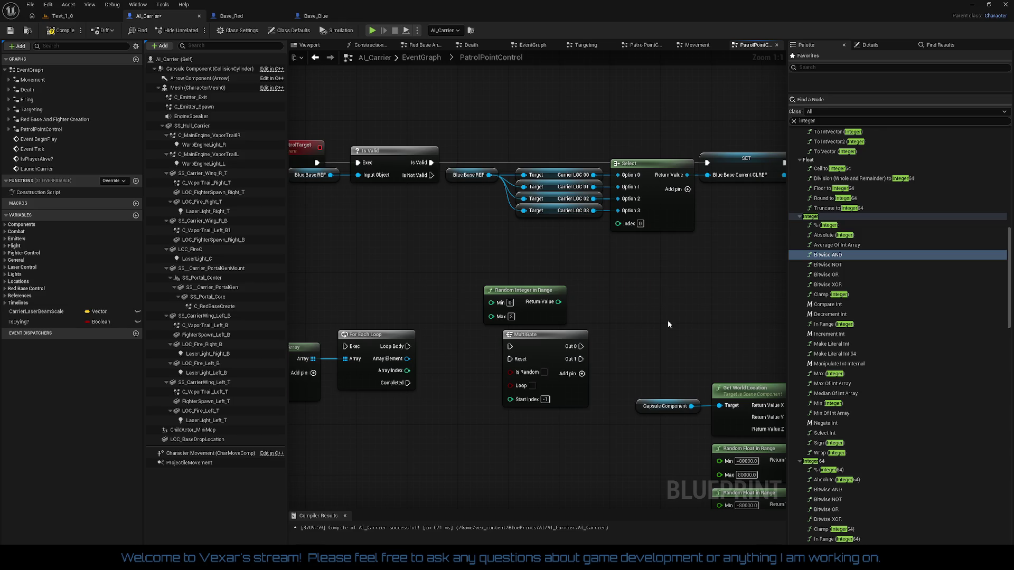
drag(828, 284, 677, 271)
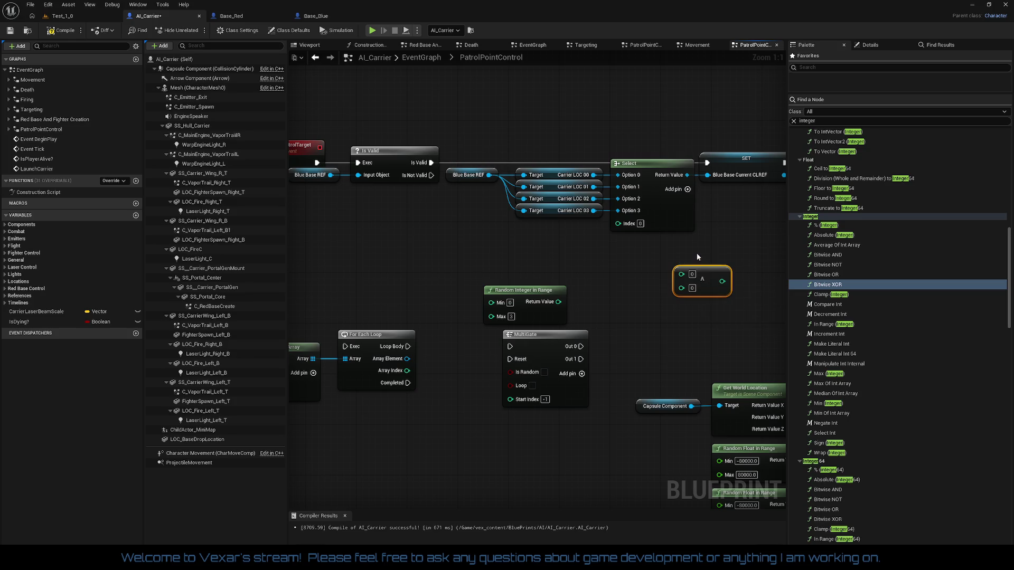
key(Delete)
drag(857, 364, 665, 285)
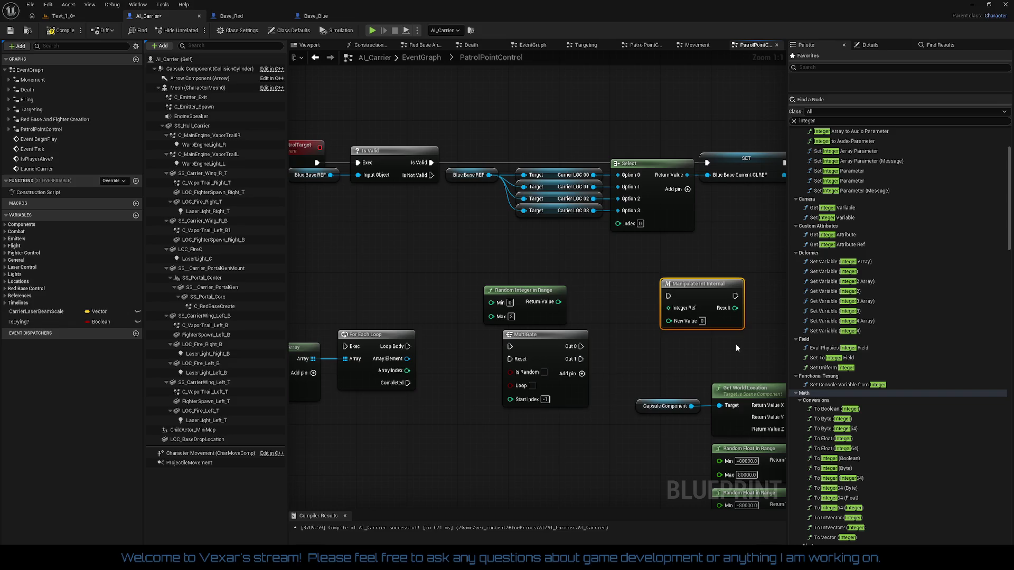
click(707, 349)
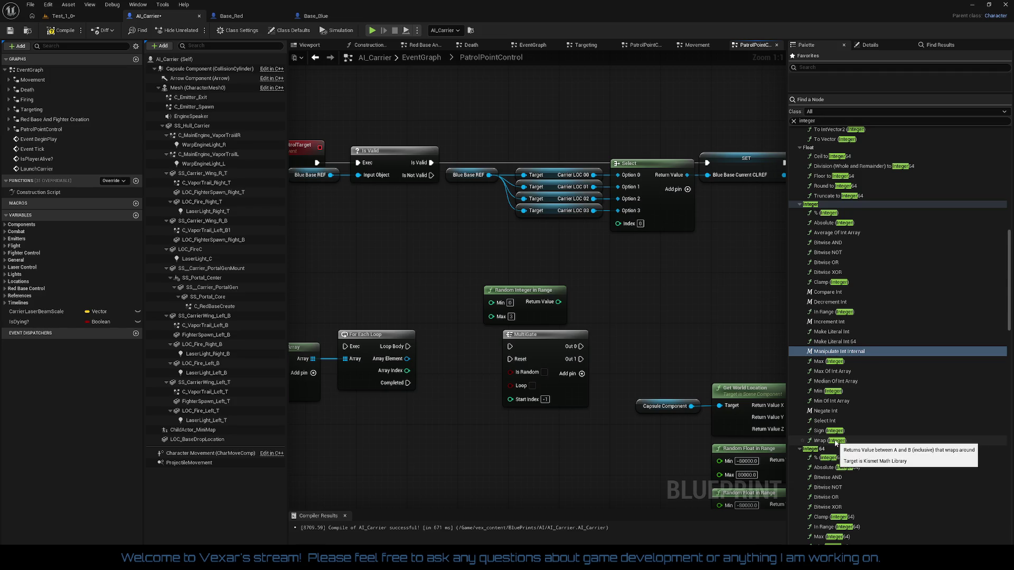
Place a Wrap (Integer) node in the graph and clear its Max field for editing.
mouse_move(836, 443)
mouse_down()
mouse_move(727, 368)
mouse_move(642, 268)
mouse_up()
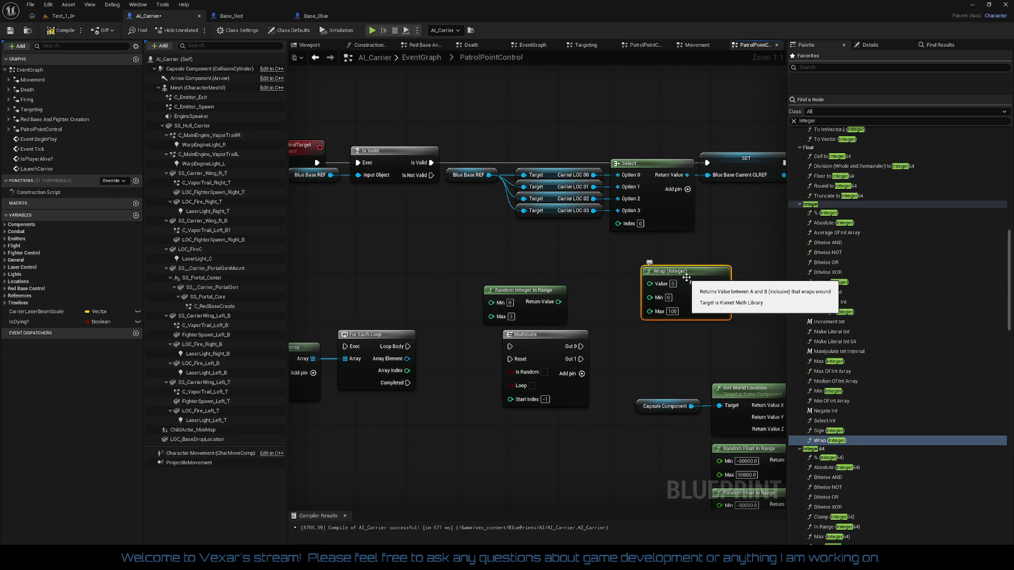
click(671, 312)
key(Return)
key(BackSpace)
key(BackSpace)
key(BackSpace)
text(3)
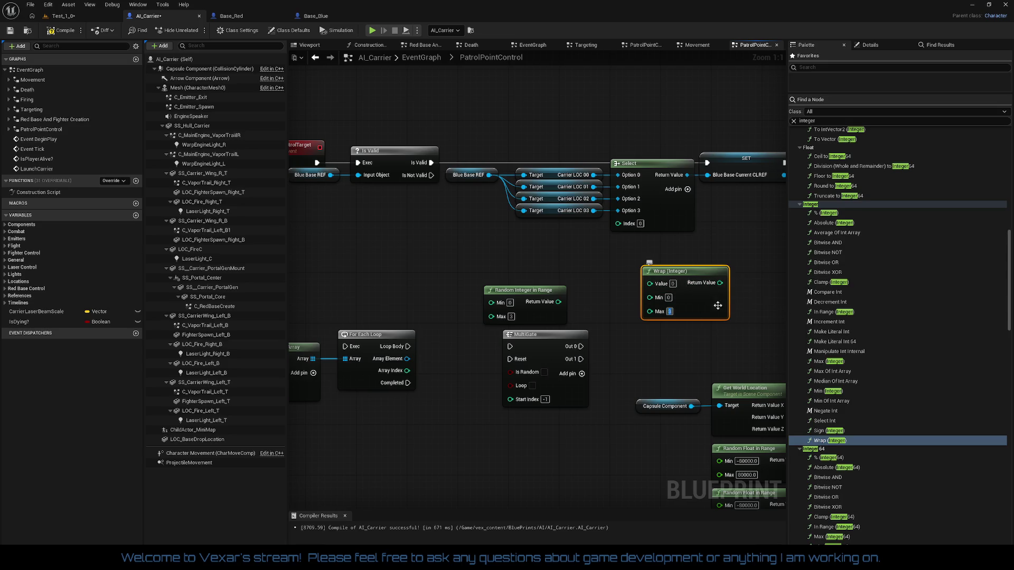
Move Random Integer in Range left and Wrap (Integer) beside Select, then add a Sign (Integer) node.
drag(531, 294, 428, 288)
mouse_move(707, 272)
mouse_down()
mouse_move(572, 235)
mouse_move(604, 254)
mouse_move(618, 223)
mouse_up()
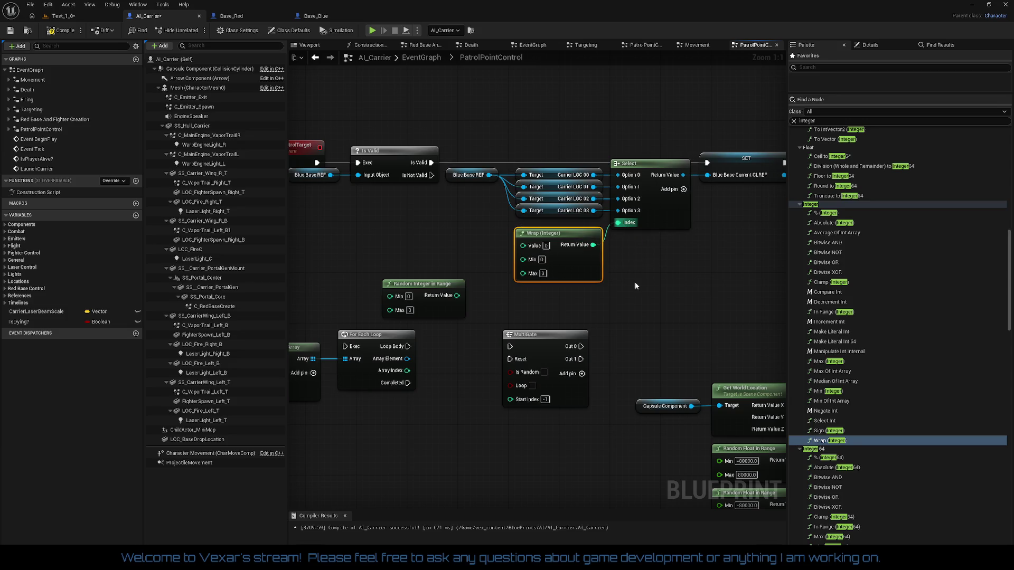
drag(578, 270, 577, 270)
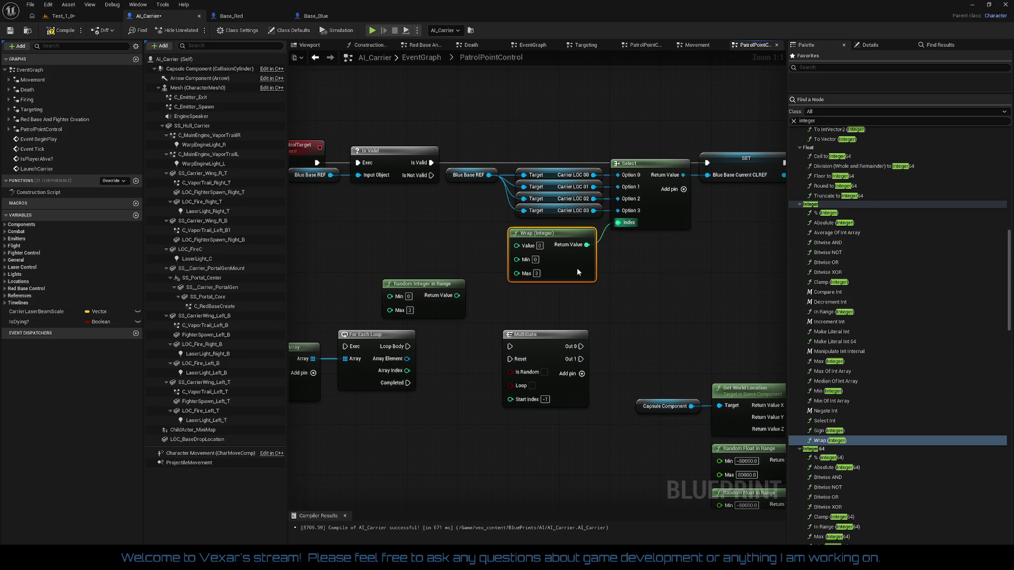
mouse_move(660, 281)
mouse_down()
mouse_move(459, 284)
mouse_move(654, 286)
mouse_up()
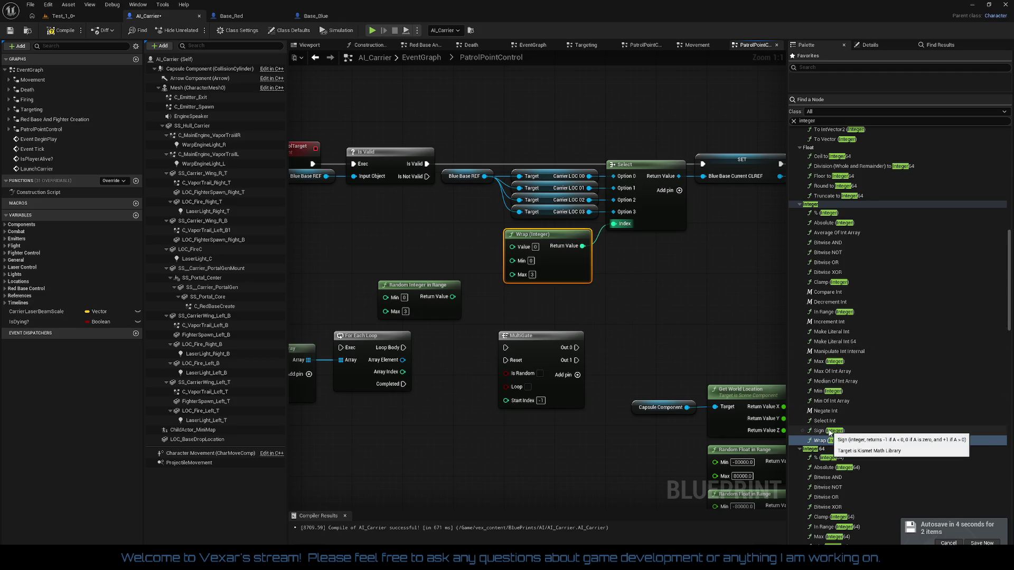
mouse_move(830, 431)
mouse_down()
mouse_move(686, 309)
mouse_move(661, 303)
mouse_up()
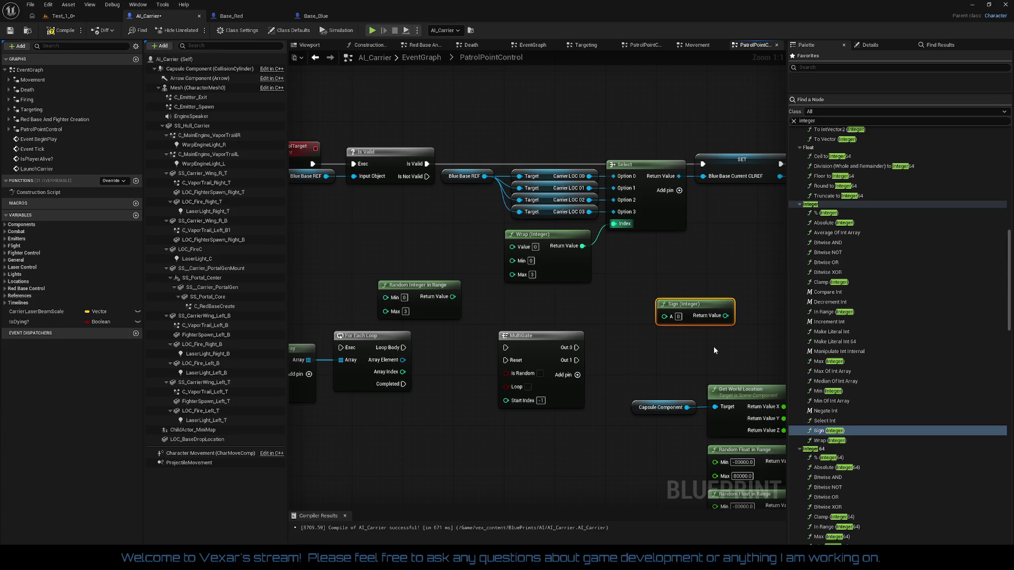
Delete the Sign (Integer) node and browse the Palette's integer results.
key(Delete)
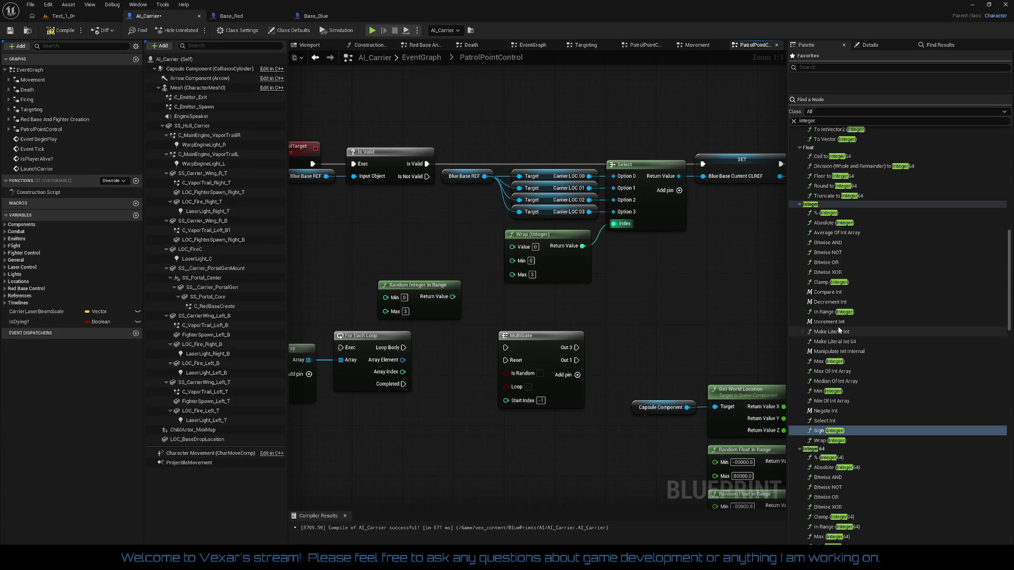
scroll(873, 334, down, 3)
scroll(880, 336, down, 1)
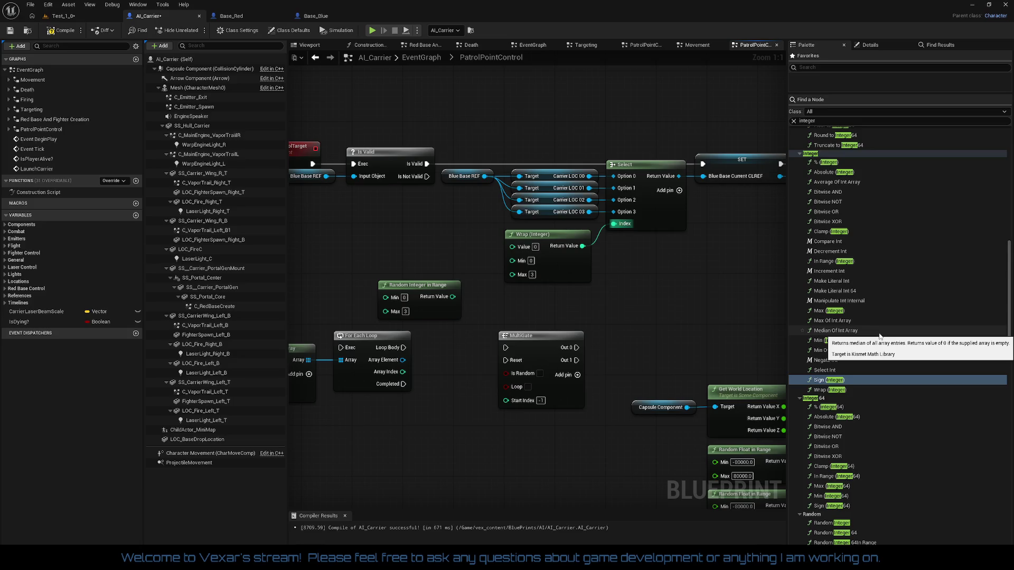
scroll(880, 336, down, 3)
scroll(880, 336, down, 3)
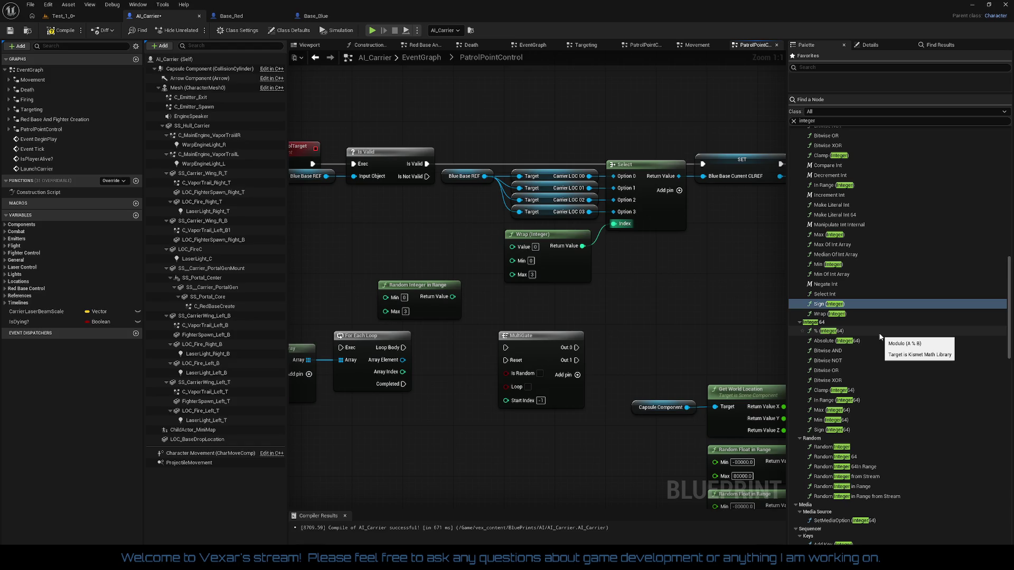
scroll(880, 336, down, 3)
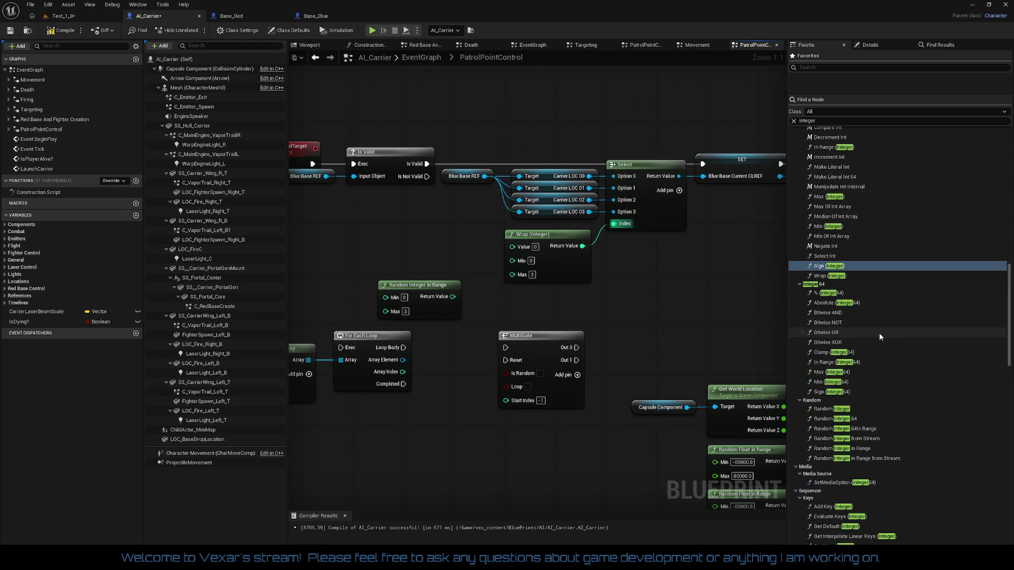
scroll(880, 337, down, 2)
scroll(880, 337, down, 2)
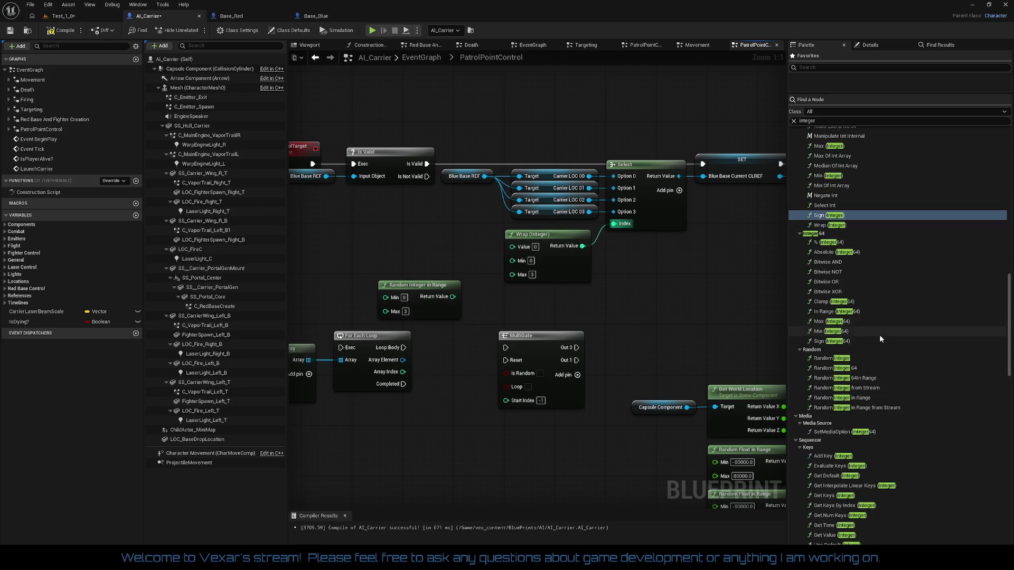
scroll(880, 337, down, 2)
scroll(880, 337, down, 4)
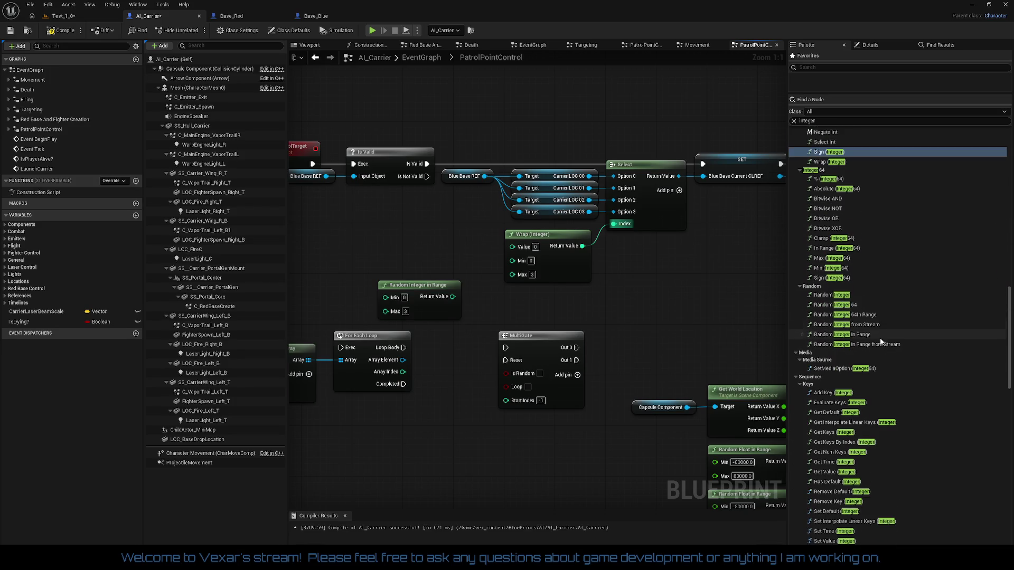
scroll(887, 312, up, 20)
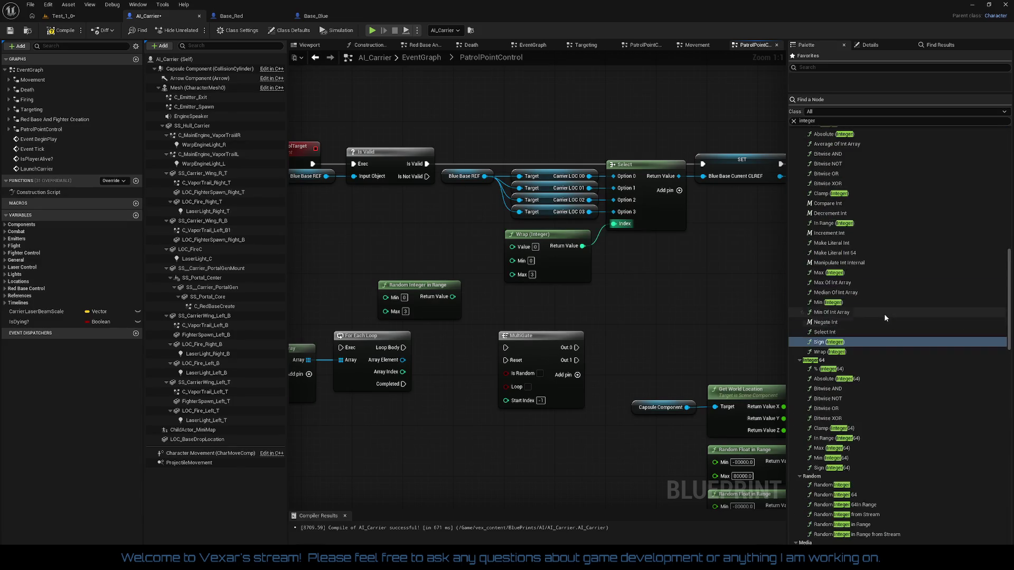
scroll(885, 316, up, 4)
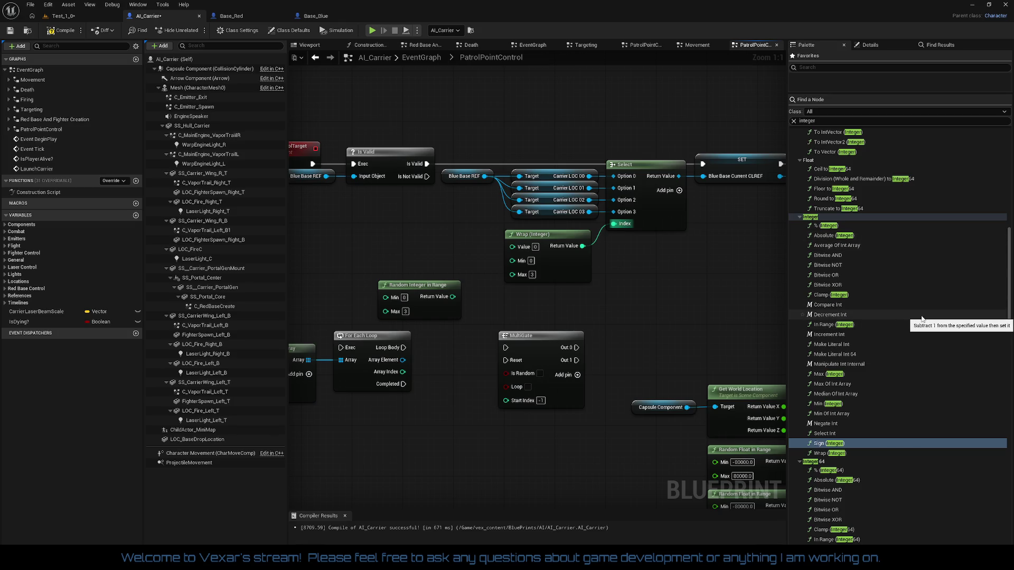
scroll(922, 318, up, 3)
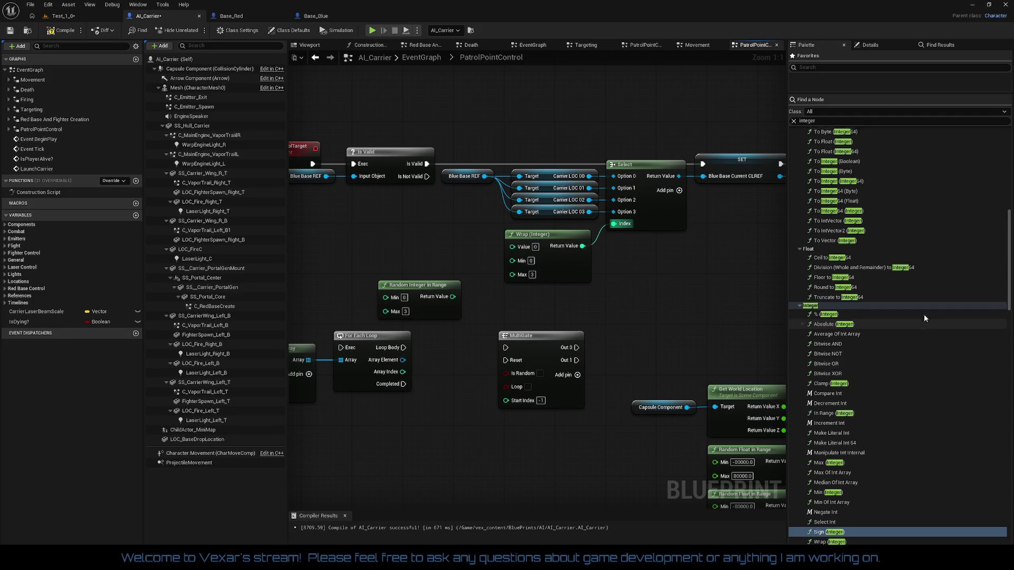
scroll(924, 318, up, 2)
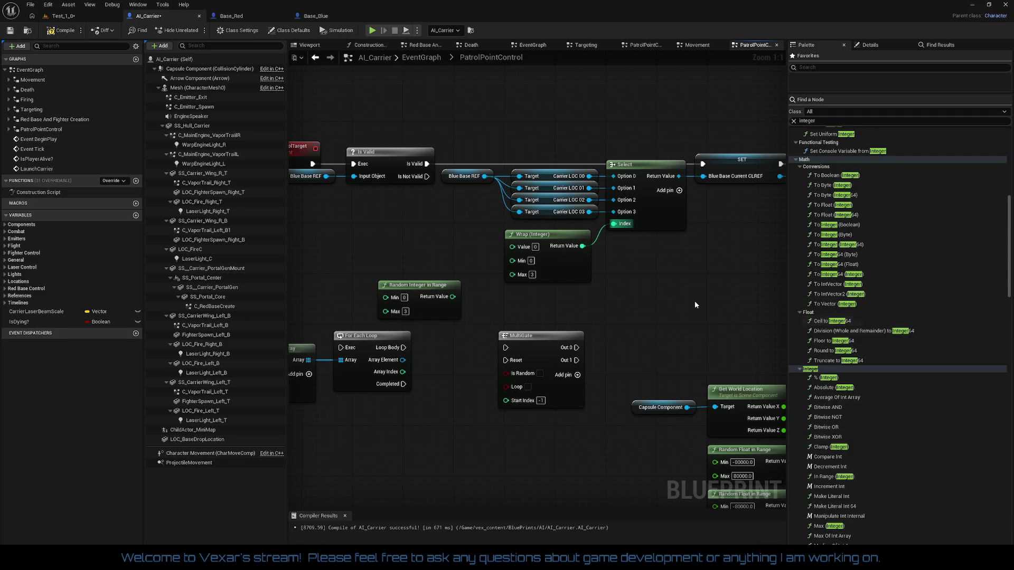
click(59, 34)
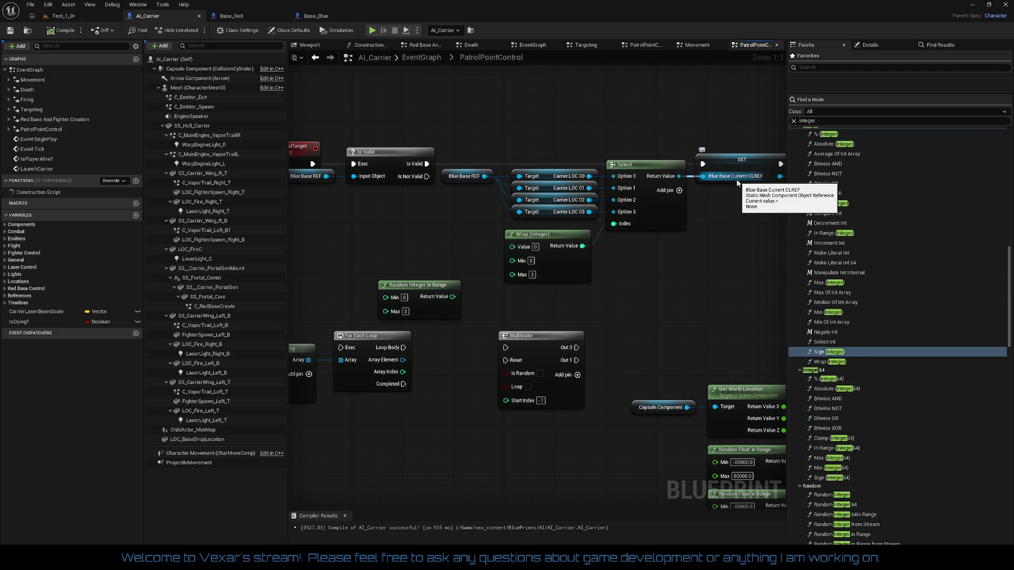
Pan the graph to bring the nodes right of the SET node into view.
drag(720, 197, 593, 208)
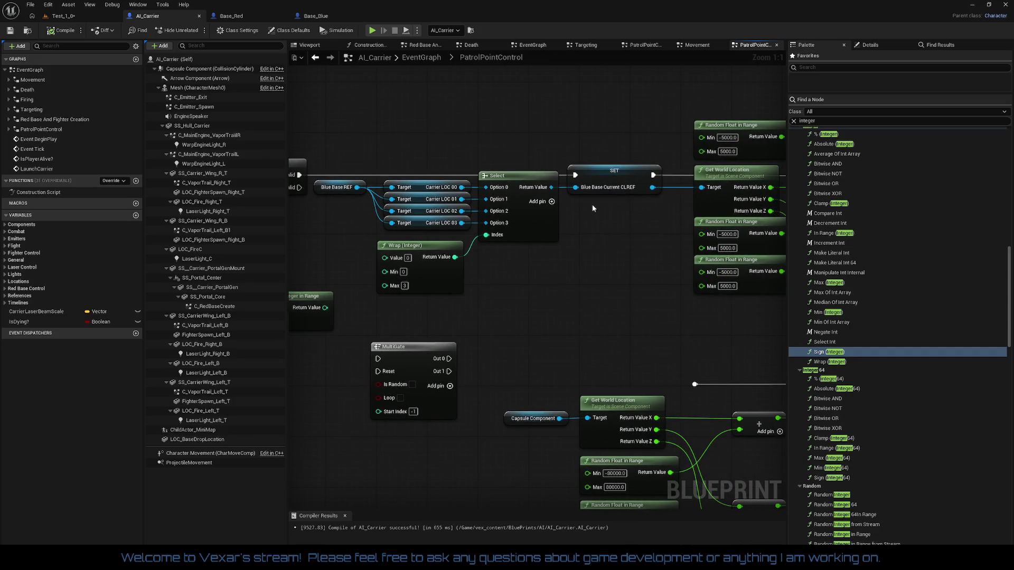
Pan the PatrolPointControl graph to centre the SET node beside SpawnActor Patrol Point.
drag(593, 208, 481, 208)
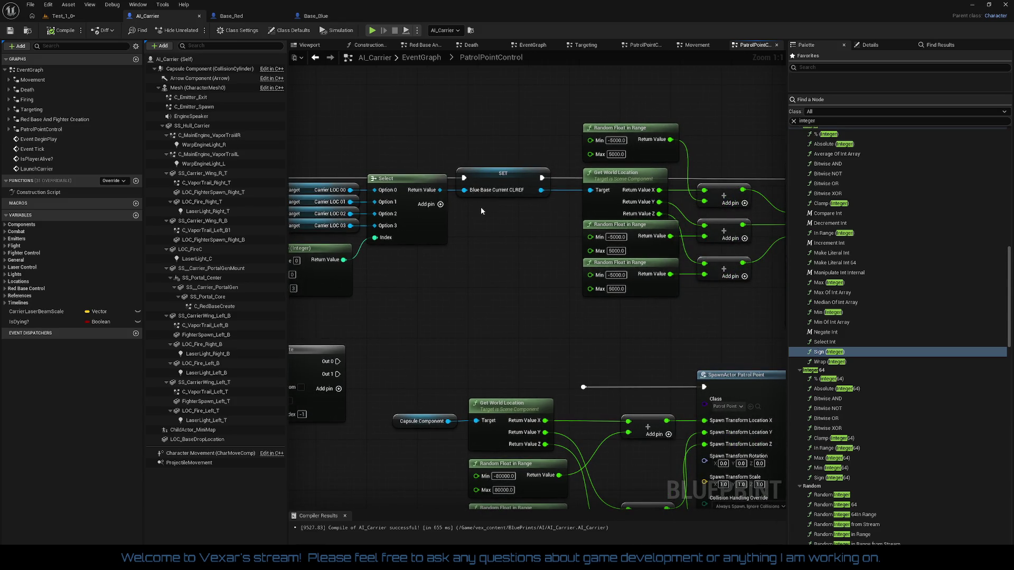
mouse_move(480, 211)
mouse_down()
mouse_move(693, 207)
mouse_move(645, 203)
mouse_move(434, 235)
mouse_move(511, 221)
mouse_up()
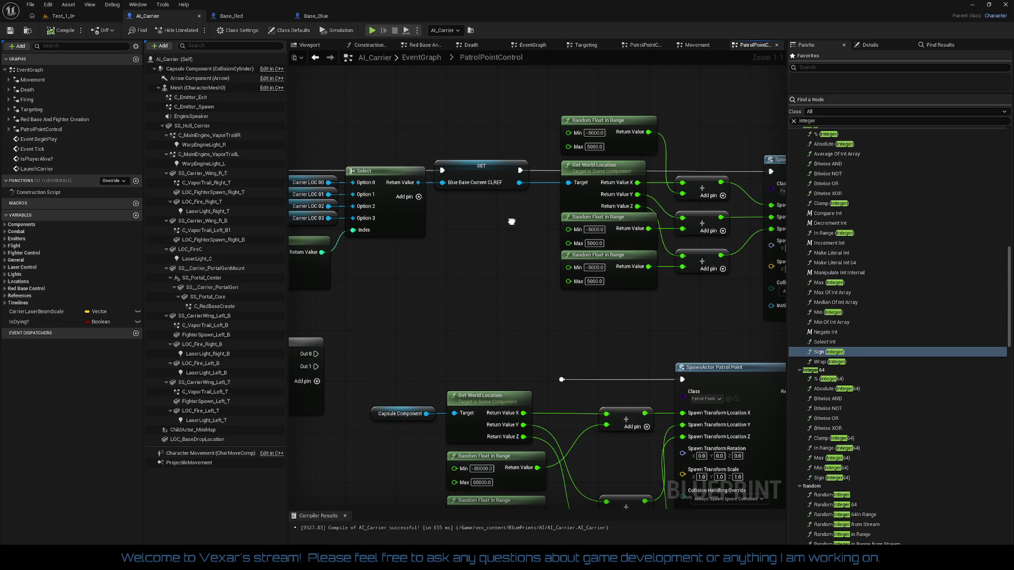
drag(512, 221, 494, 221)
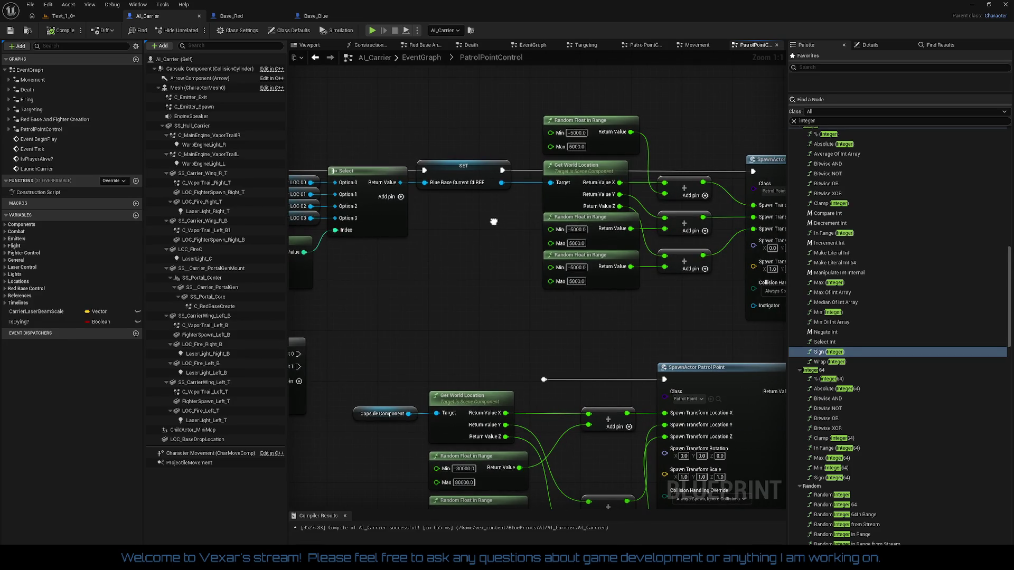
Break the Blue Base Current CLREF target link and the spawn Location X, Y and Z links.
right_click(499, 187)
click(522, 217)
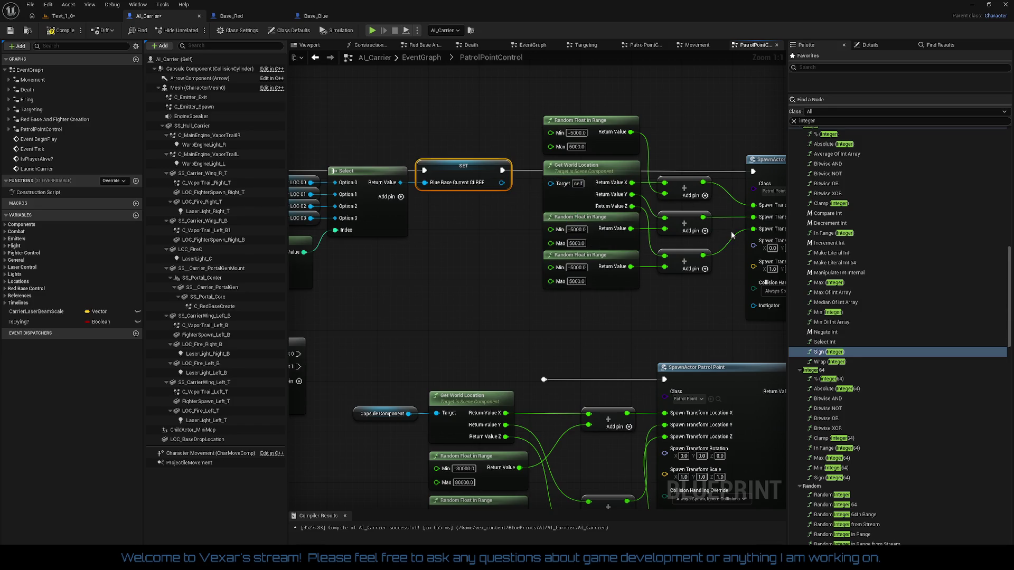
mouse_move(732, 234)
mouse_down()
mouse_move(650, 229)
mouse_move(458, 244)
mouse_move(668, 252)
mouse_up()
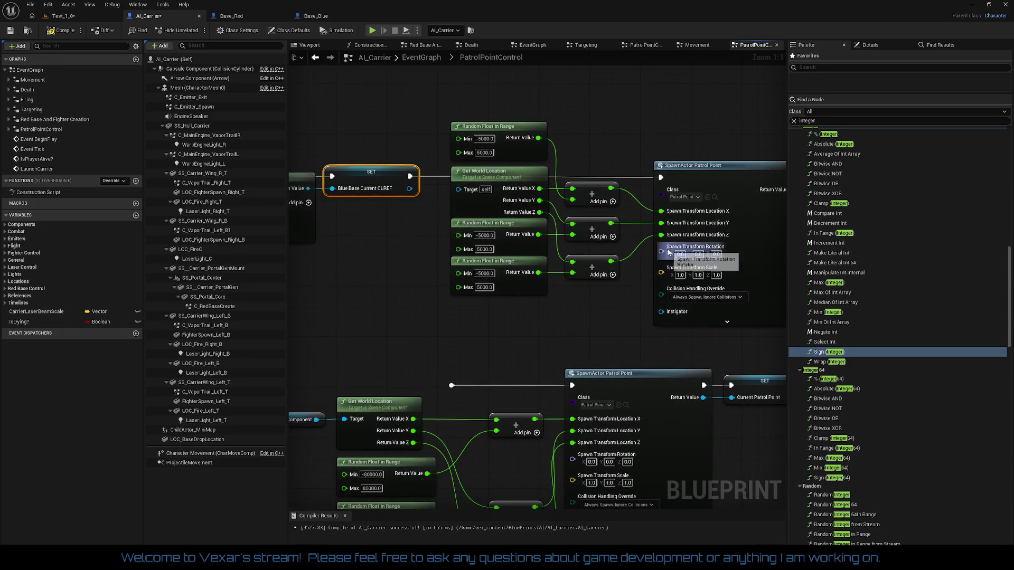
right_click(661, 211)
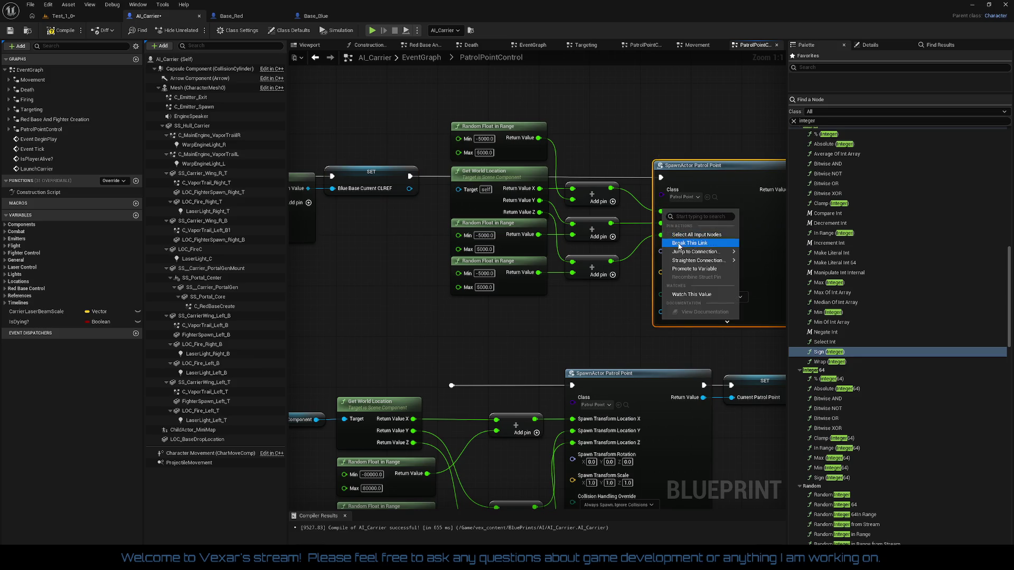
click(679, 245)
right_click(661, 231)
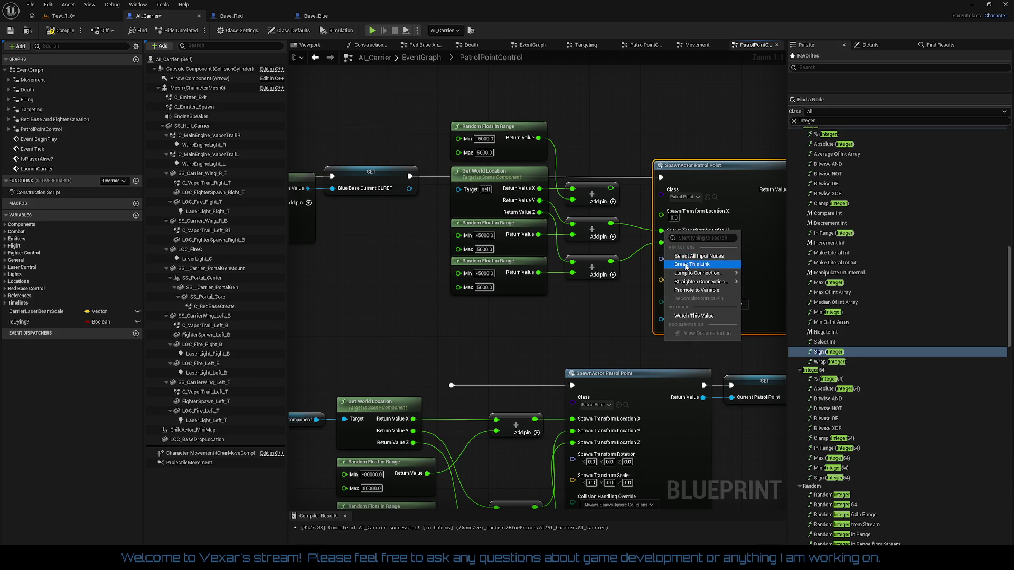
click(685, 265)
right_click(661, 251)
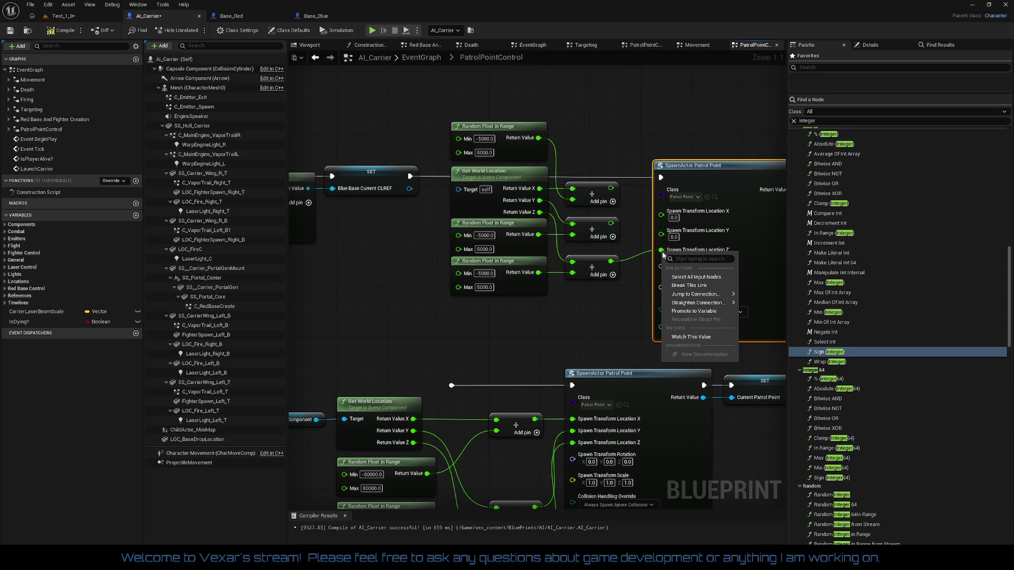
click(681, 285)
Move the random-offset nodes to the lower left and duplicate Get World Location.
drag(451, 112, 573, 309)
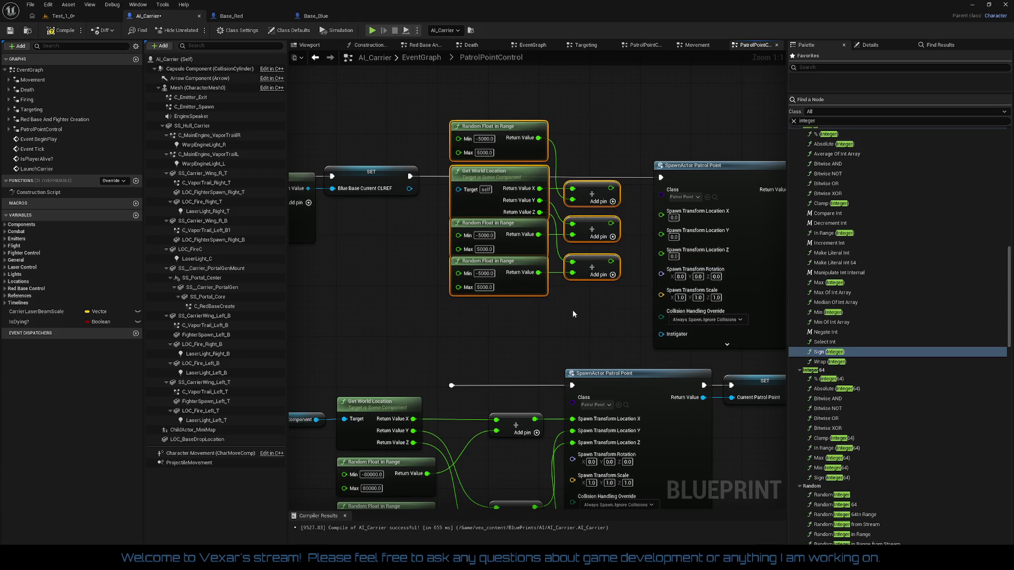
scroll(572, 309, down, 1)
mouse_move(690, 109)
mouse_down()
mouse_move(465, 354)
mouse_move(408, 361)
mouse_up()
click(385, 357)
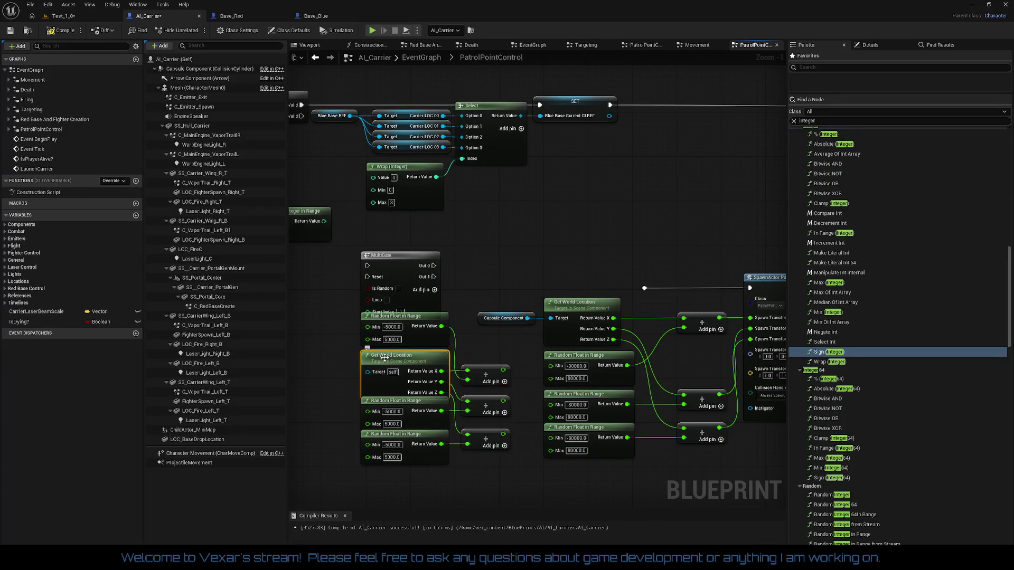
key(ctrl+w)
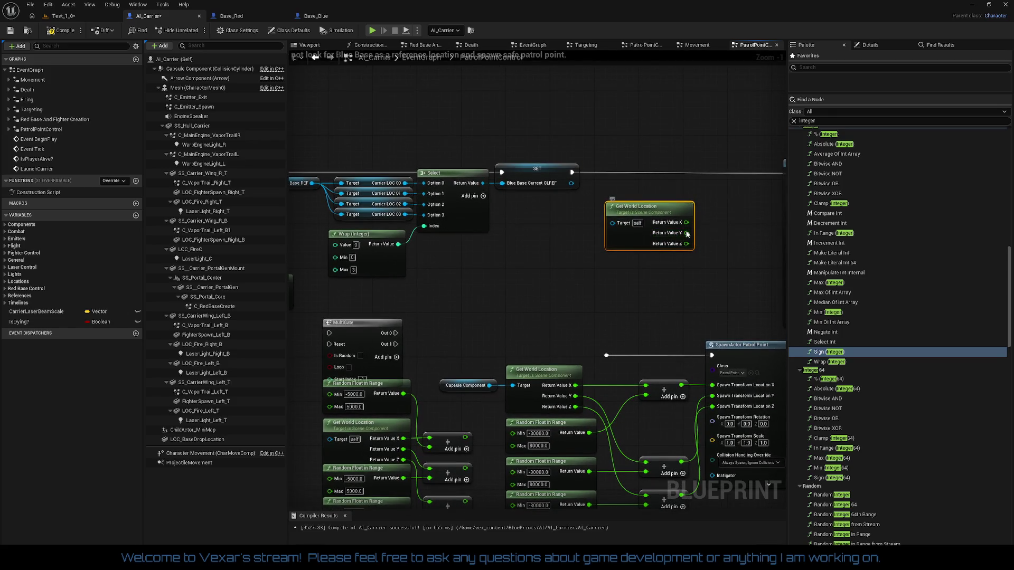
Recombine the vector pins and wire Blue Base Current CLREF's world location into the spawn location.
right_click(687, 233)
click(707, 267)
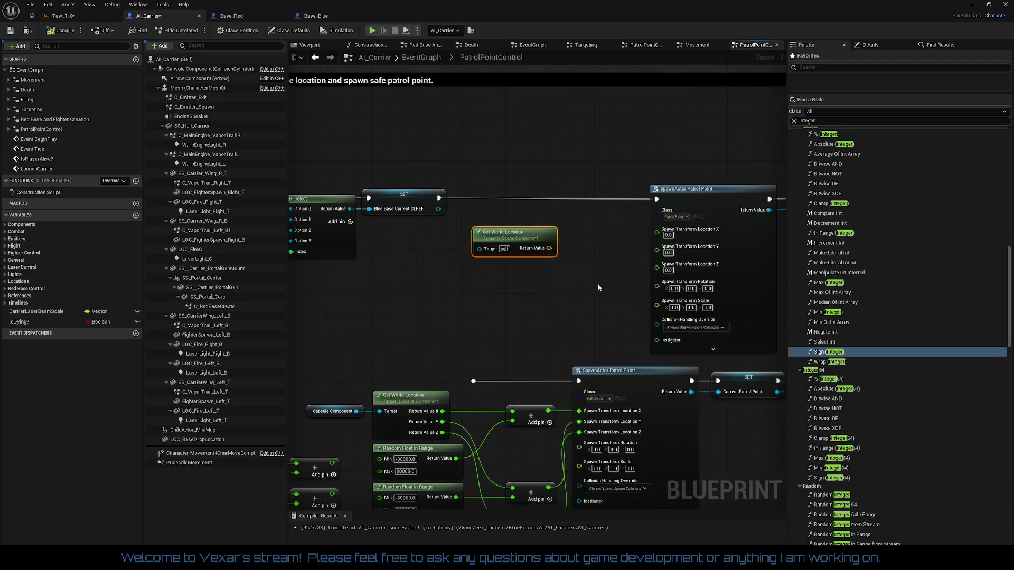
right_click(658, 250)
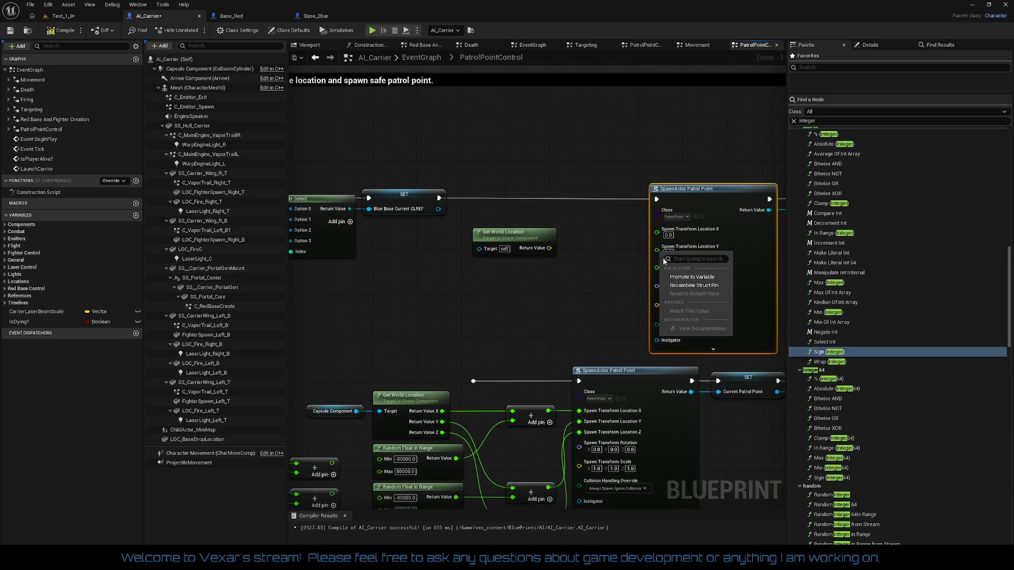
click(680, 288)
drag(549, 248, 657, 228)
drag(479, 249, 438, 209)
drag(514, 236, 503, 197)
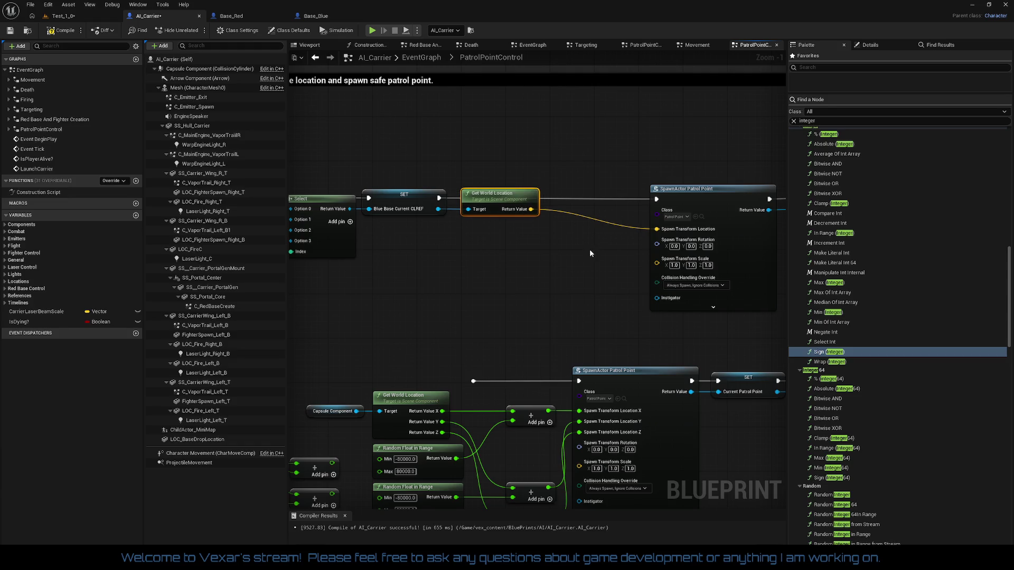
Shift the SpawnActor Patrol Point node left, next to the SET and Print String chain.
mouse_move(587, 244)
mouse_down()
mouse_move(656, 220)
mouse_move(527, 232)
mouse_up()
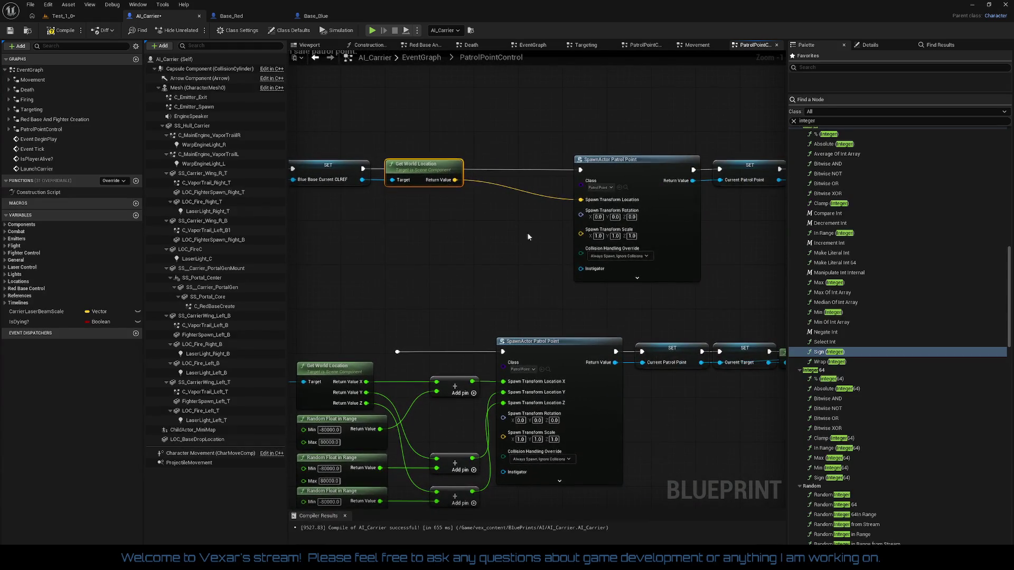
mouse_move(525, 135)
mouse_down()
mouse_move(812, 309)
mouse_move(670, 316)
mouse_move(758, 311)
mouse_up()
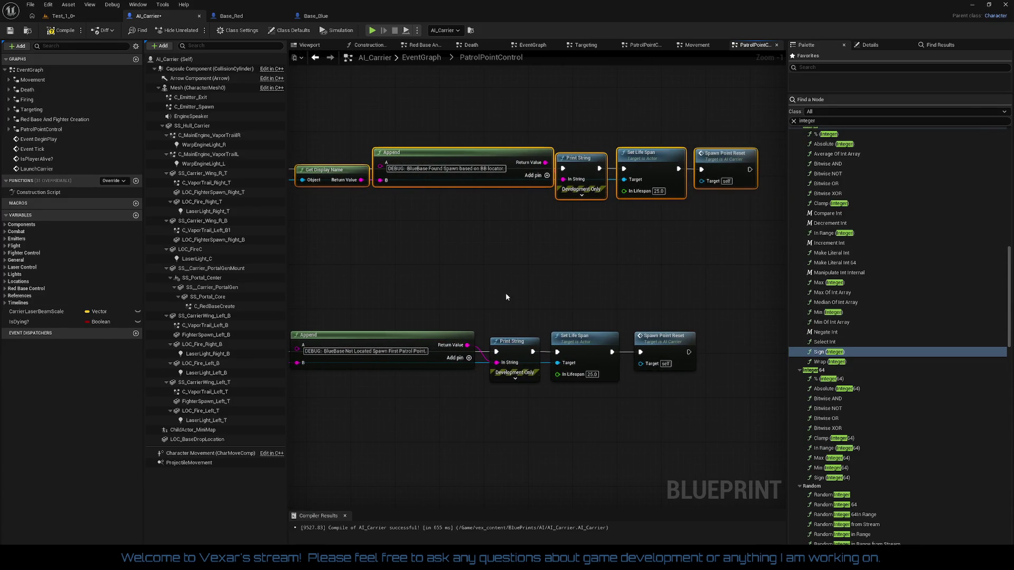
drag(506, 293, 951, 284)
drag(571, 219, 669, 233)
drag(721, 174, 622, 175)
click(489, 290)
drag(489, 290, 614, 287)
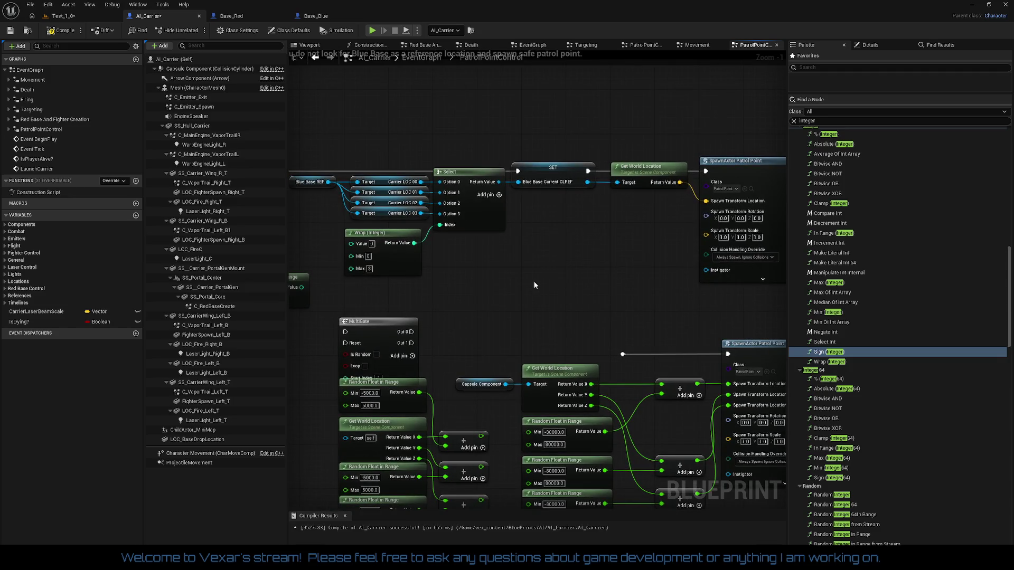
mouse_move(534, 285)
mouse_down()
mouse_move(319, 281)
mouse_move(502, 265)
mouse_up()
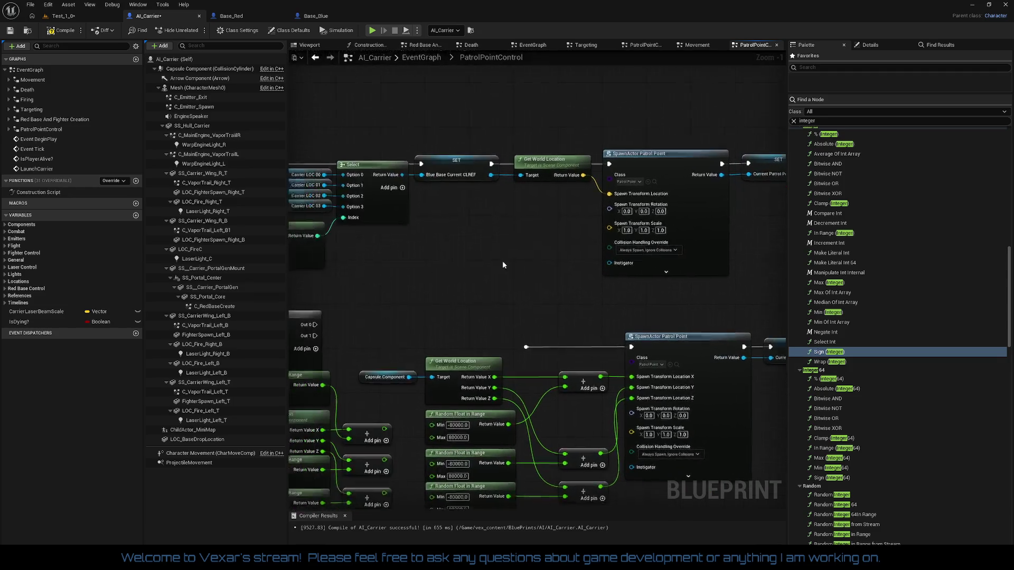
Compile AI_Carrier and switch to the Test_1 level.
click(66, 34)
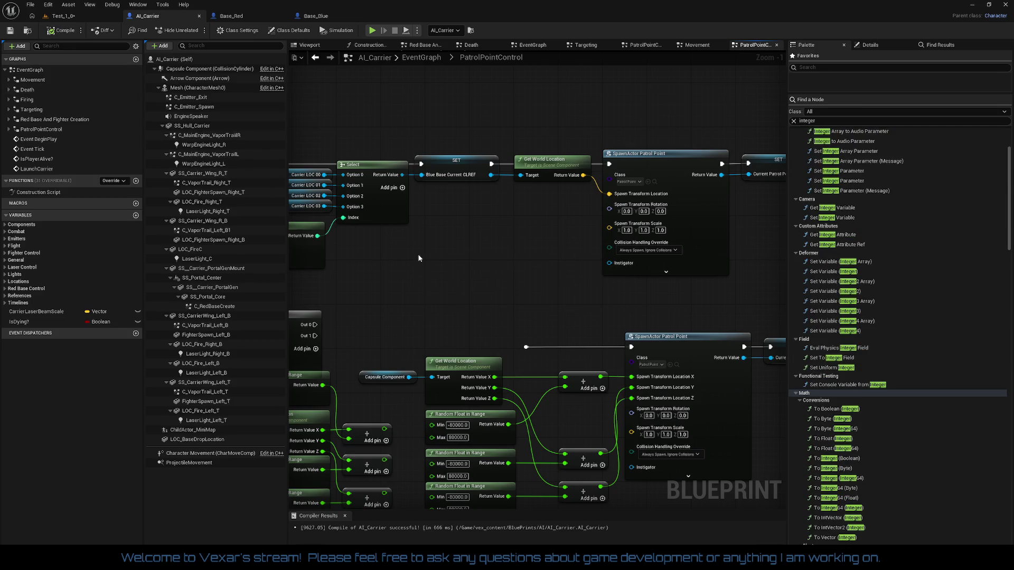
drag(419, 257, 554, 254)
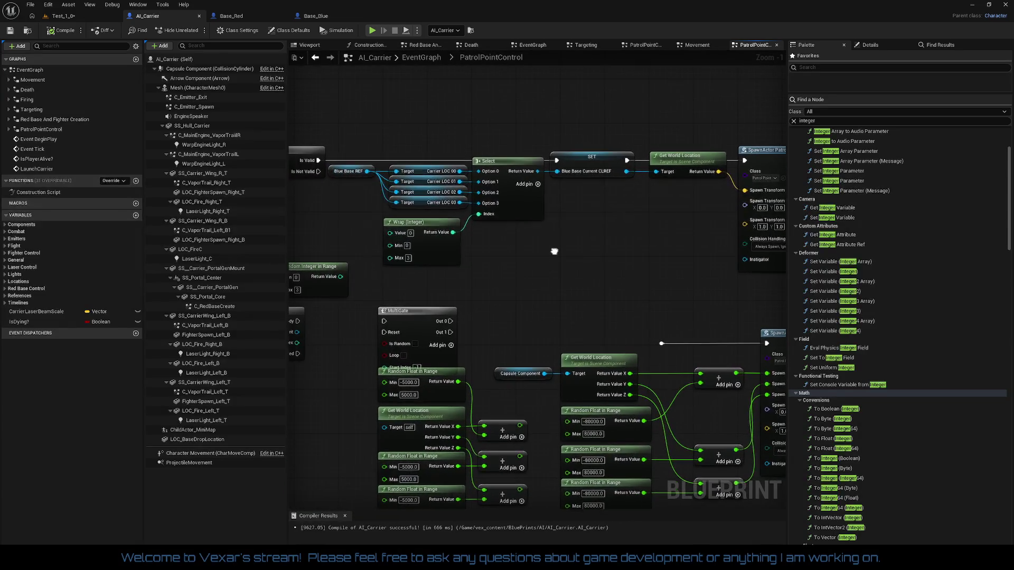
click(77, 15)
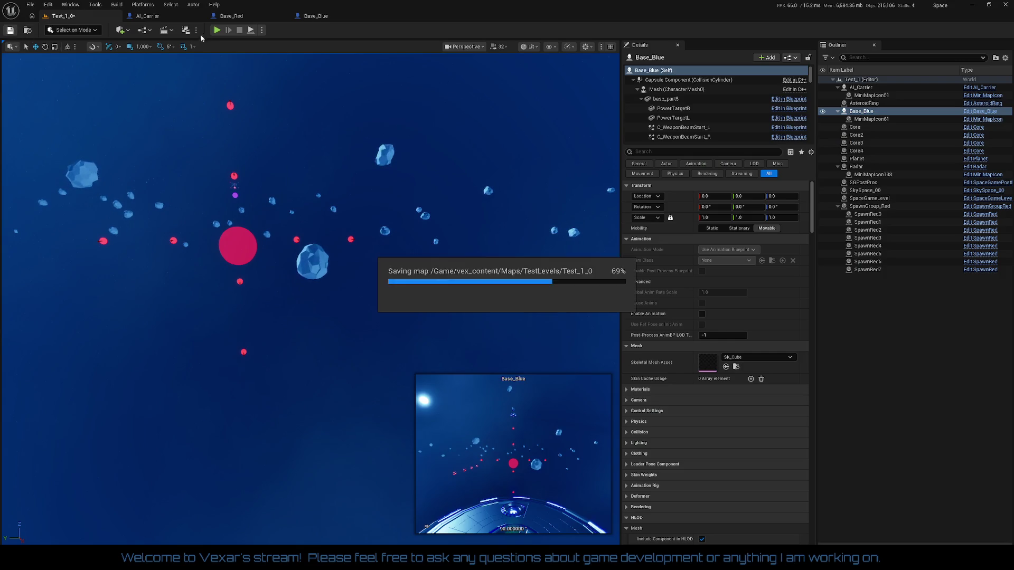
Start a Play-in-Editor session of Test_1 and bring up the AI_Carrier graph.
click(216, 31)
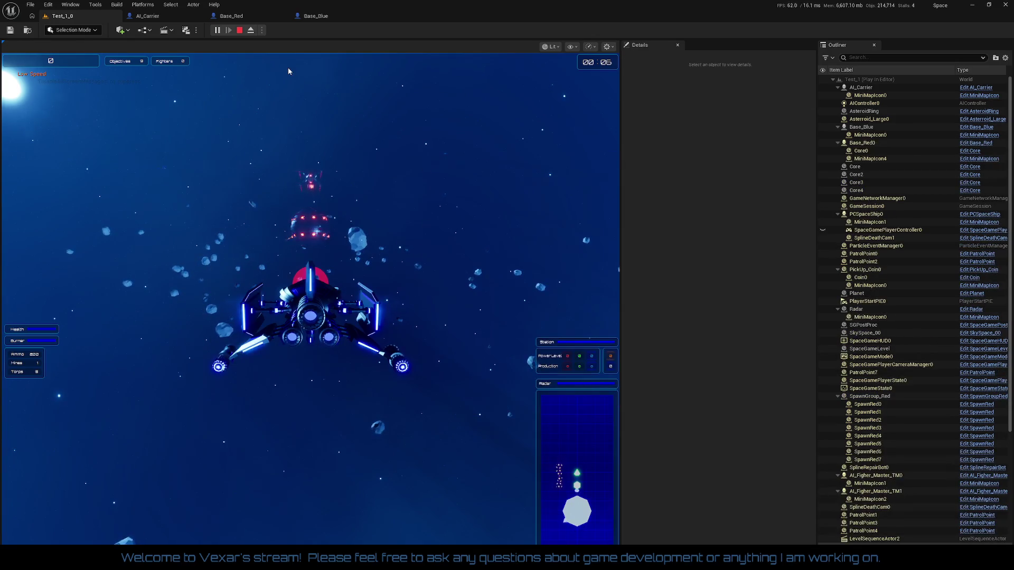
click(150, 16)
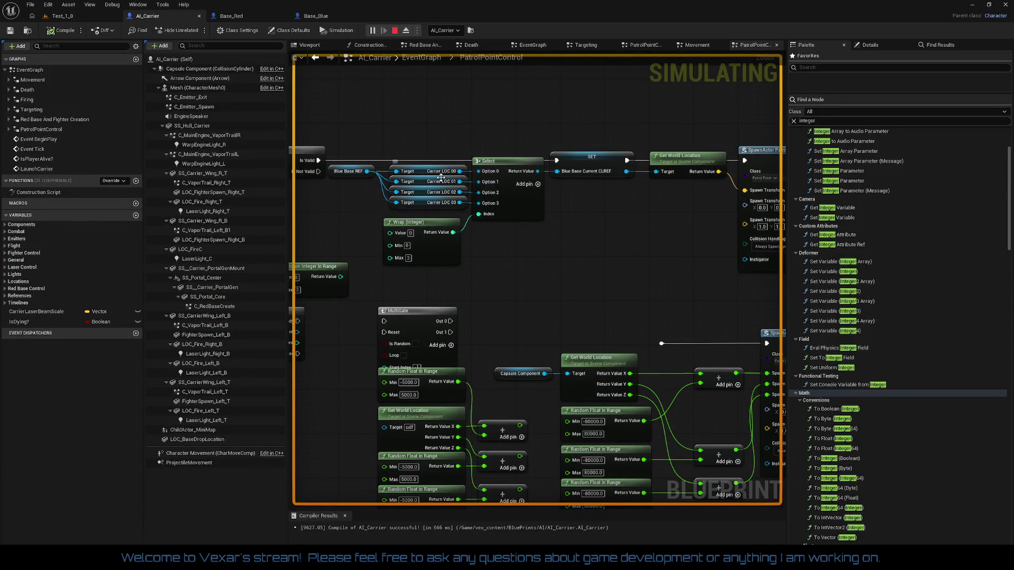
Read the live Carrier LOC, Select and SET debug values, then return to Test_1.
mouse_move(445, 183)
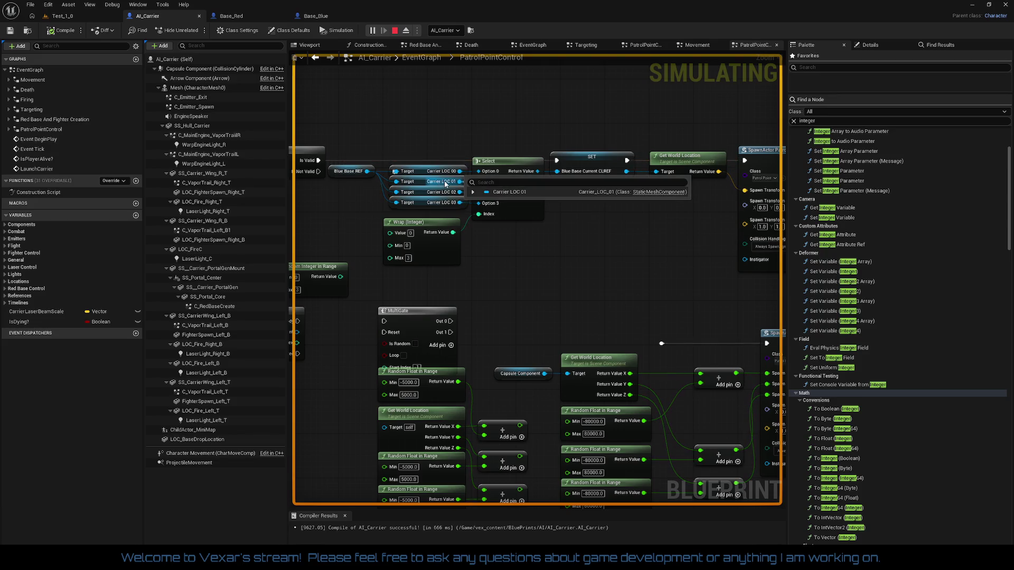
mouse_move(538, 170)
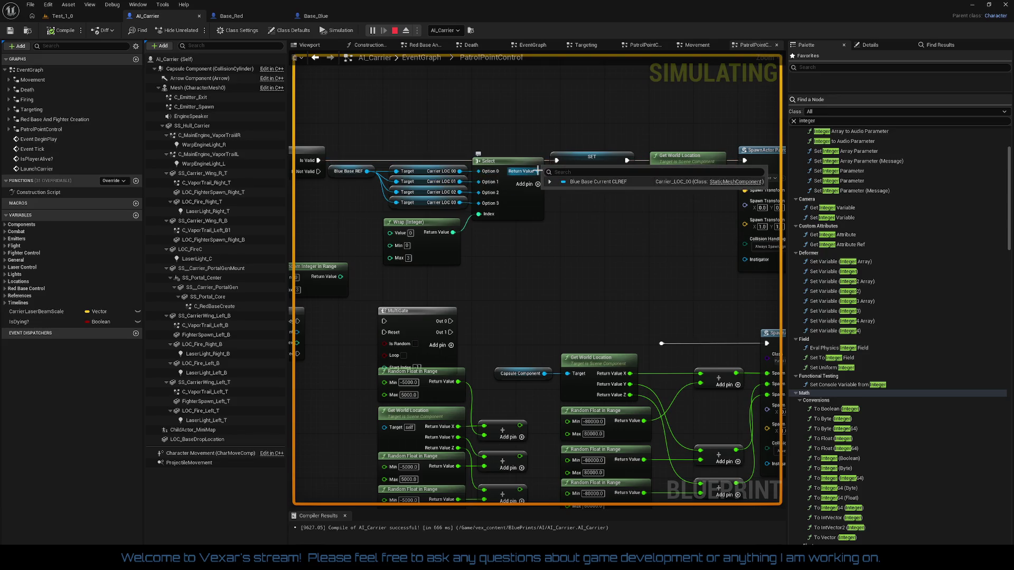
mouse_move(580, 172)
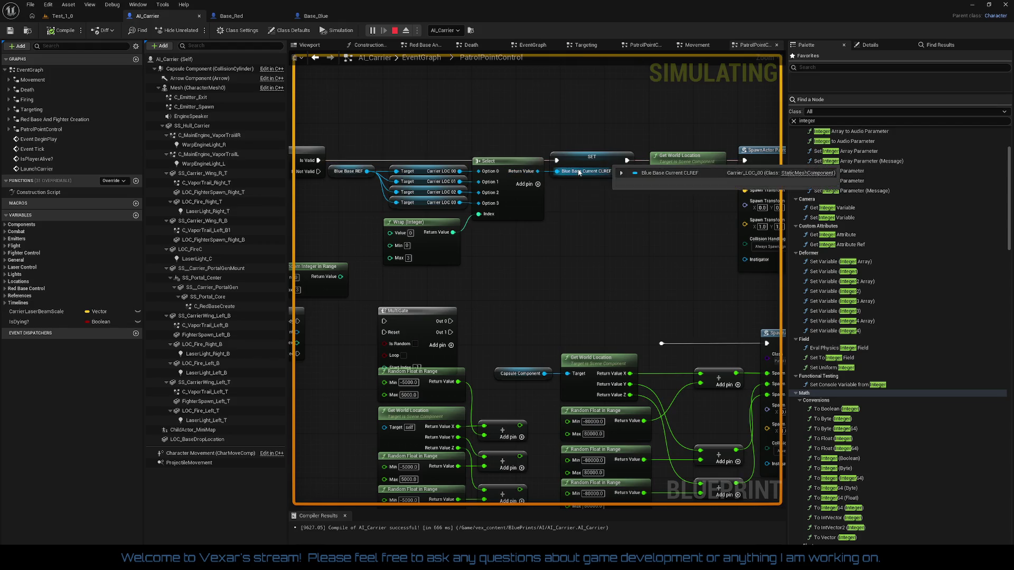
click(85, 16)
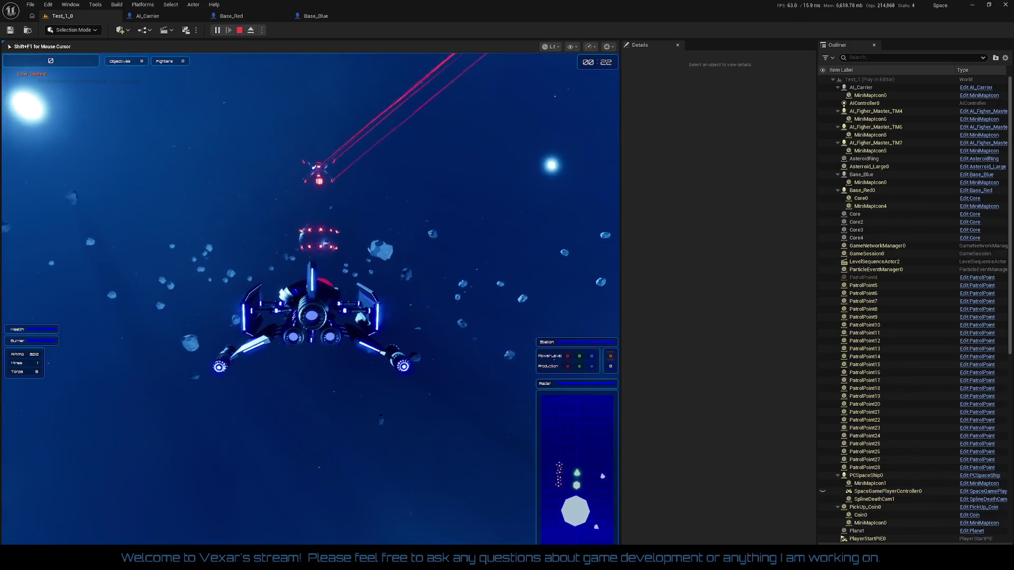
Boost the ship with Shift and fire a torpedo at the enemy carrier with Space.
key(shift)
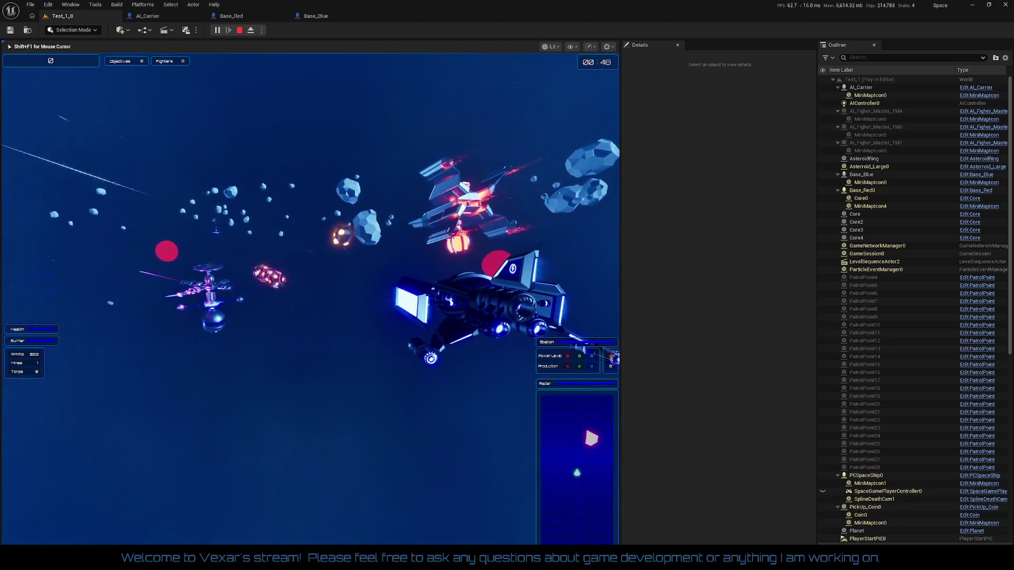
key(shift)
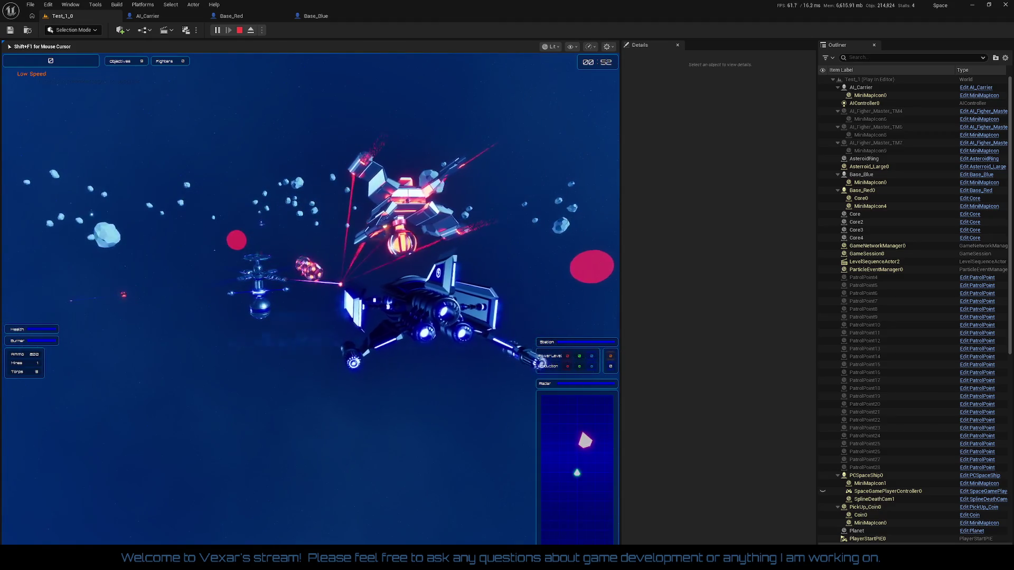
key(shift)
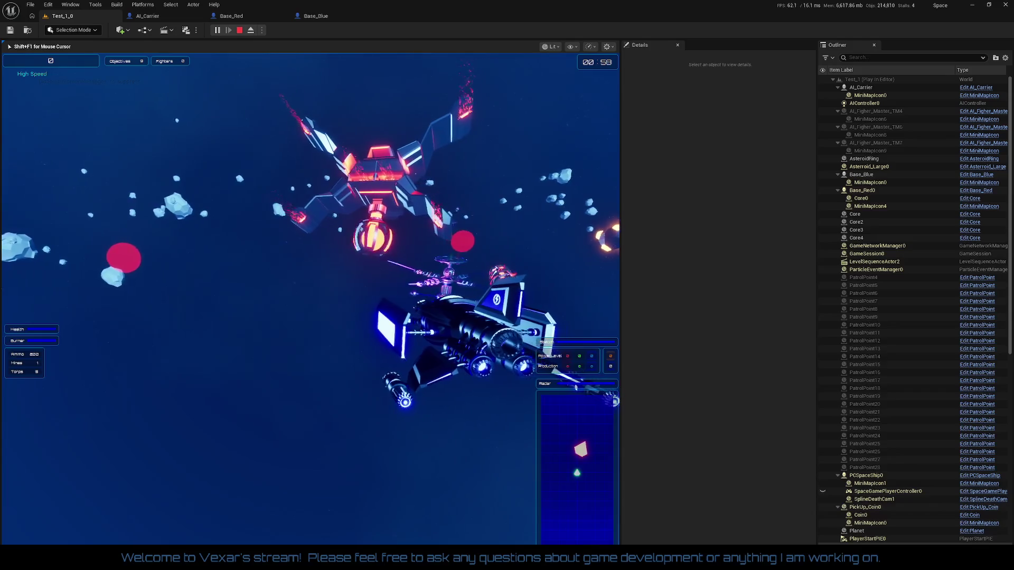
key(shift)
key(shift)
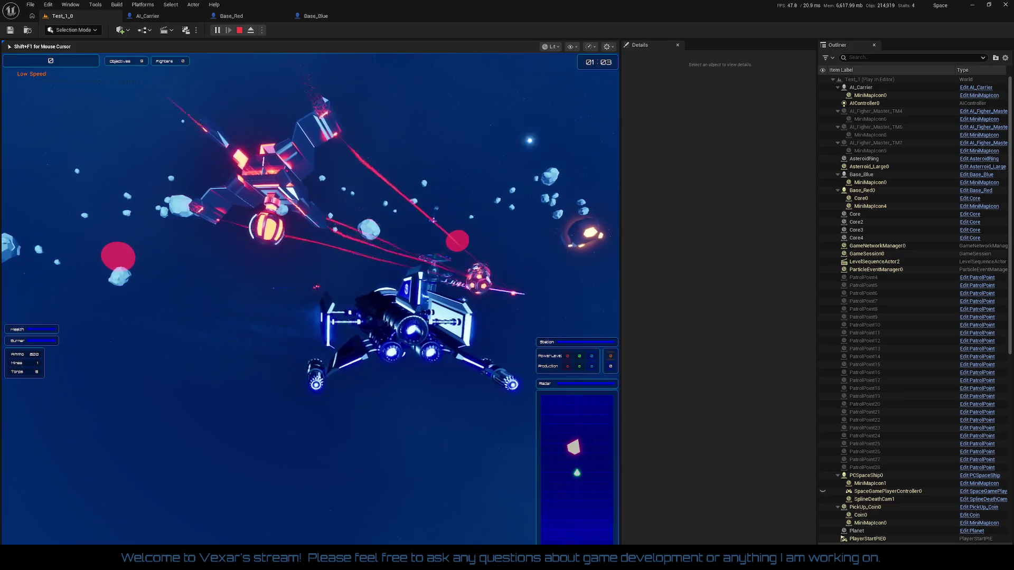
key(space)
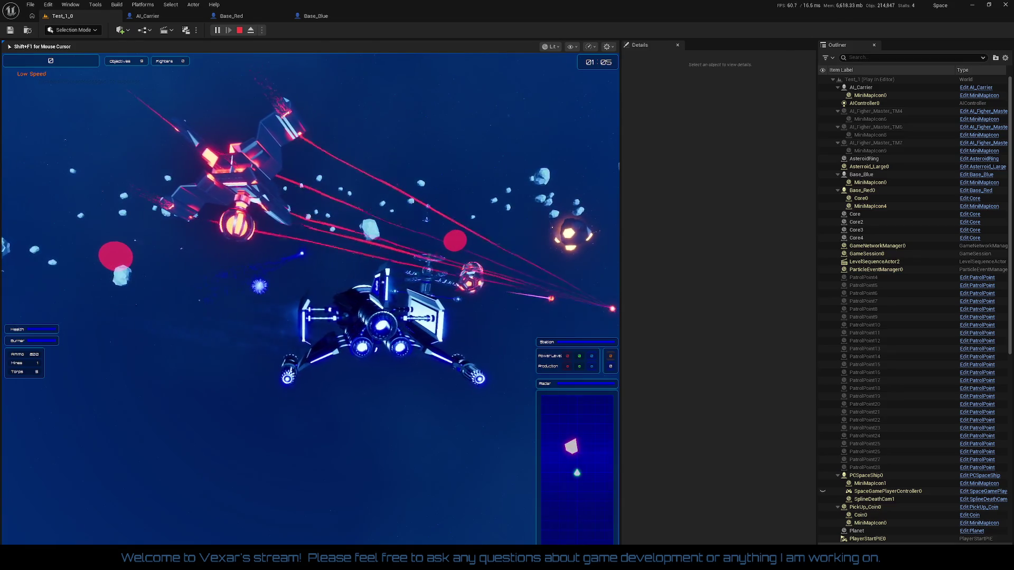
key(shift)
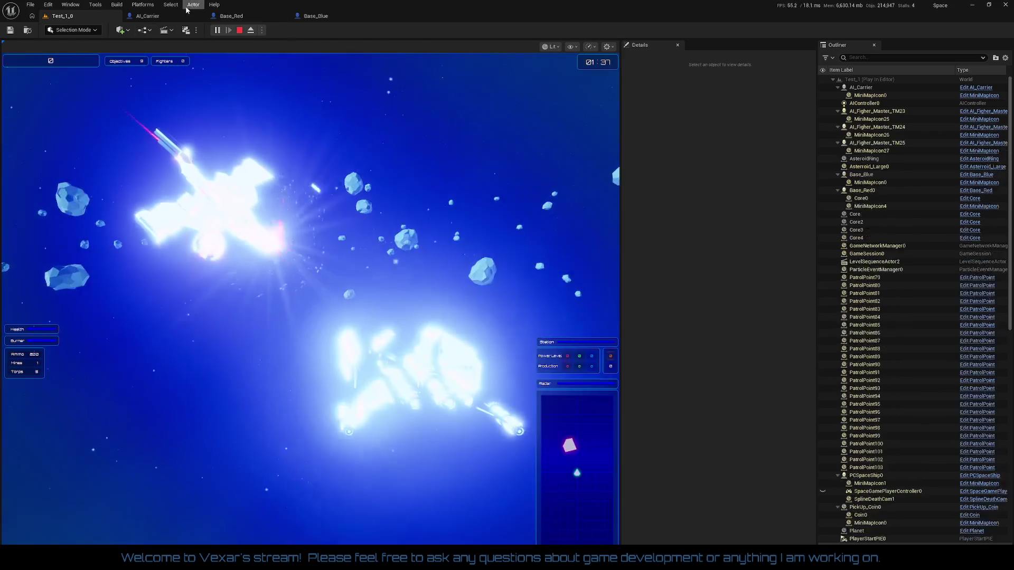
Inspect the live SET and Wrap (Integer) Return Value debug values in AI_Carrier.
click(129, 16)
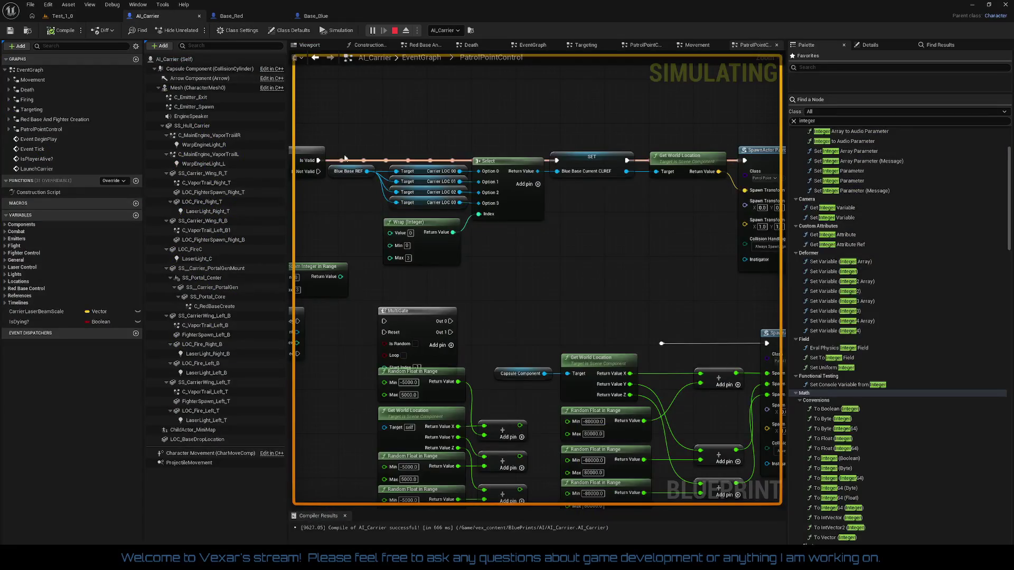
mouse_move(595, 172)
mouse_move(417, 231)
Stop the play session and add an Increment Int node feeding Wrap (Integer)'s Value.
drag(485, 269, 573, 254)
click(394, 30)
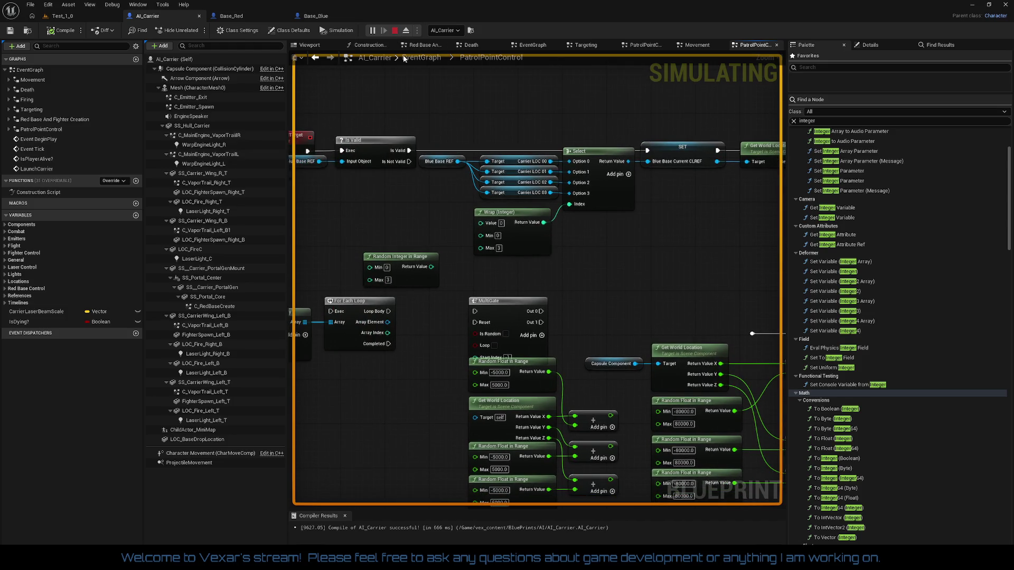
mouse_move(523, 264)
mouse_down()
mouse_move(570, 259)
mouse_move(535, 262)
mouse_up()
drag(491, 233, 439, 207)
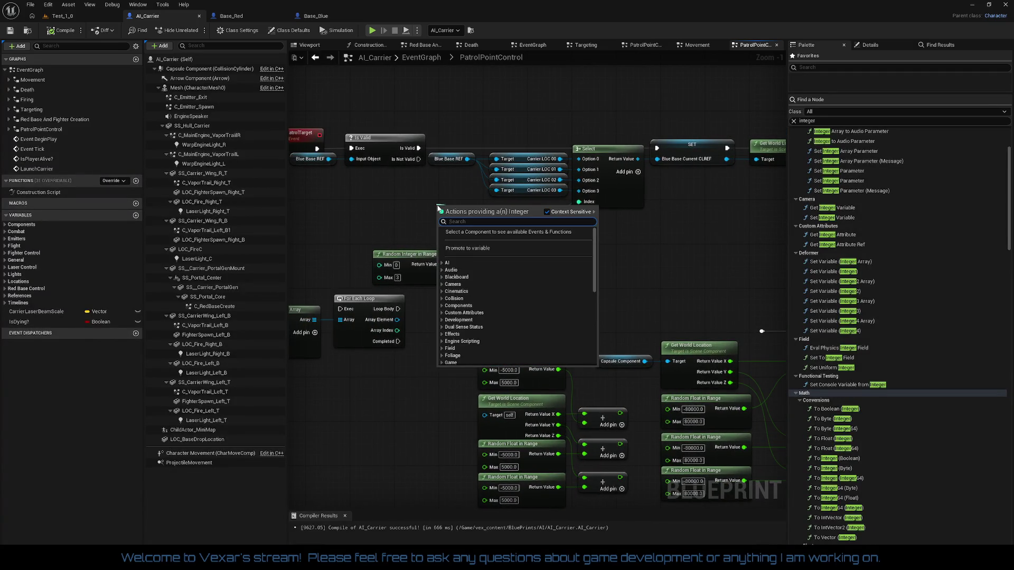
text(in)
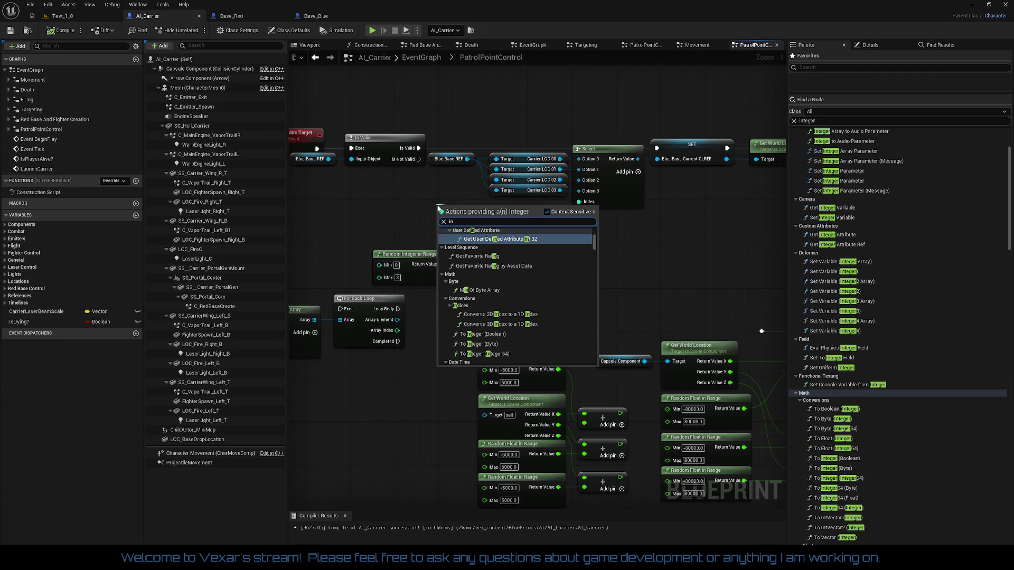
text(c)
key(Return)
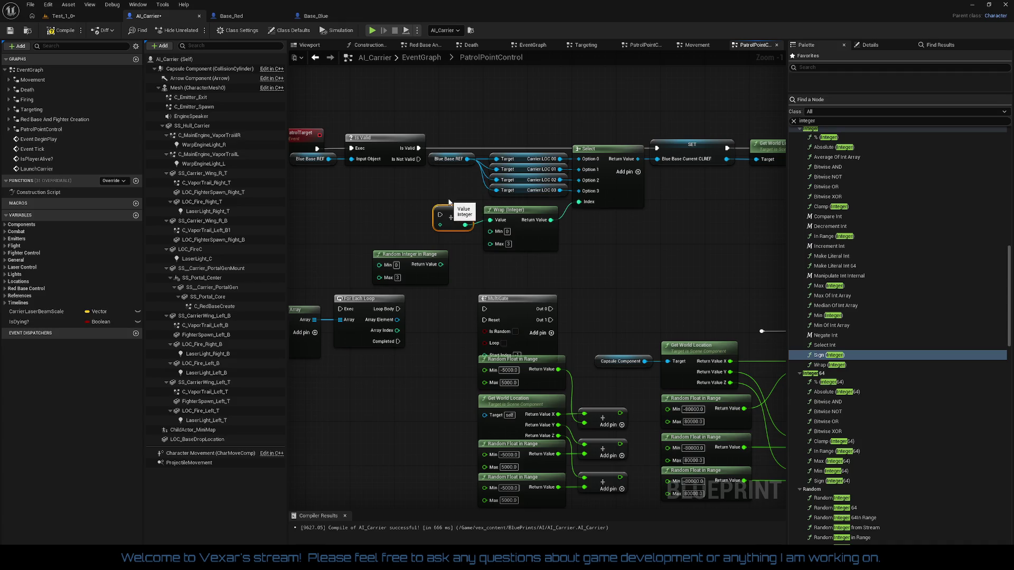
Wire Increment Int into the exec chain after Is Valid and arrange it beside the event nodes.
mouse_move(451, 209)
mouse_down()
mouse_move(452, 141)
mouse_move(428, 148)
mouse_move(657, 148)
mouse_up()
drag(387, 225, 527, 240)
drag(391, 147, 538, 197)
drag(531, 159, 494, 165)
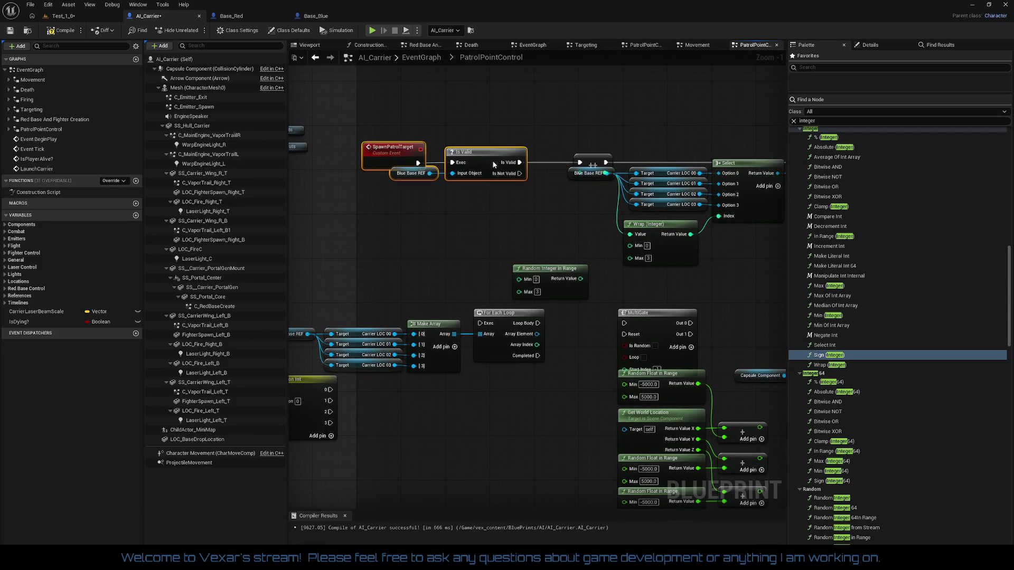
drag(588, 159, 549, 160)
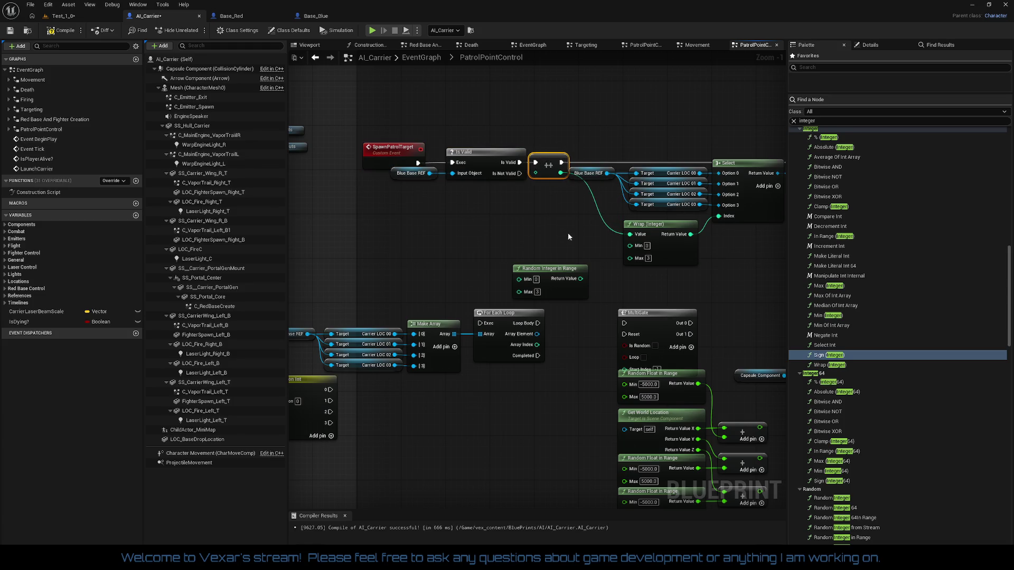
drag(568, 233, 425, 230)
drag(307, 193, 480, 181)
drag(408, 120, 571, 195)
drag(586, 152, 580, 152)
Compile AI_Carrier, then unlink the increment output from Wrap and pull the node out.
click(411, 167)
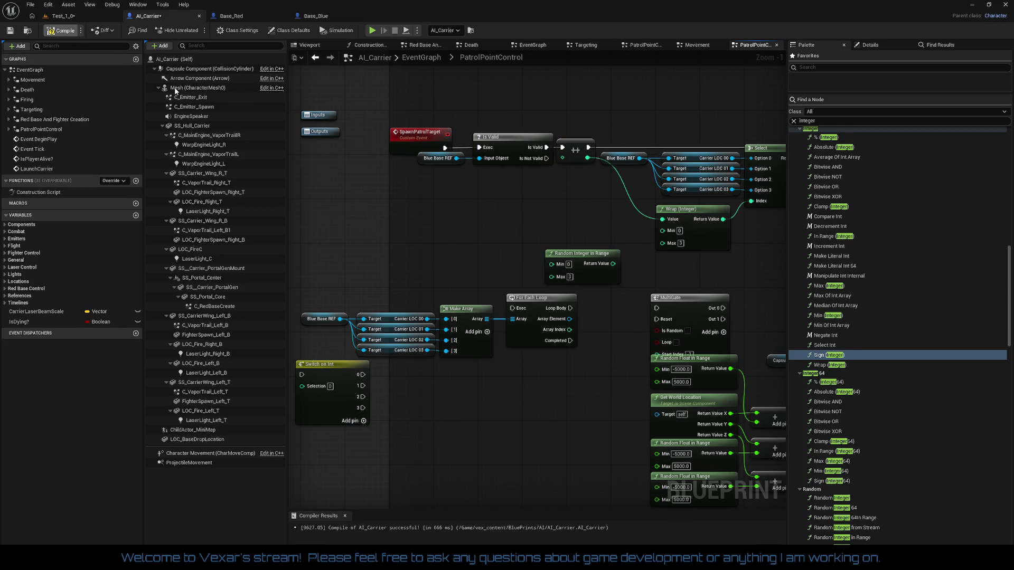
key(F7)
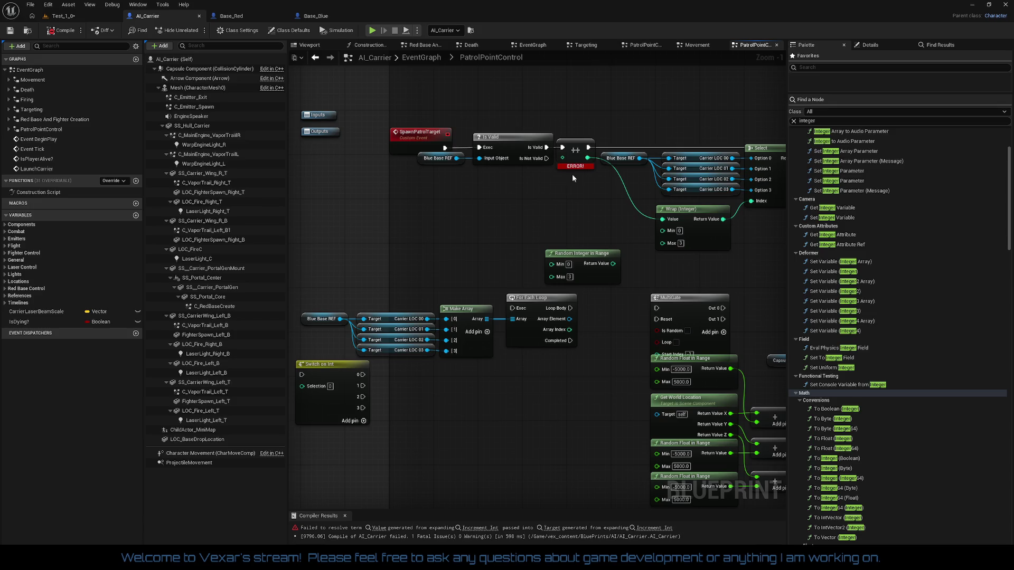
right_click(586, 158)
click(603, 187)
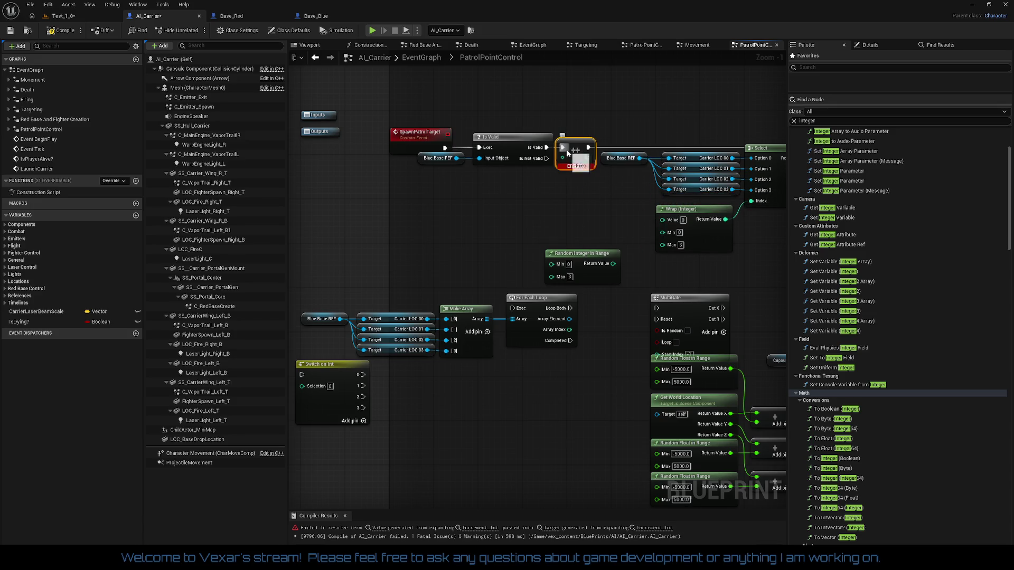
right_click(589, 148)
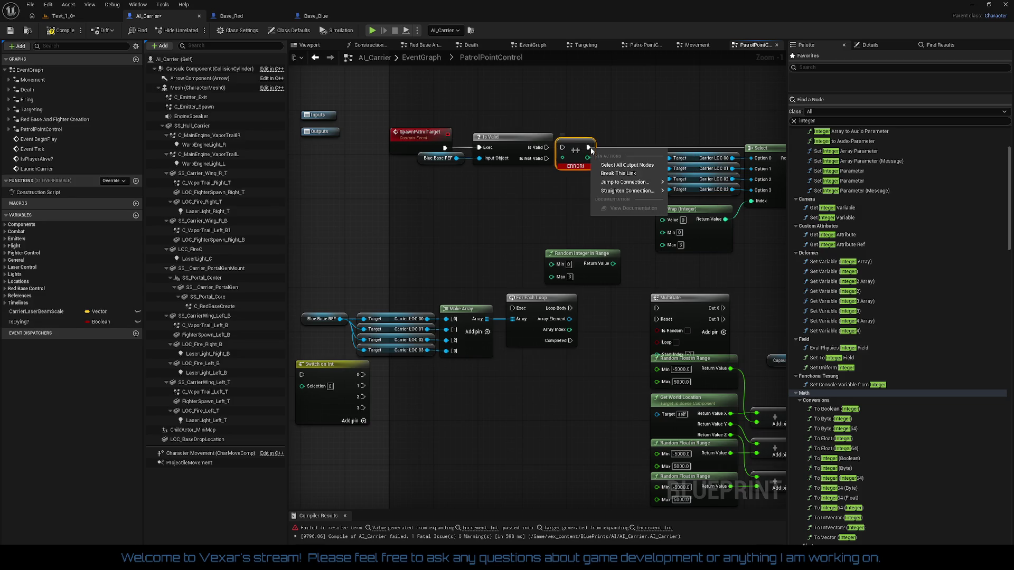
click(597, 165)
mouse_move(583, 154)
mouse_down()
mouse_move(611, 201)
mouse_move(762, 265)
mouse_move(494, 238)
mouse_move(591, 235)
mouse_up()
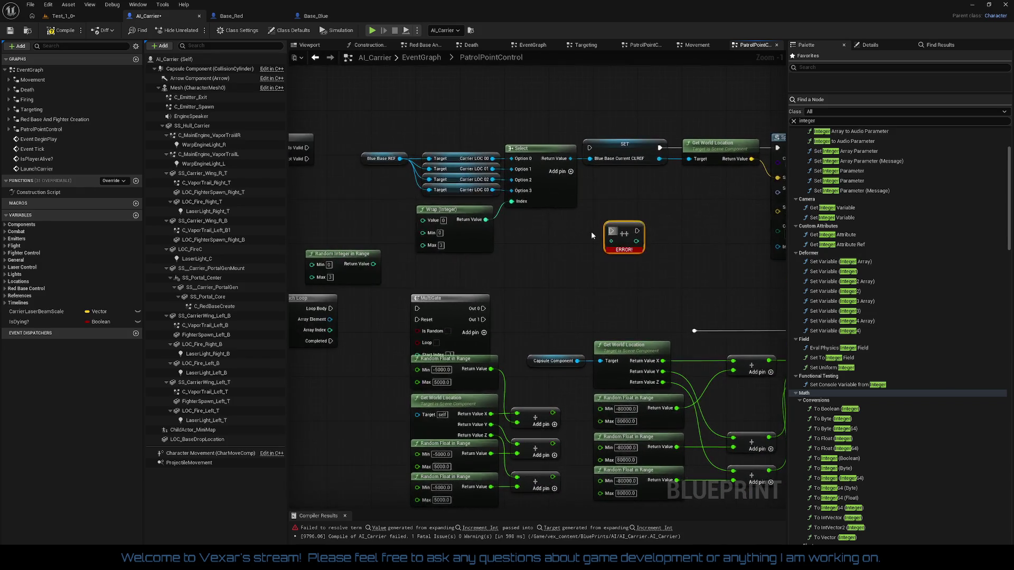
Connect Wrap's result into the increment node and move both nodes up-left.
drag(395, 134, 602, 224)
drag(615, 148, 592, 151)
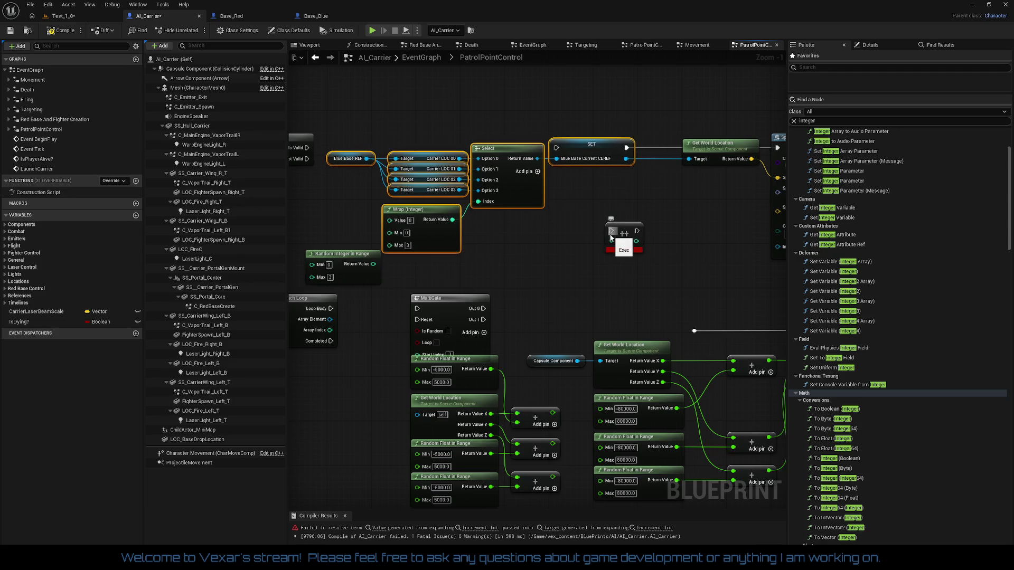
drag(611, 241, 455, 225)
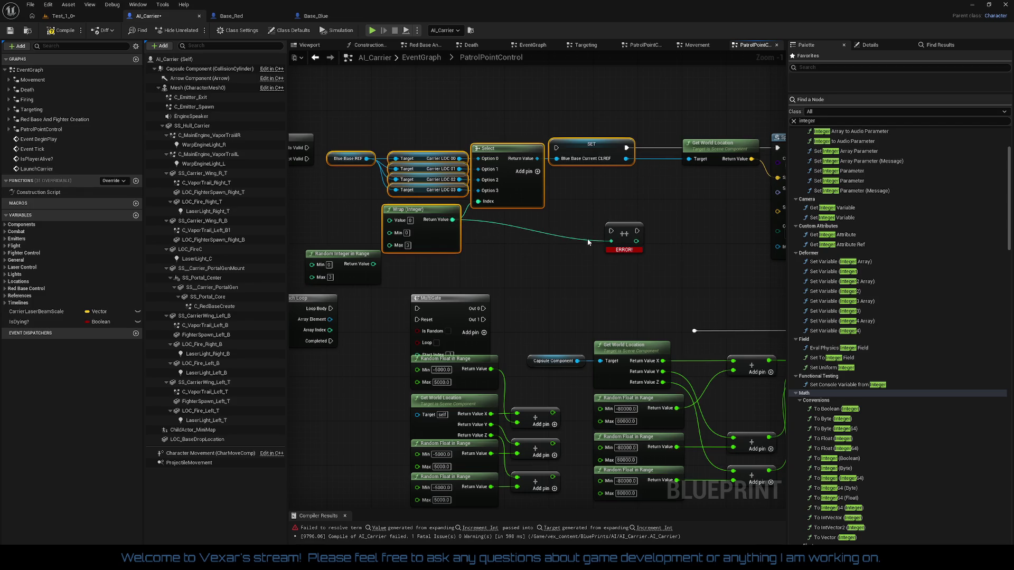
mouse_move(635, 236)
mouse_down()
mouse_move(520, 233)
mouse_move(478, 202)
mouse_up()
drag(541, 238, 663, 251)
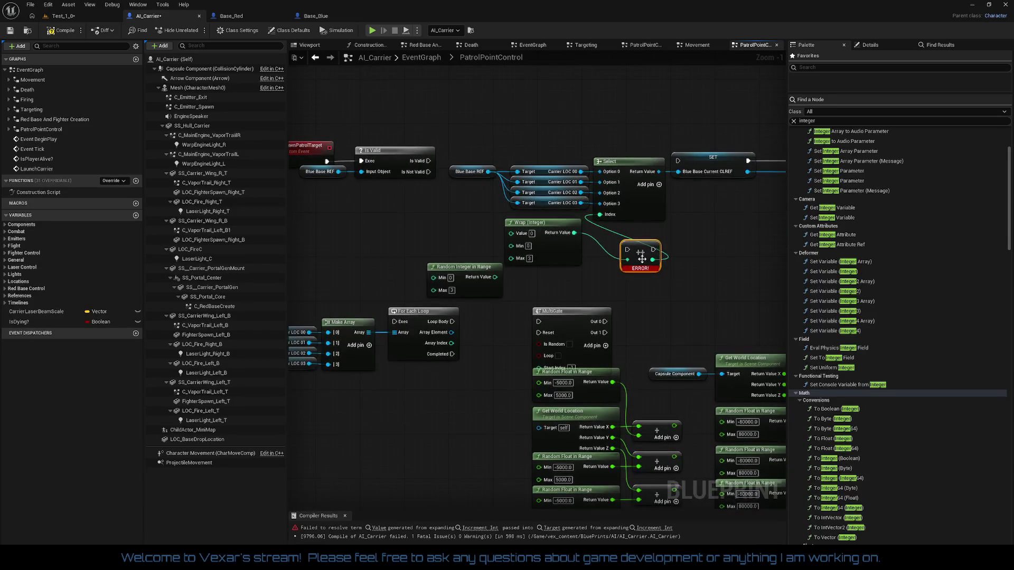
drag(474, 270, 444, 365)
mouse_move(638, 280)
mouse_down()
mouse_move(552, 251)
mouse_move(551, 278)
mouse_up()
mouse_move(642, 255)
mouse_down()
mouse_move(531, 239)
mouse_move(531, 226)
mouse_move(558, 228)
mouse_move(458, 227)
mouse_move(525, 270)
mouse_up()
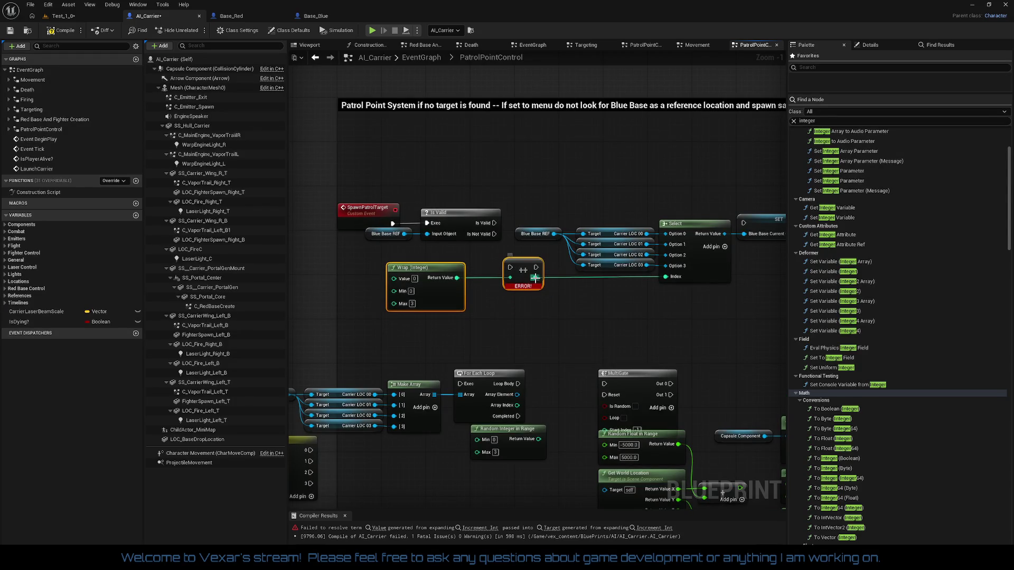
Insert the increment node into the Blue Base REF link and shift Target, Select and SET right.
drag(557, 317, 528, 334)
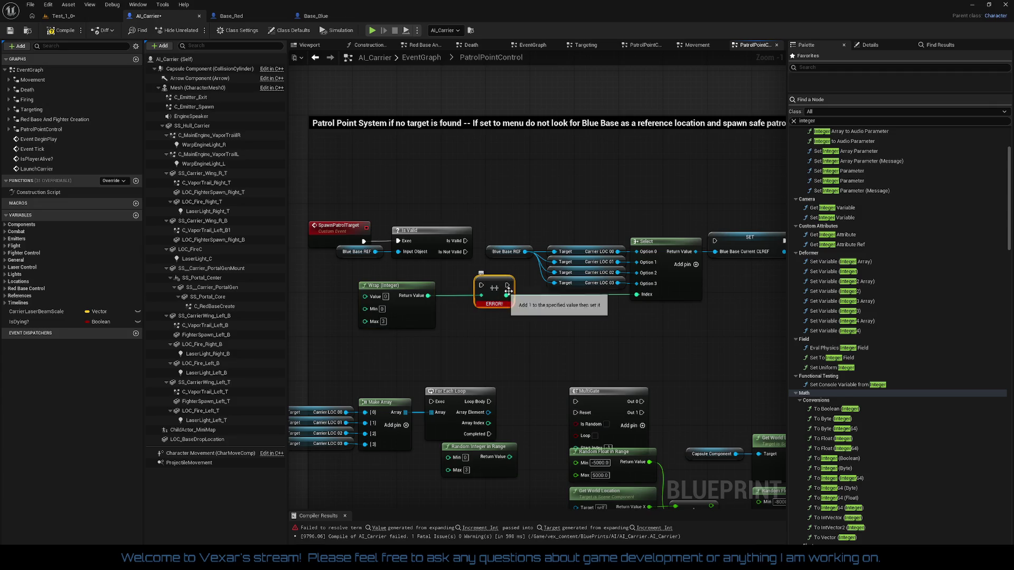
mouse_move(494, 278)
mouse_down()
mouse_move(491, 237)
mouse_move(531, 242)
mouse_up()
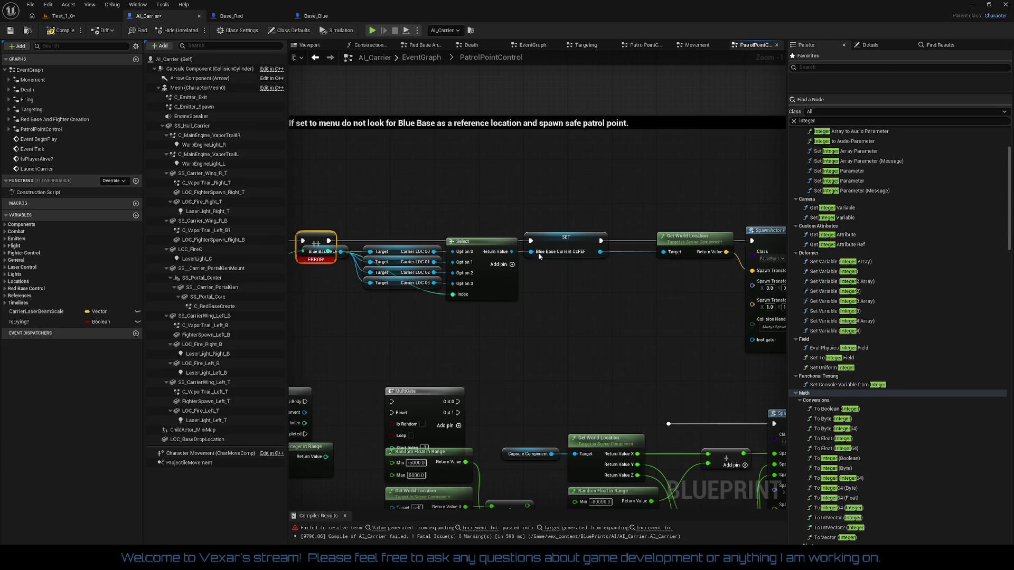
drag(535, 200, 680, 293)
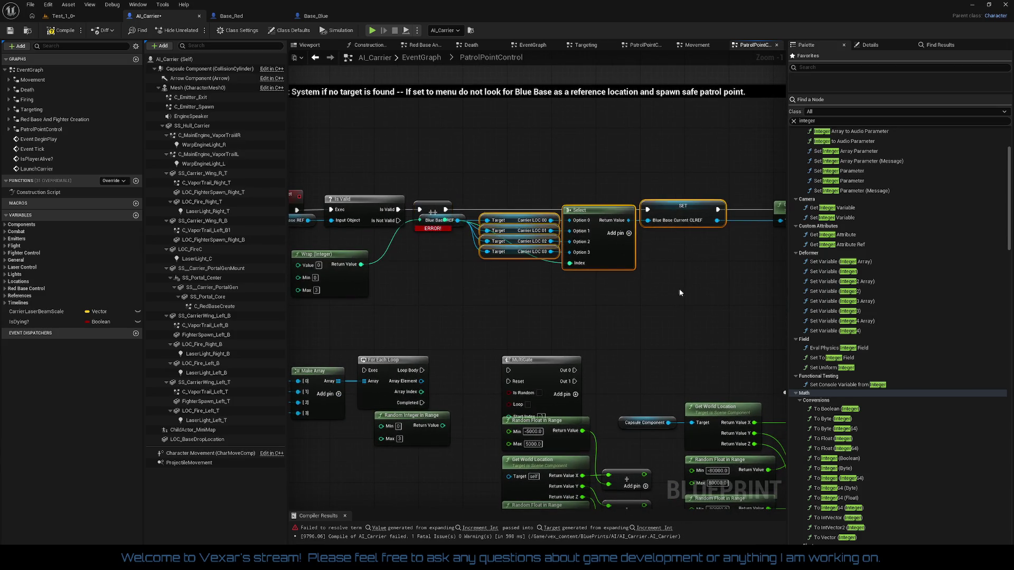
drag(681, 212, 723, 211)
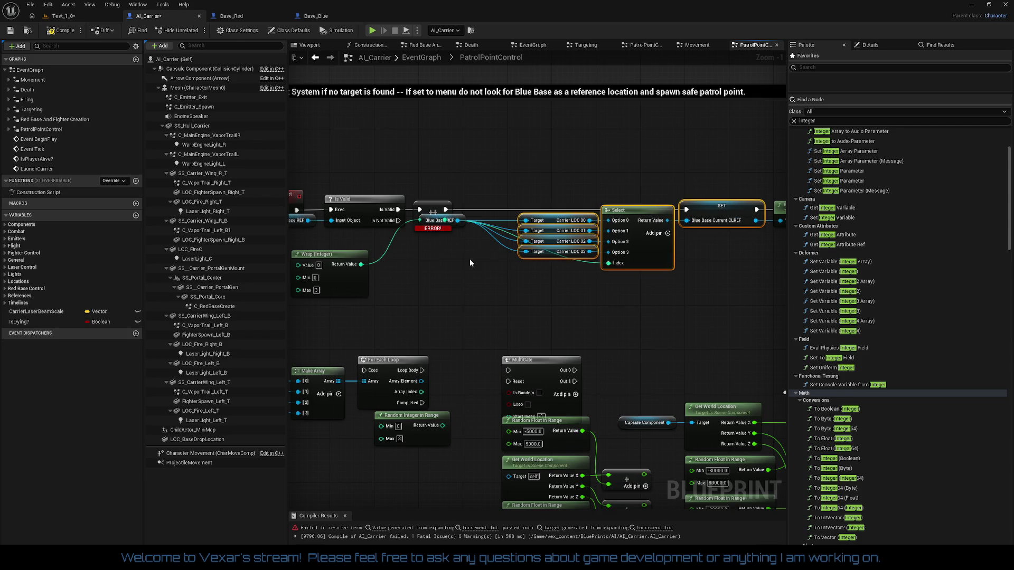
drag(462, 263, 503, 260)
mouse_move(478, 205)
mouse_down()
mouse_move(497, 205)
mouse_move(463, 206)
mouse_move(506, 245)
mouse_move(499, 216)
mouse_move(541, 215)
mouse_up()
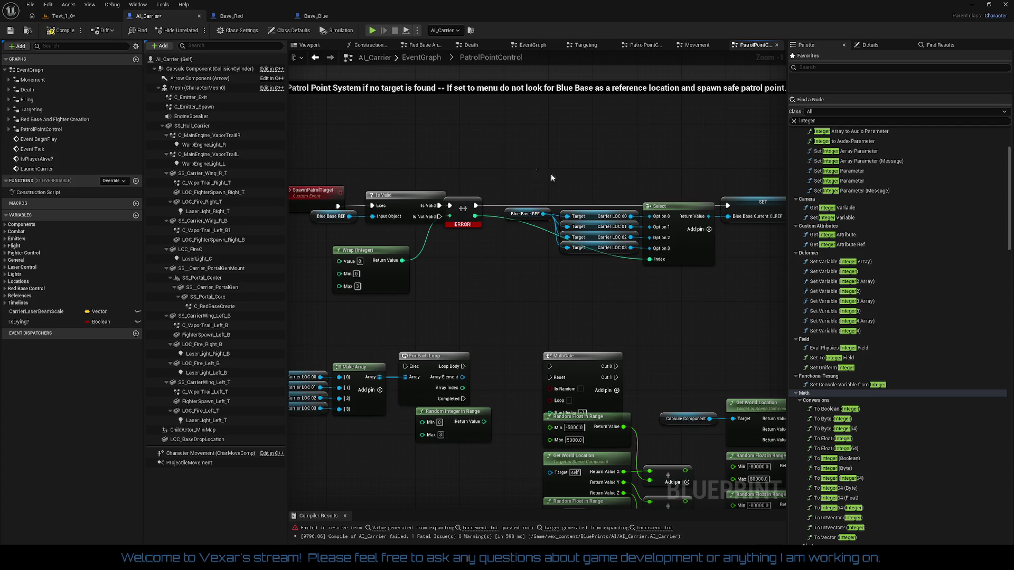
Position the increment and Wrap (Integer) nodes near Is Valid.
drag(551, 175, 704, 312)
click(524, 264)
drag(466, 203, 478, 207)
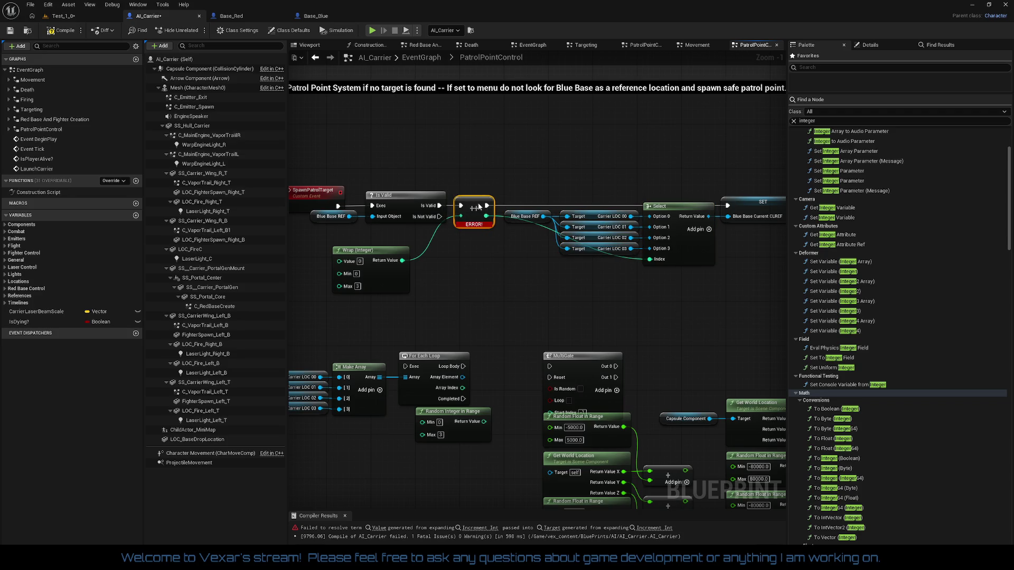
drag(394, 279, 438, 258)
click(476, 255)
Compile AI_Carrier and start a play session of Test_1_0.
click(65, 32)
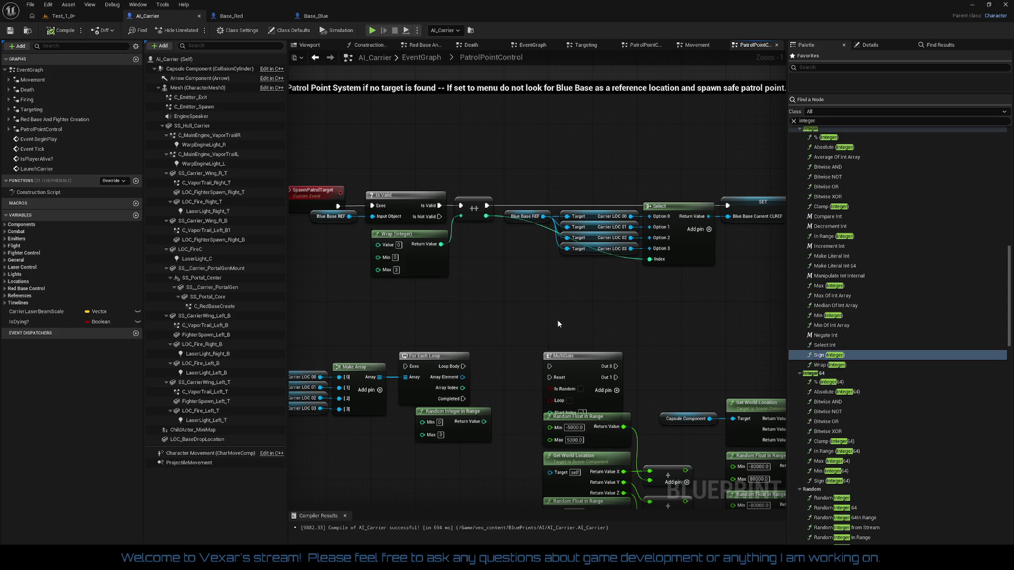
click(60, 16)
click(10, 30)
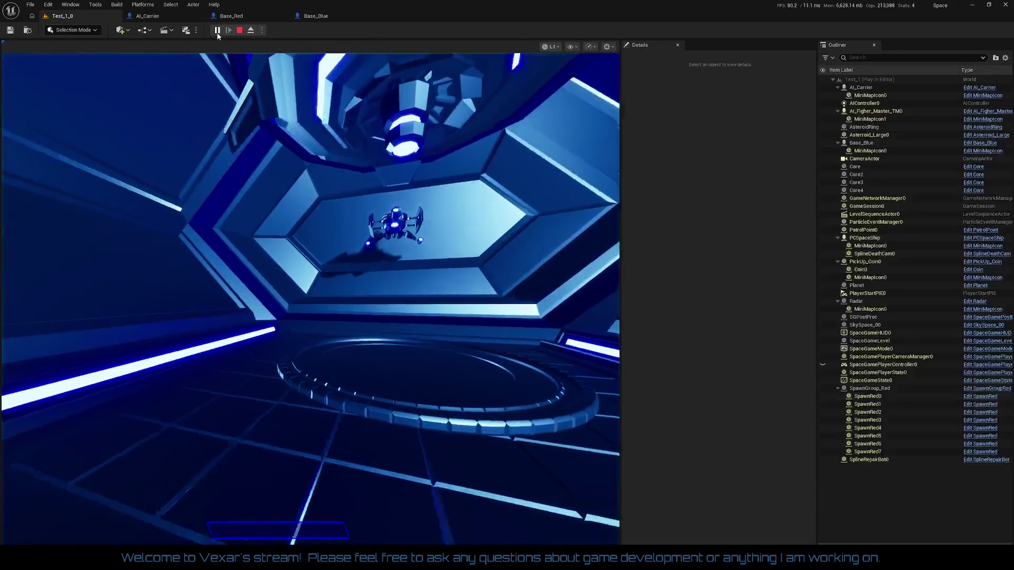
Check the live AI_Carrier patrol graph's Select node debug values while Test_1_0 runs, then return to the game.
click(147, 16)
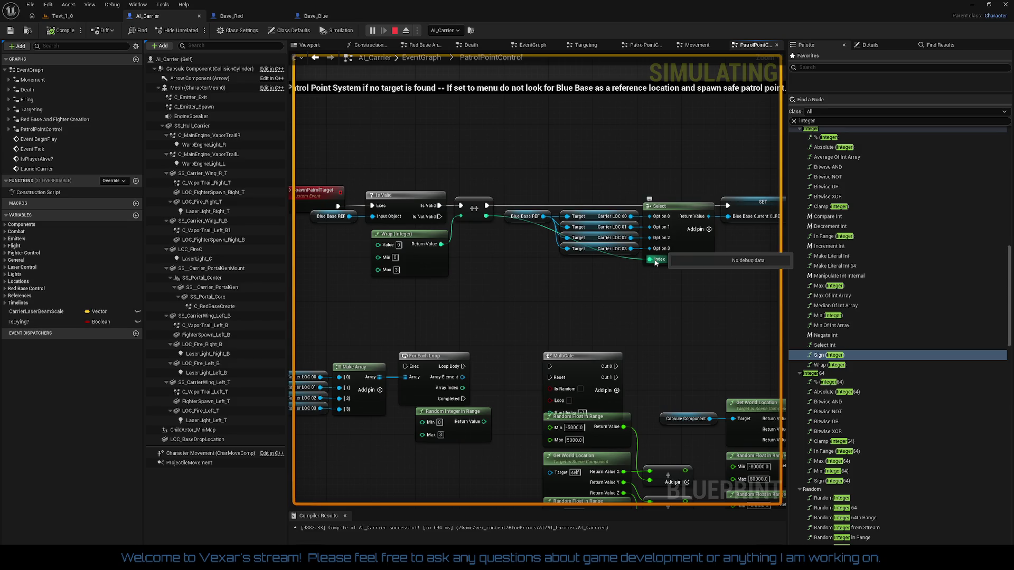
mouse_move(667, 229)
drag(510, 270, 459, 268)
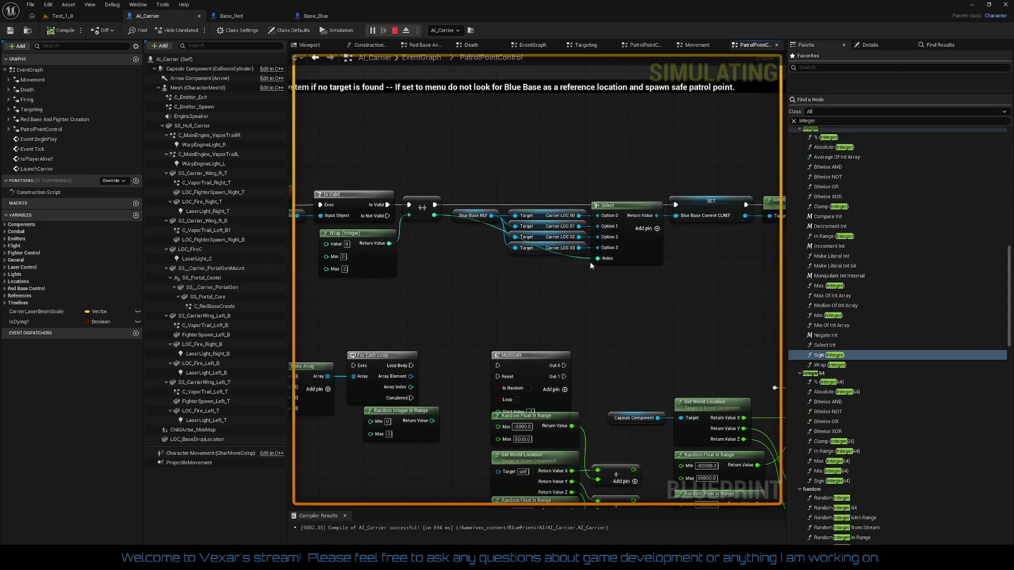
drag(596, 262, 571, 290)
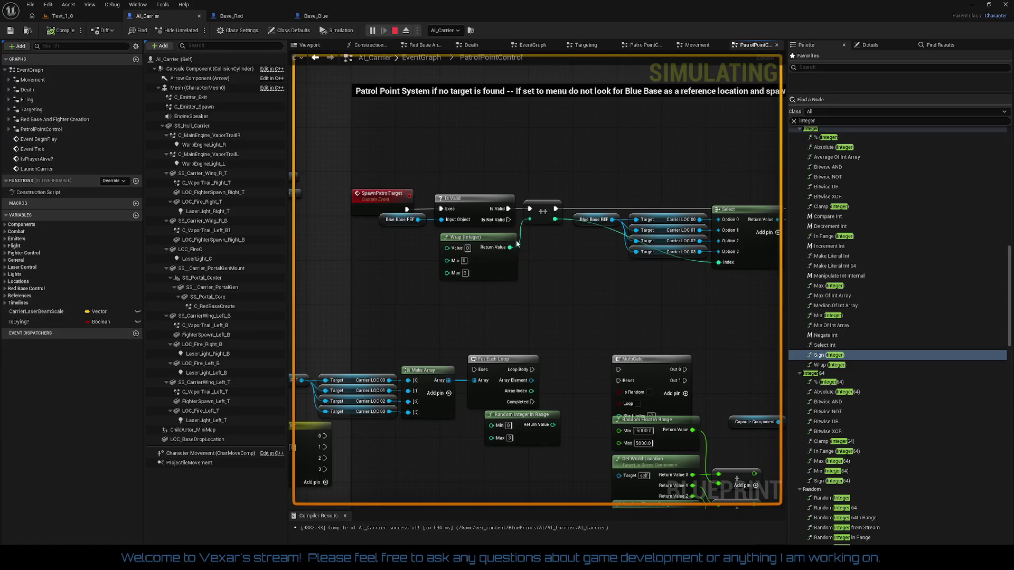
click(78, 19)
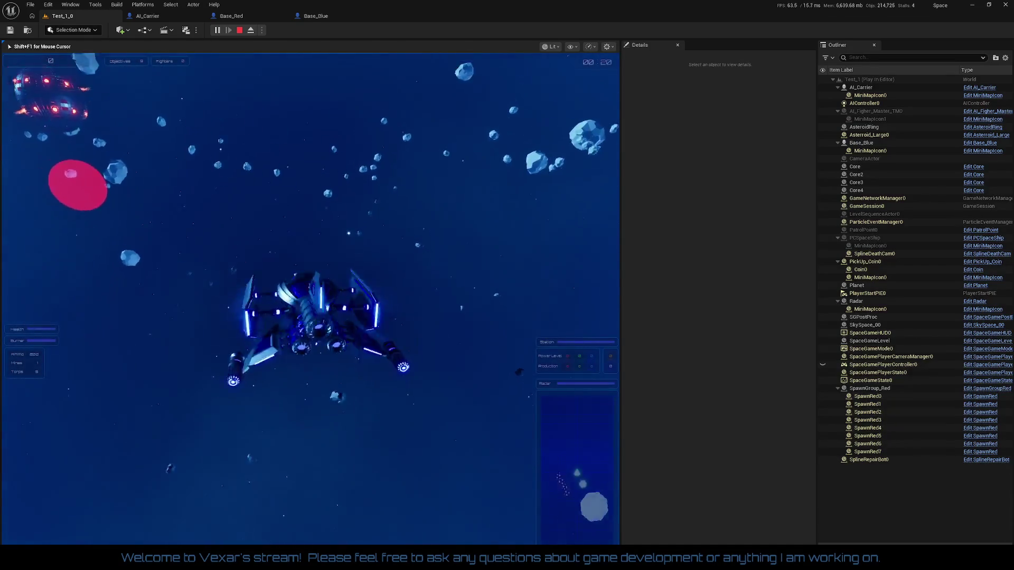
Fly the player ship toward the station until it is right beside the enemy carrier.
key(shift)
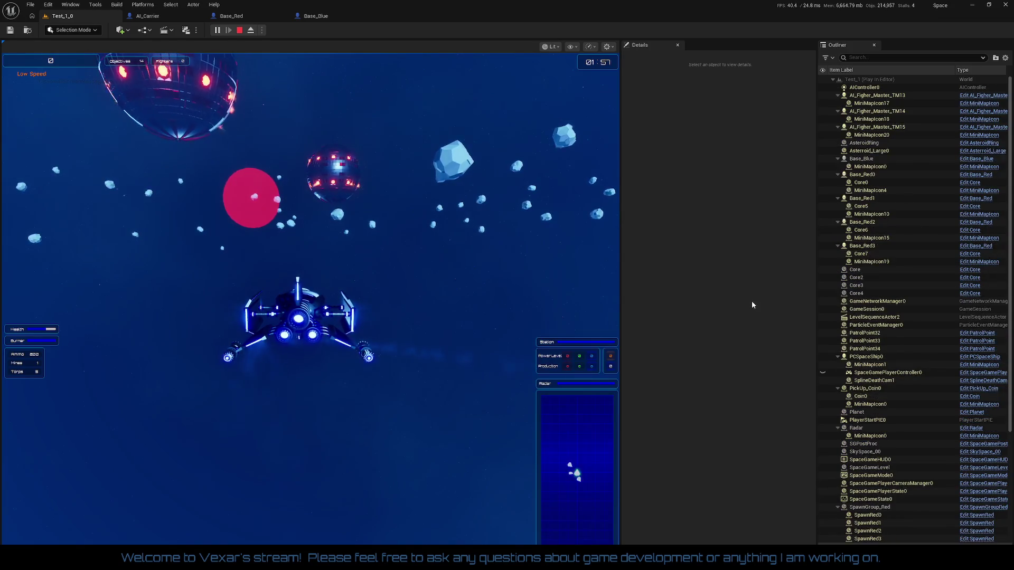
click(390, 321)
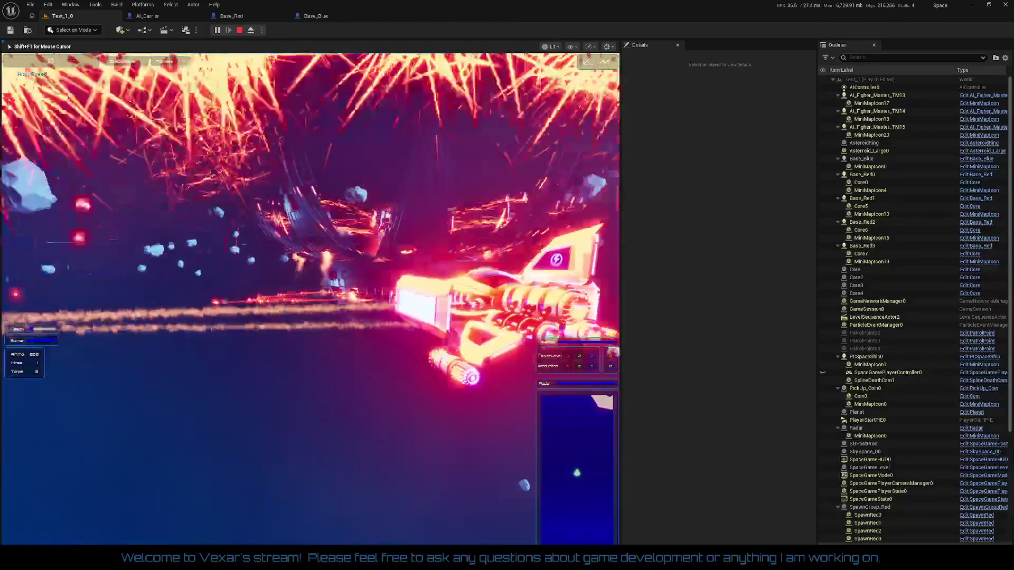
Press Esc to stop the Test_1 Play In Editor session.
key(Escape)
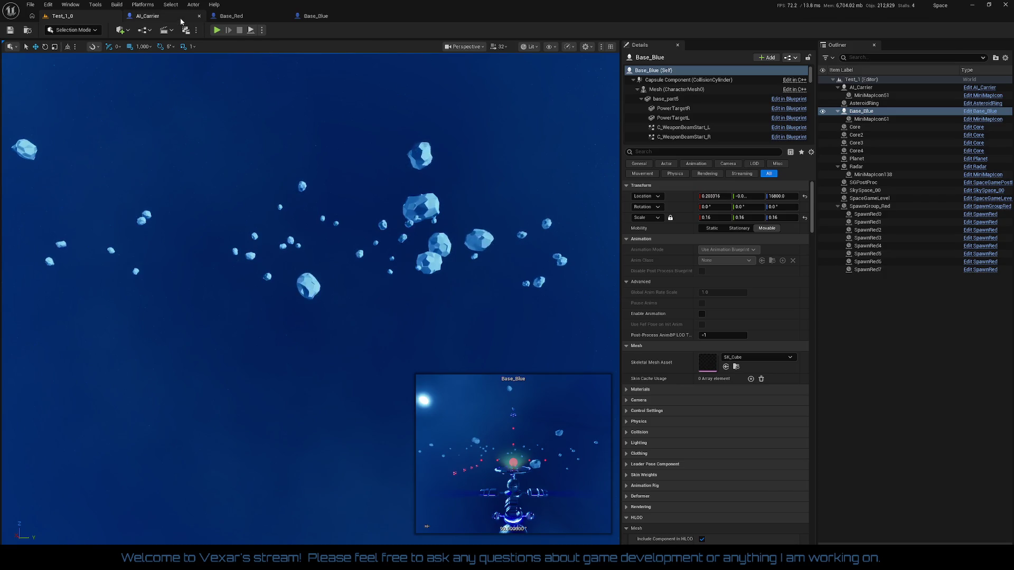
Reopen the AI_Carrier Blueprint editor tab.
click(181, 20)
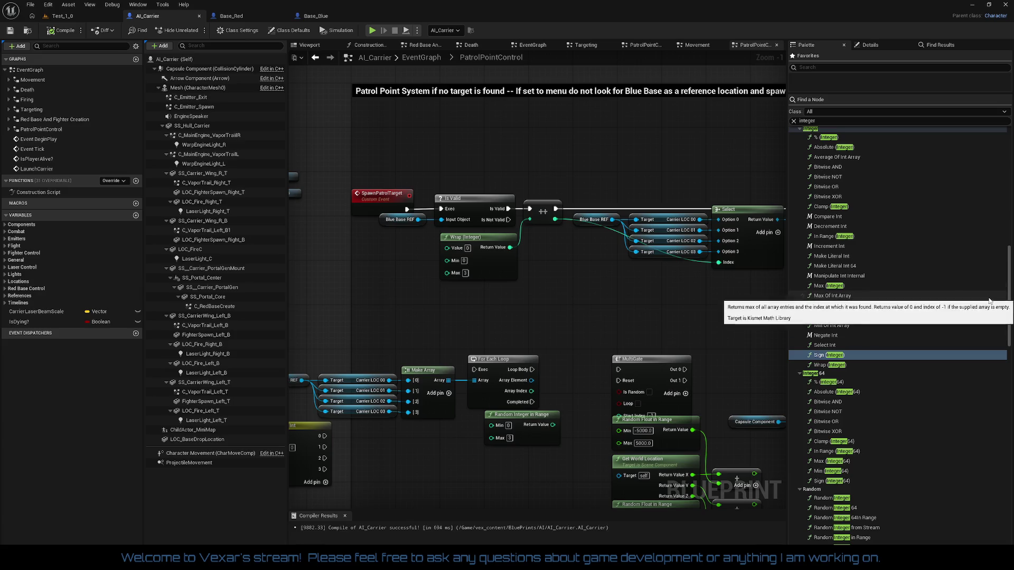
click(1010, 301)
drag(1010, 301, 1011, 153)
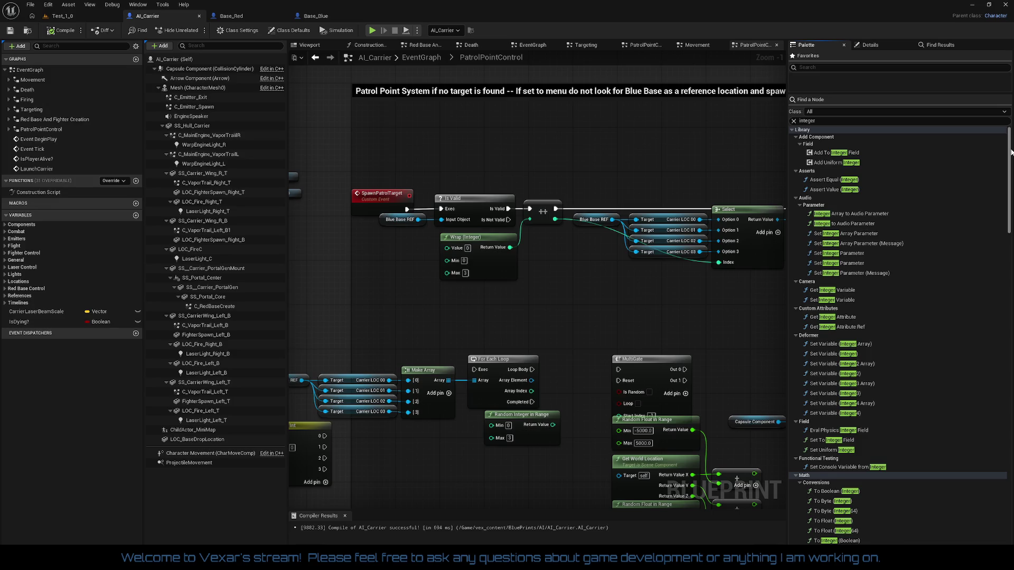
scroll(994, 210, down, 5)
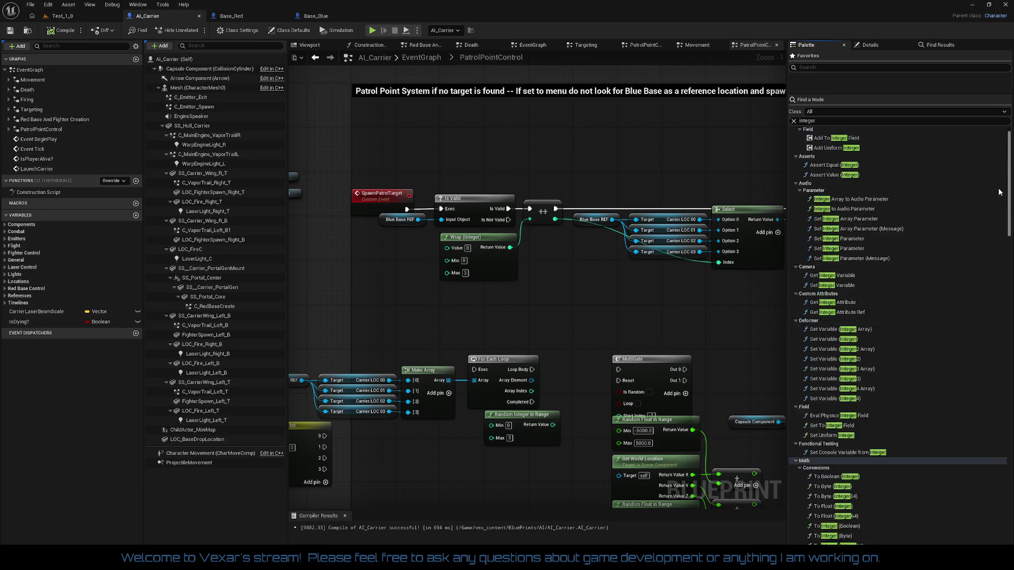
scroll(994, 210, down, 4)
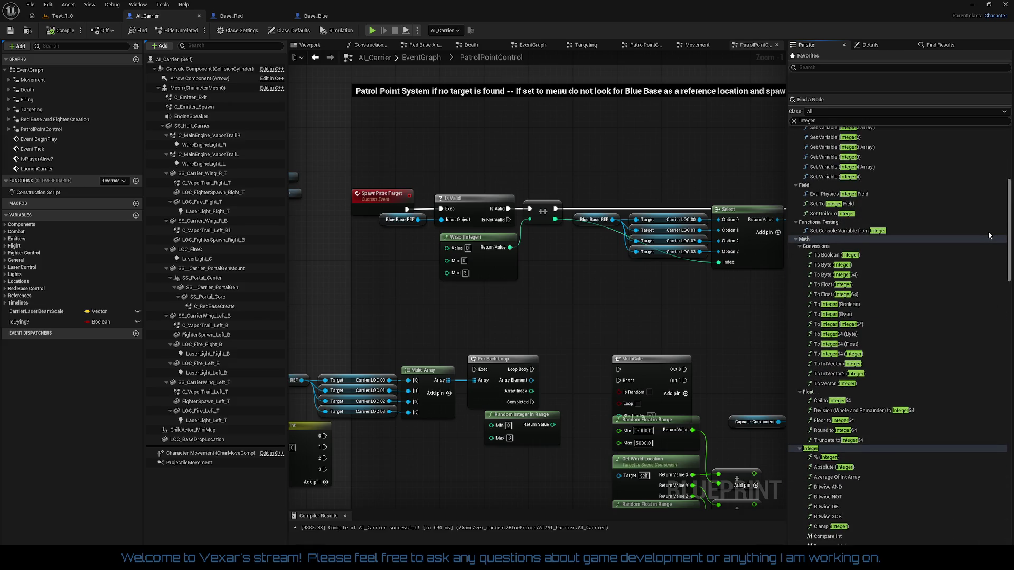
scroll(987, 232, down, 2)
scroll(984, 259, down, 3)
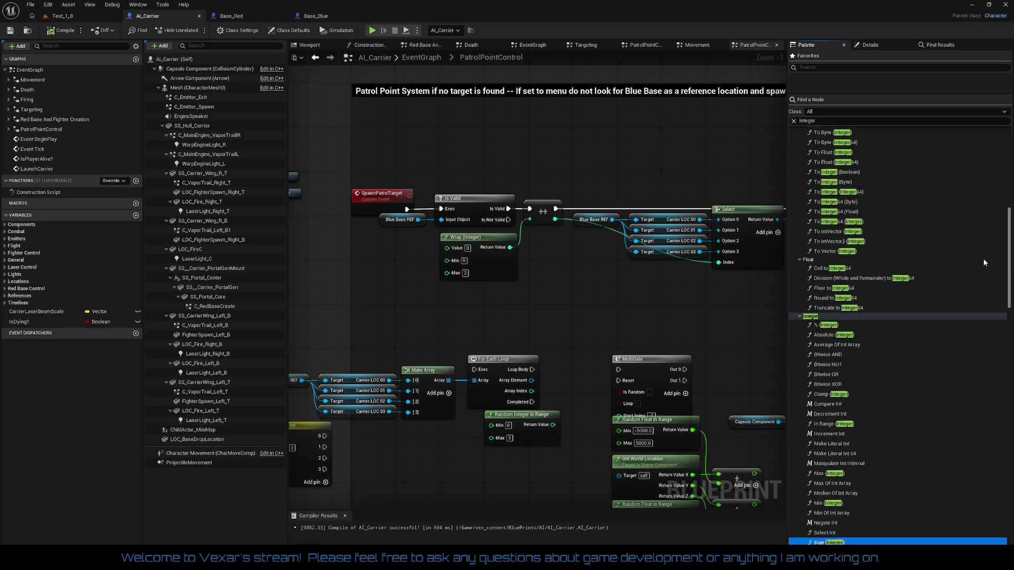
scroll(983, 259, down, 1)
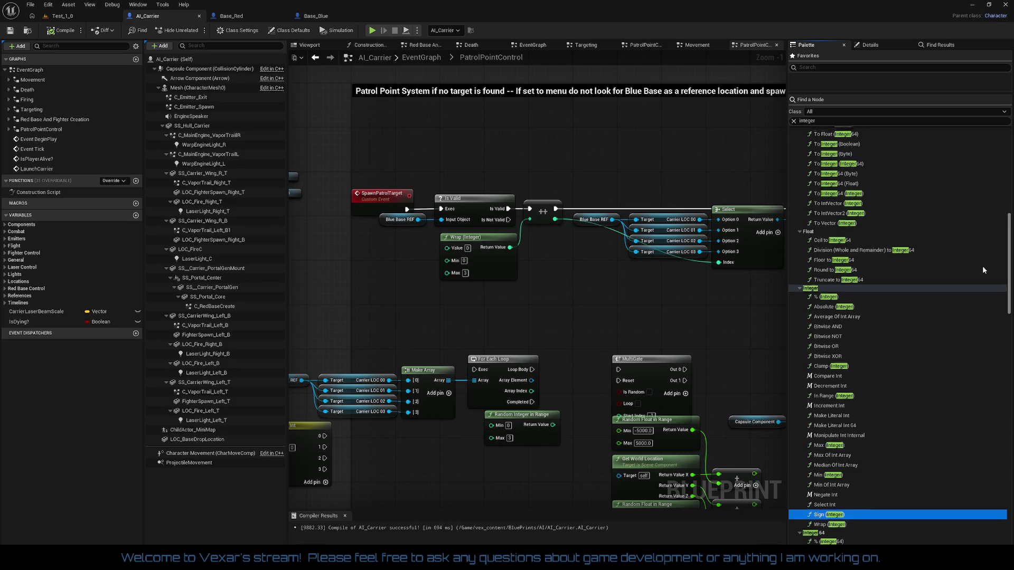
scroll(982, 271, down, 1)
scroll(982, 271, down, 2)
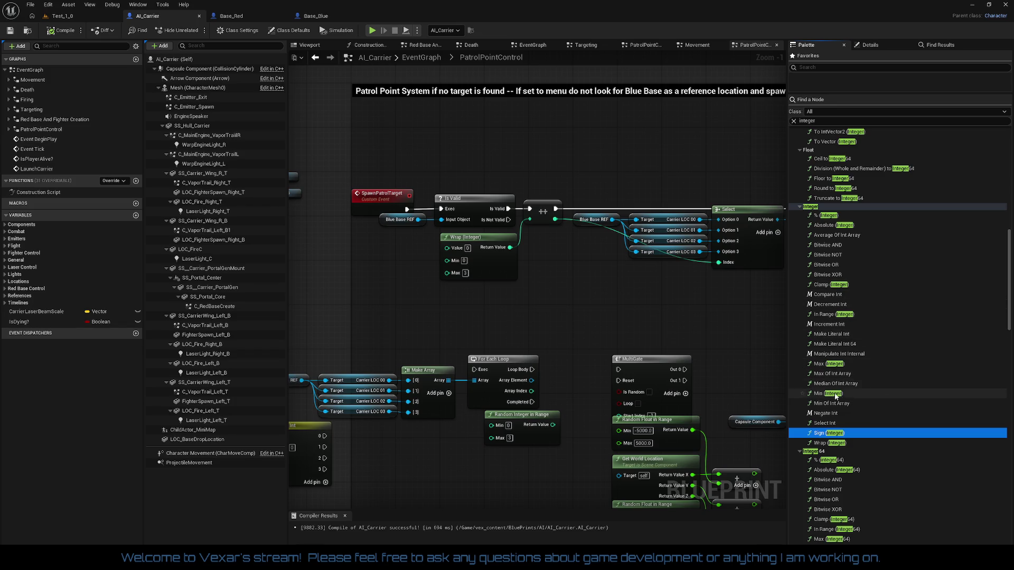
drag(835, 384, 602, 296)
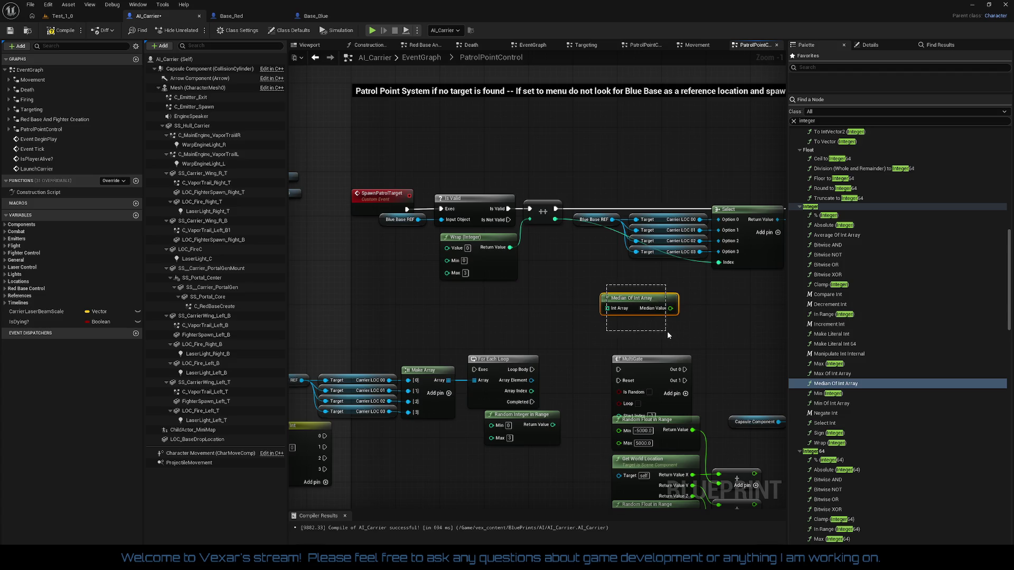
key(Delete)
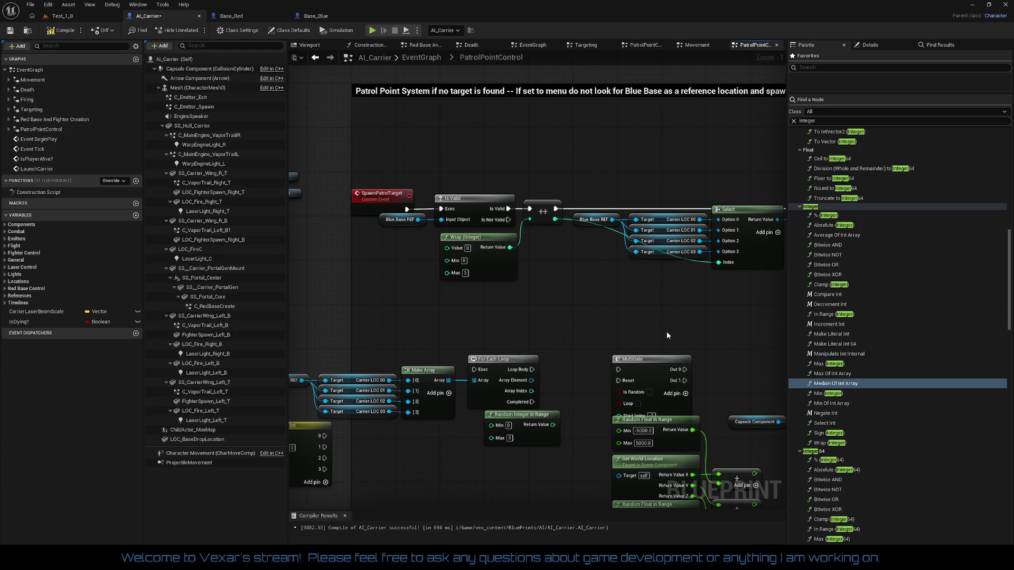
scroll(897, 375, down, 1)
scroll(900, 377, down, 4)
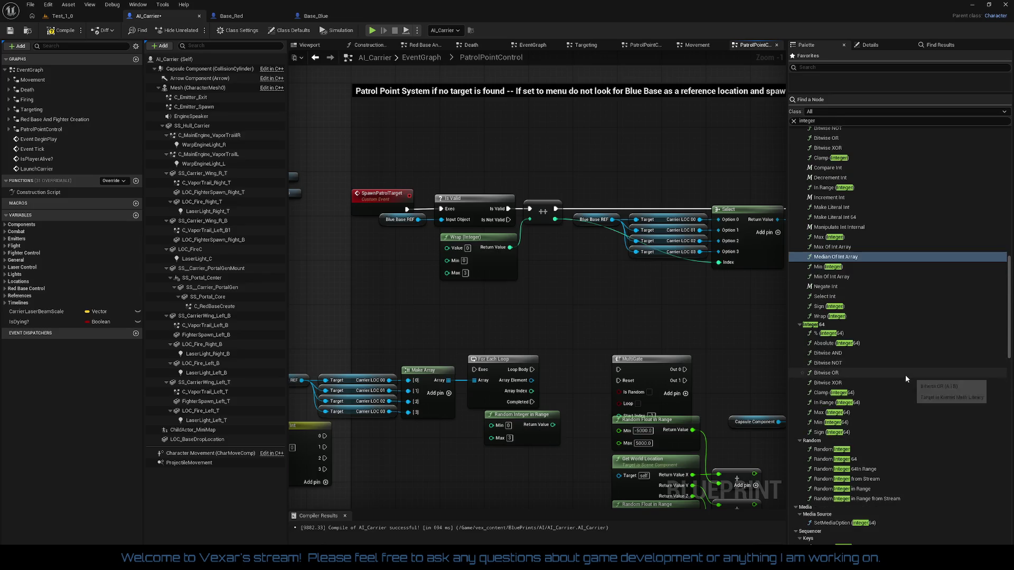
scroll(904, 375, down, 3)
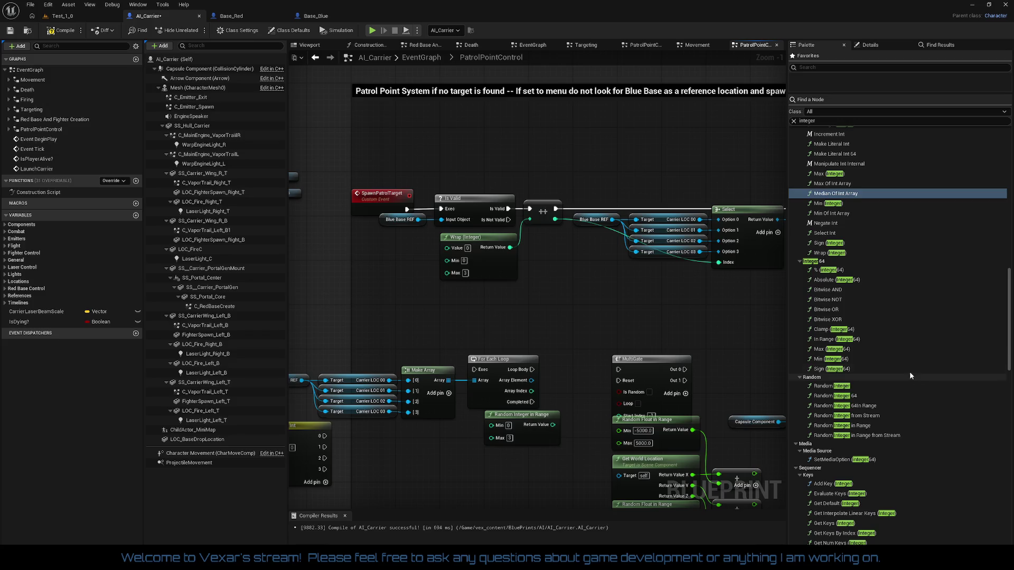
click(870, 407)
drag(869, 409, 620, 312)
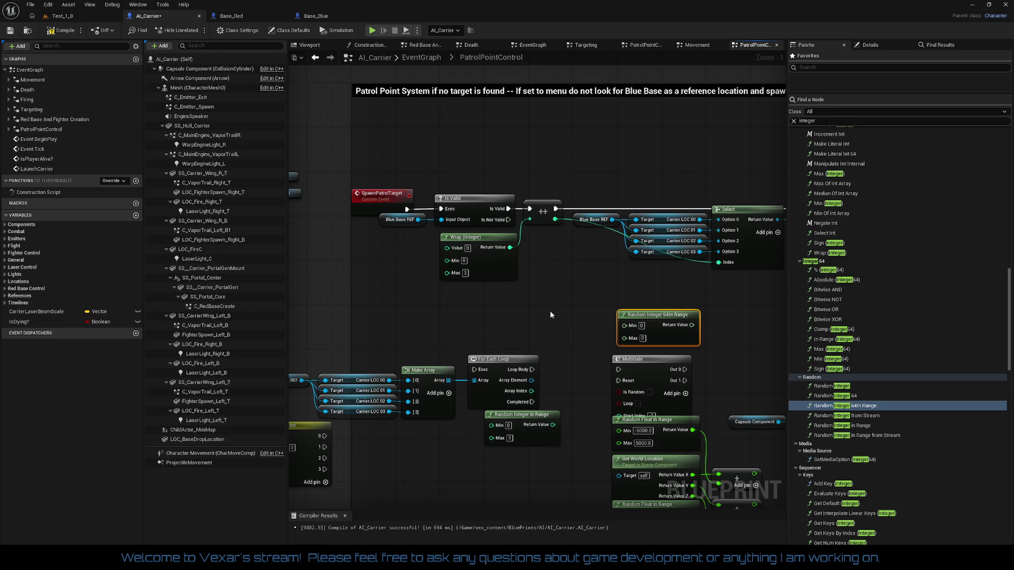
Pan the PatrolPointControl graph to reveal the nodes further right.
scroll(558, 298, up, 1)
drag(557, 306, 428, 310)
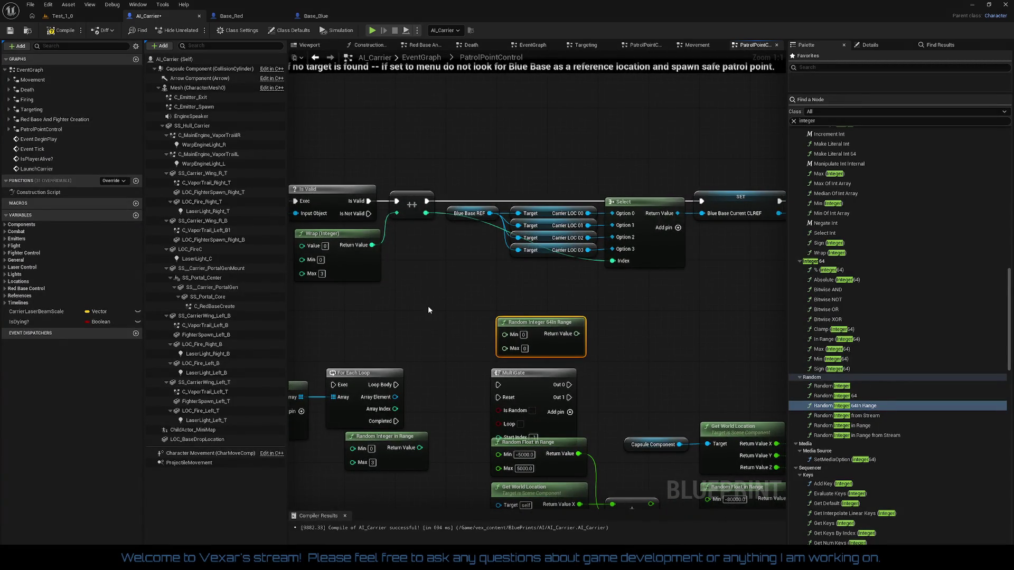
Delete the ++ increment and Wrap (Integer) nodes, then undo the last graph change.
click(412, 212)
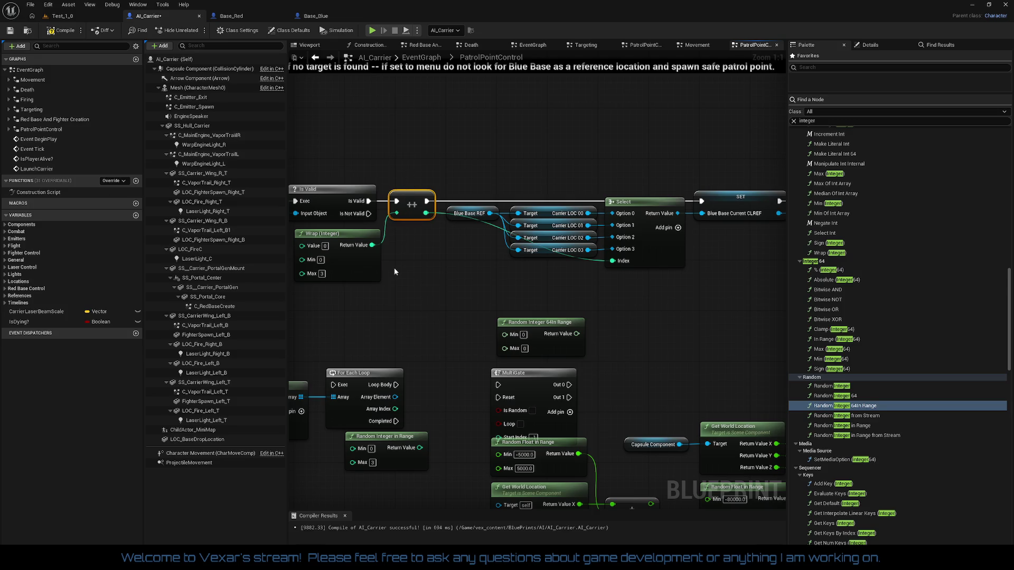
key(Delete)
click(369, 272)
key(Delete)
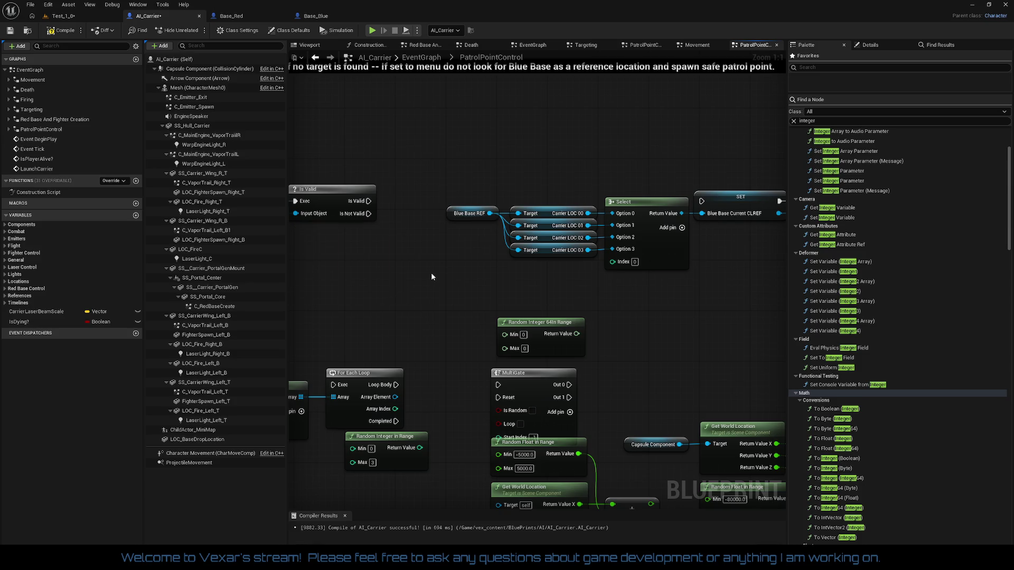
drag(431, 275, 470, 261)
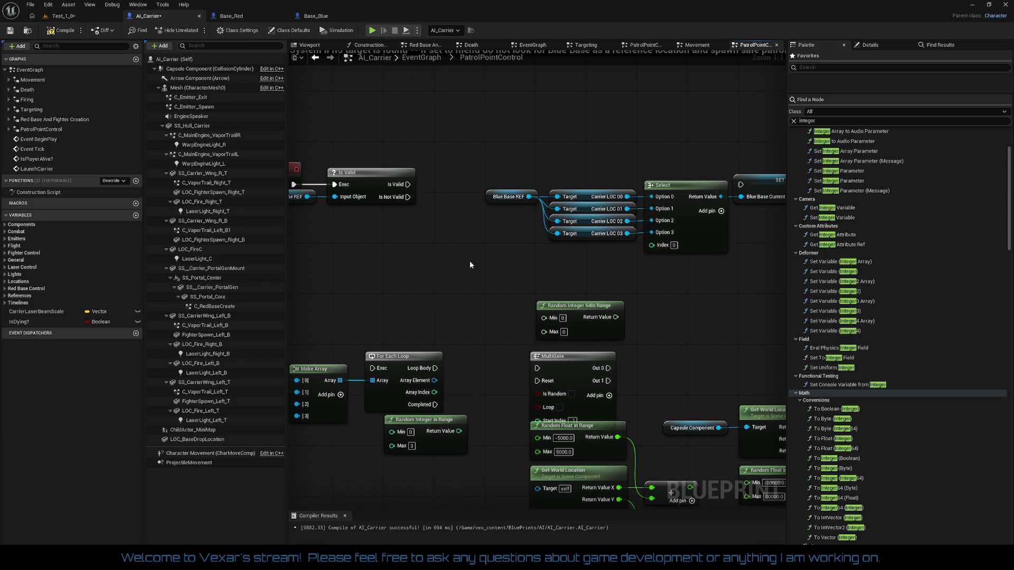
key(ctrl+z)
key(ctrl+z)
key(ctrl+z)
Delete the old Make Array, For Each Loop, Switch on Int, MultiGate and Random Integer 64 In Range nodes.
mouse_move(433, 136)
mouse_down()
mouse_move(785, 360)
mouse_move(525, 421)
mouse_move(351, 421)
mouse_up()
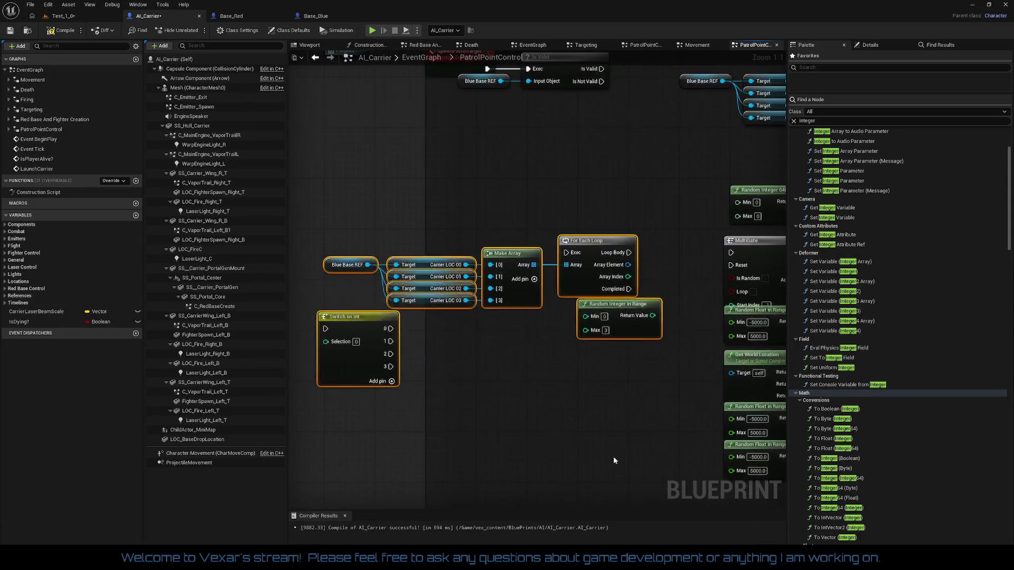
key(Delete)
click(602, 269)
key(Delete)
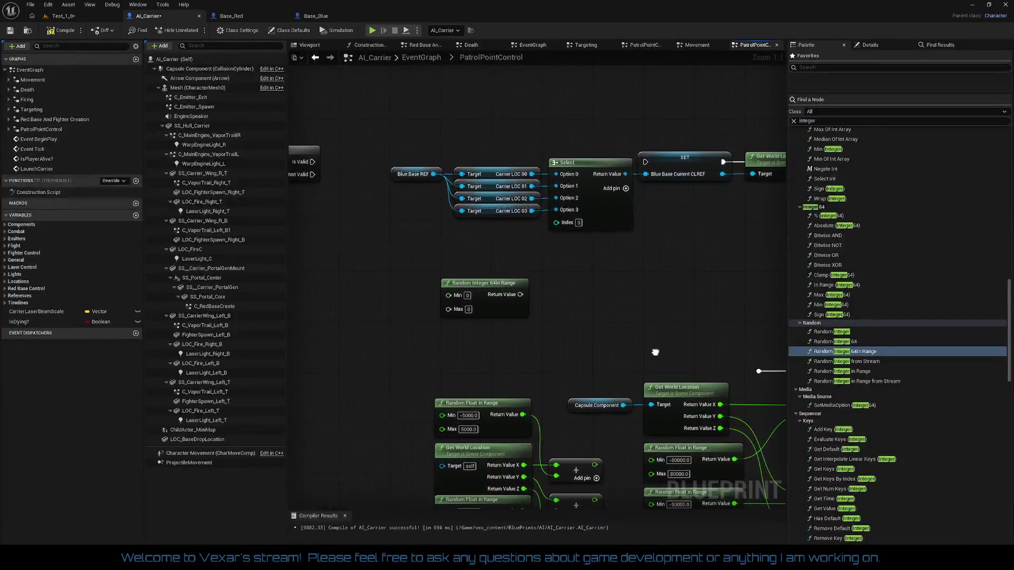
click(519, 308)
mouse_move(653, 329)
mouse_down()
mouse_move(580, 335)
mouse_move(557, 263)
mouse_move(251, 316)
mouse_move(177, 315)
mouse_up()
key(Delete)
scroll(579, 334, down, 2)
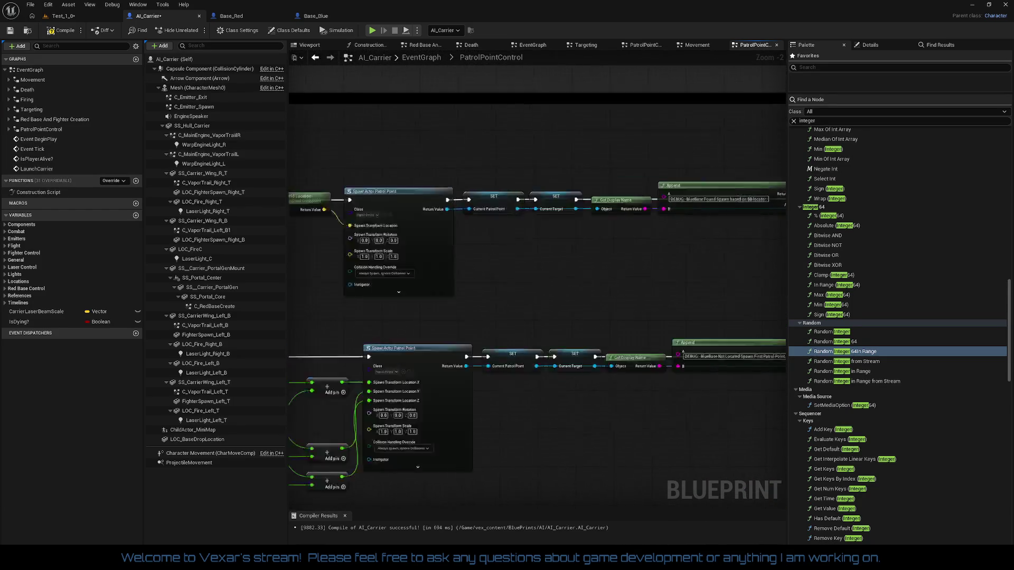
Wire Is Valid's valid output to the SET node, shift the left nodes right, then view Movement.
drag(362, 312, 700, 327)
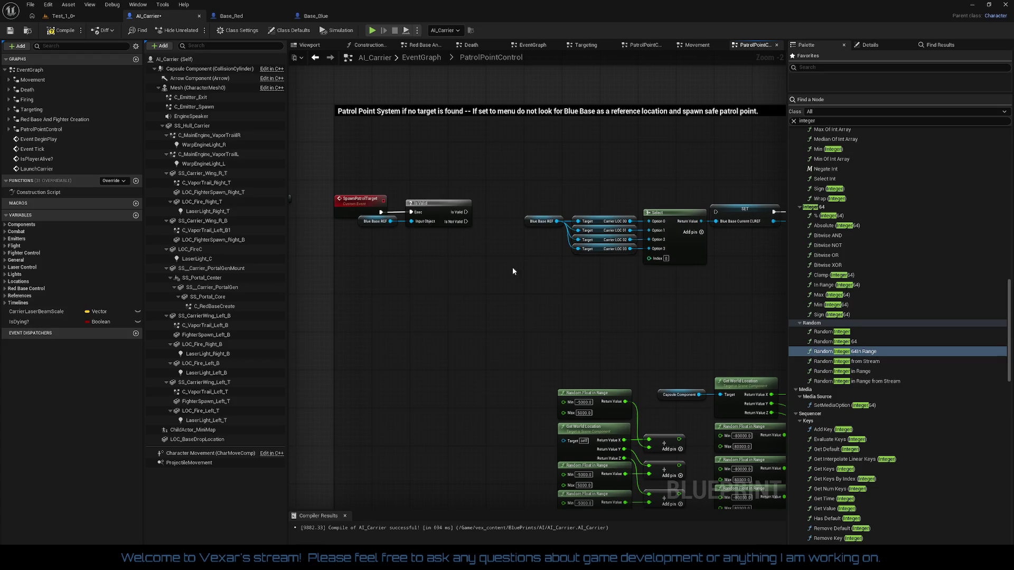
drag(466, 212, 715, 212)
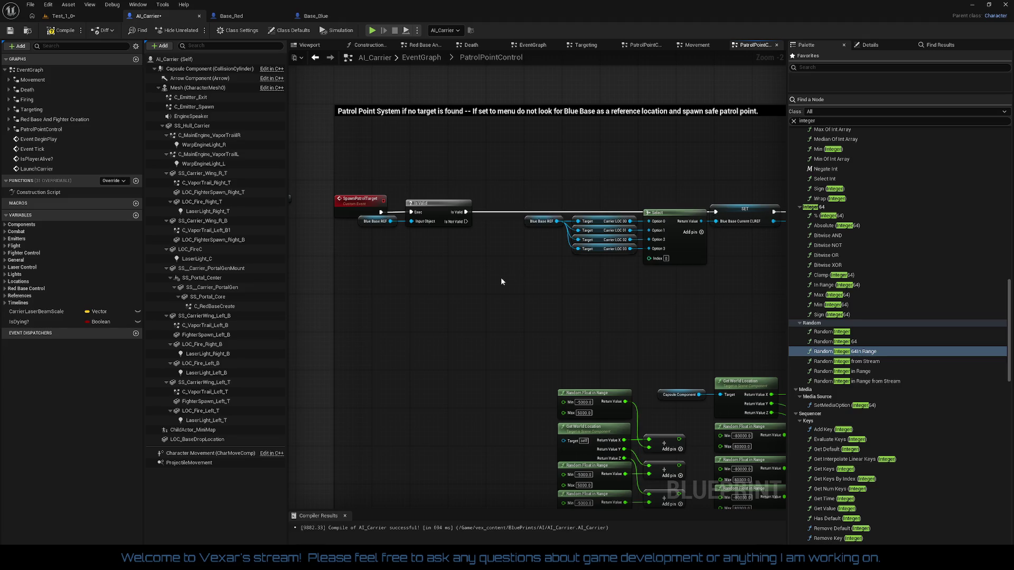
mouse_move(356, 182)
mouse_down()
mouse_move(430, 226)
mouse_move(456, 208)
mouse_move(486, 212)
mouse_up()
click(539, 152)
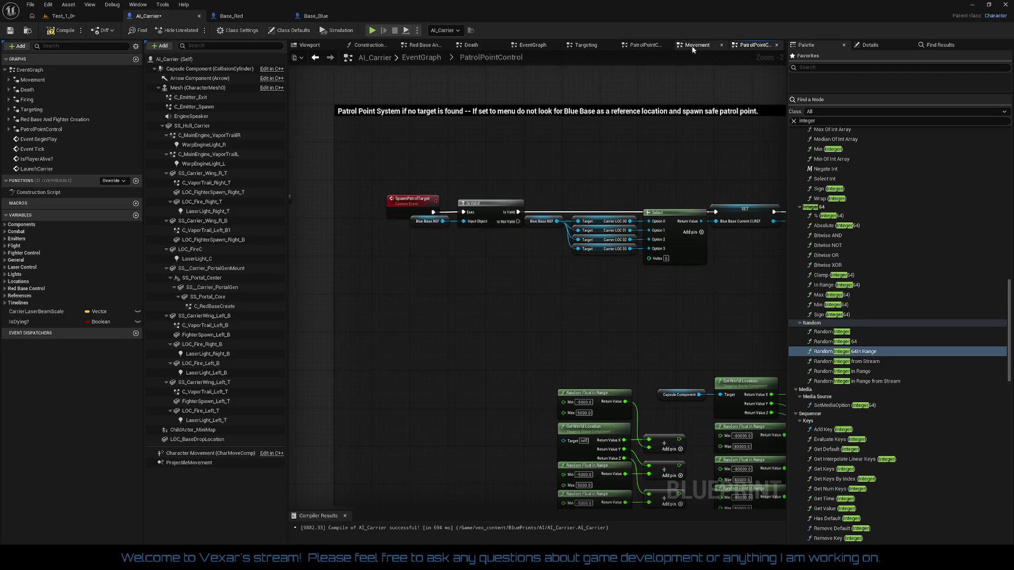
click(693, 46)
drag(474, 108, 530, 137)
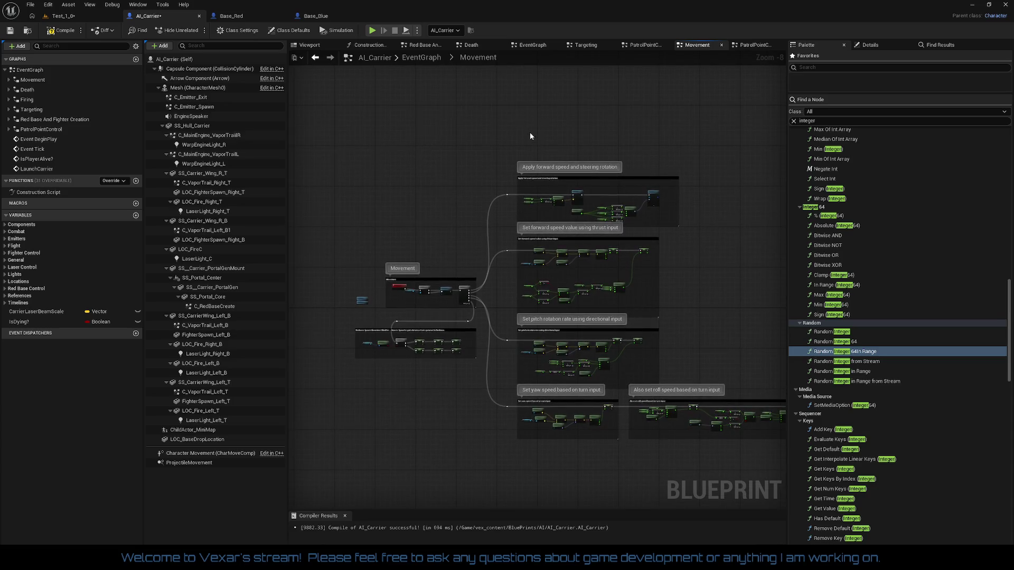
Open the Targeting graph's TL_CurrentTargetAliveTimer timeline, 15.00 long with an IsAlive? track.
click(588, 46)
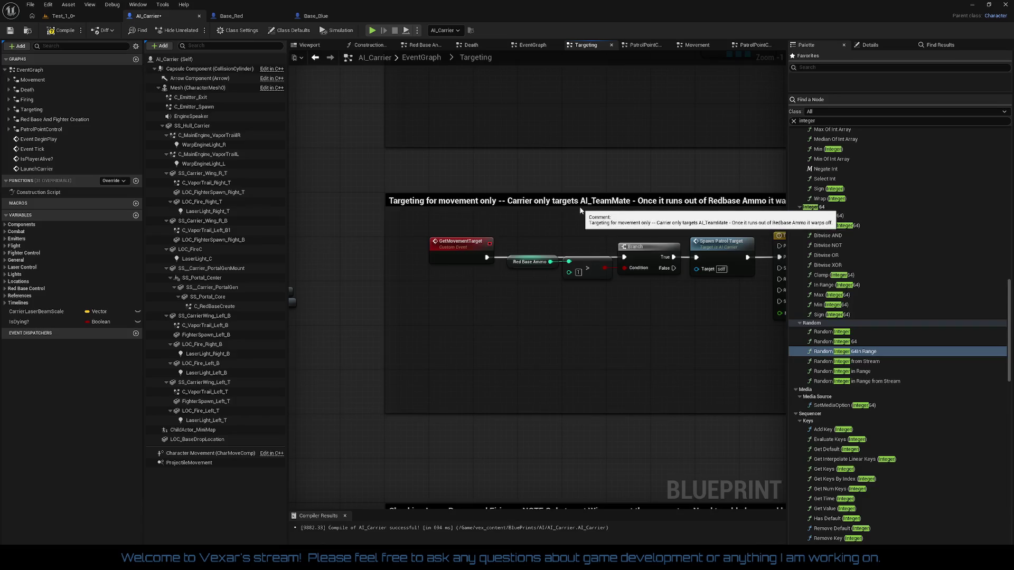
drag(551, 212, 457, 217)
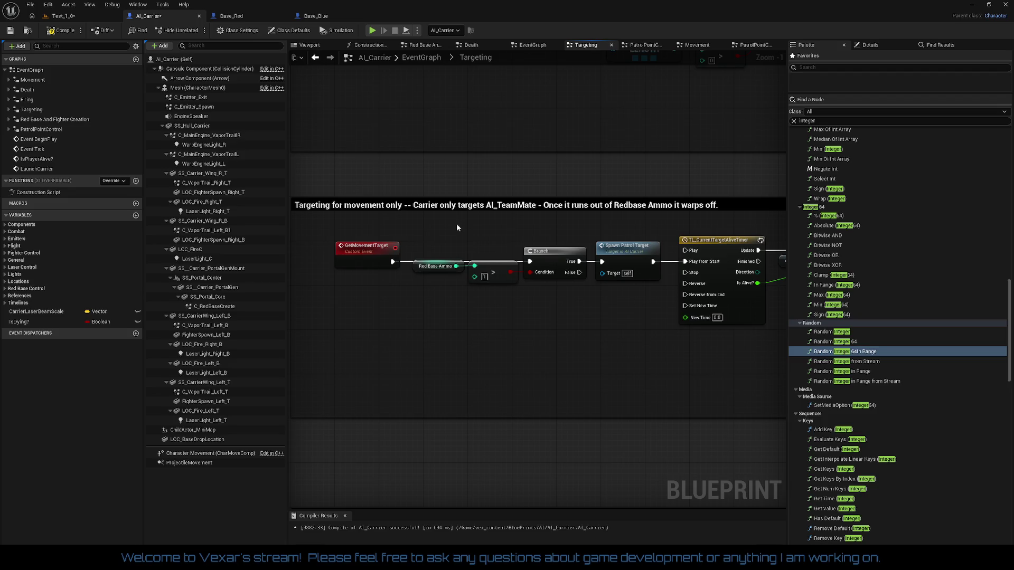
mouse_move(572, 317)
mouse_down()
mouse_move(558, 306)
mouse_move(462, 295)
mouse_up()
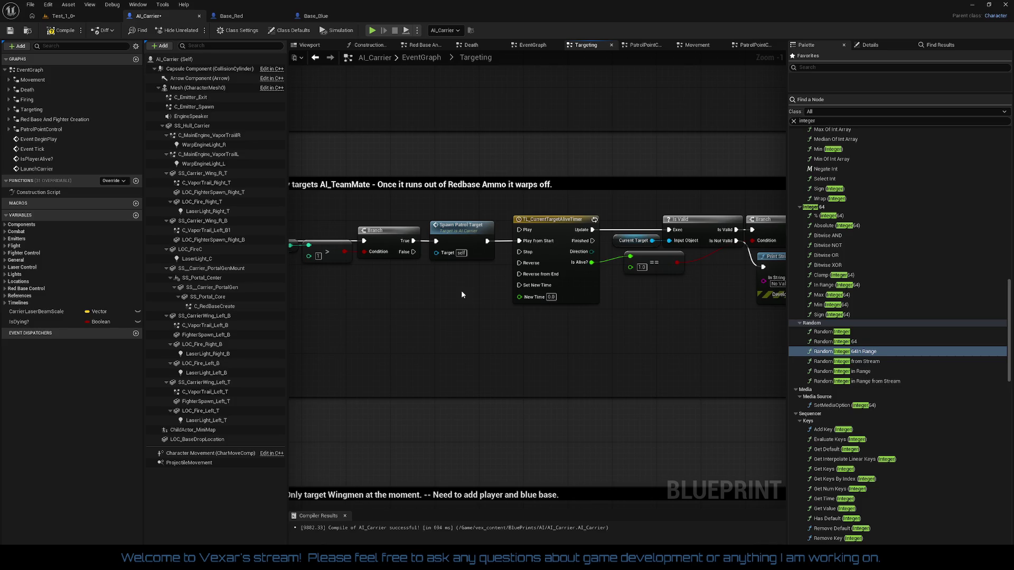
click(586, 293)
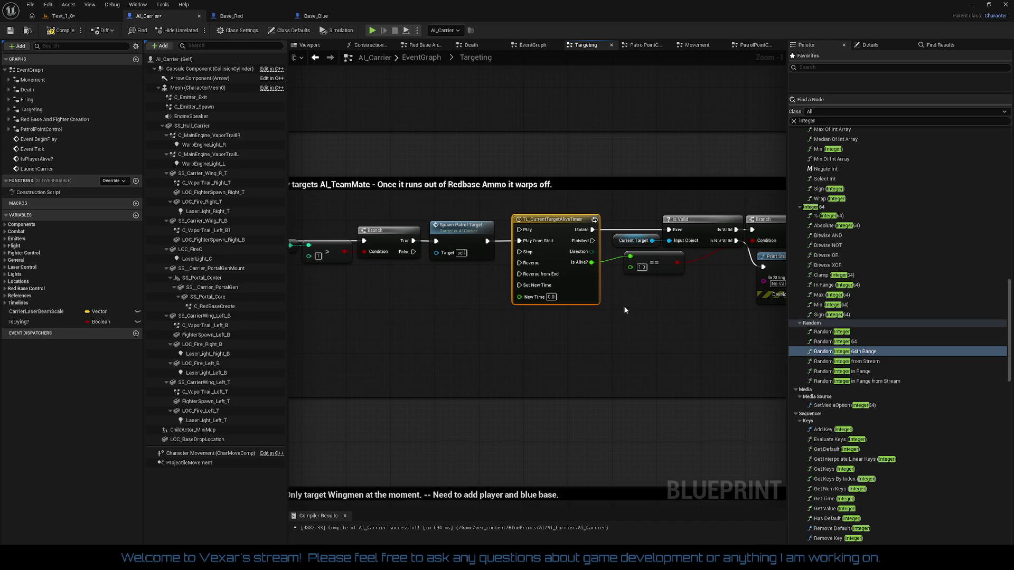
double_click(573, 286)
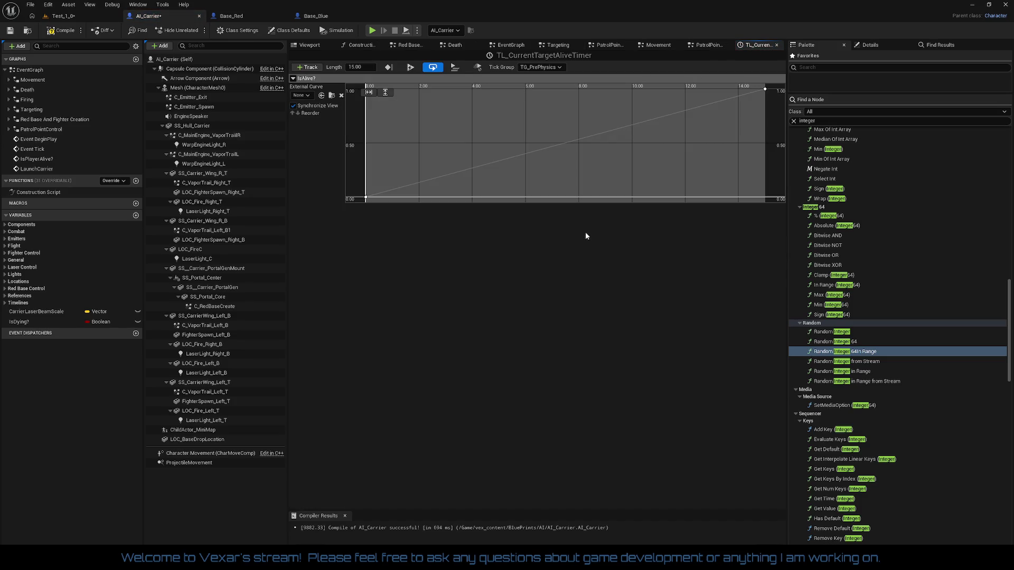
click(776, 45)
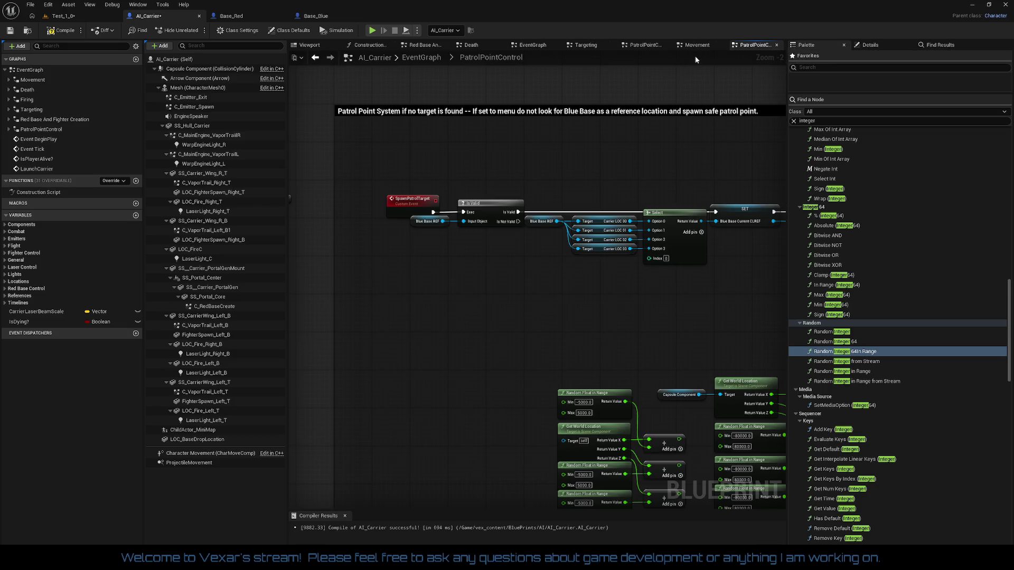
click(574, 44)
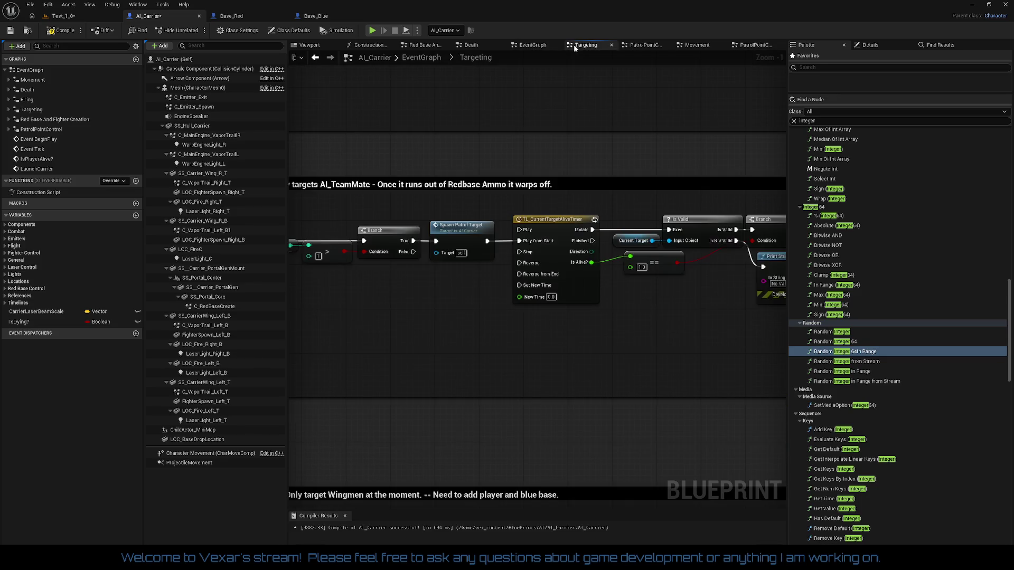
drag(638, 359, 722, 346)
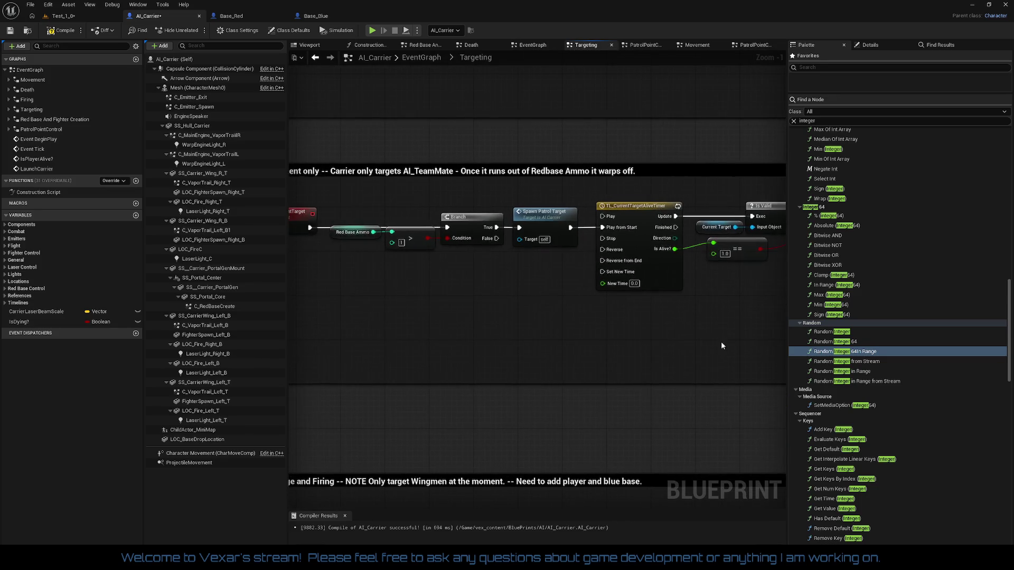
mouse_move(630, 327)
mouse_down()
mouse_move(696, 321)
mouse_move(289, 349)
mouse_up()
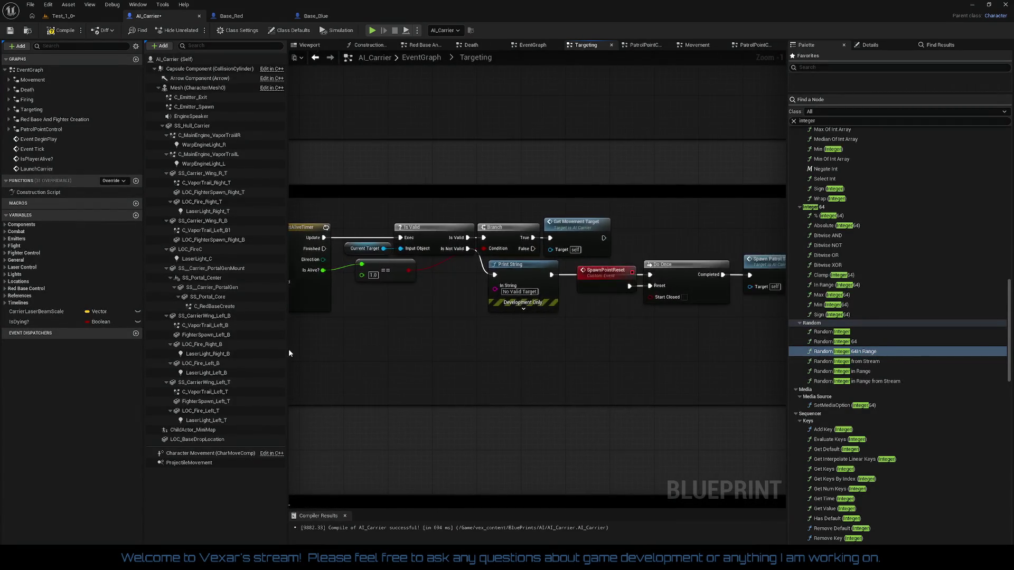
mouse_move(418, 328)
mouse_down()
mouse_move(337, 324)
mouse_move(785, 324)
mouse_up()
drag(688, 337, 470, 335)
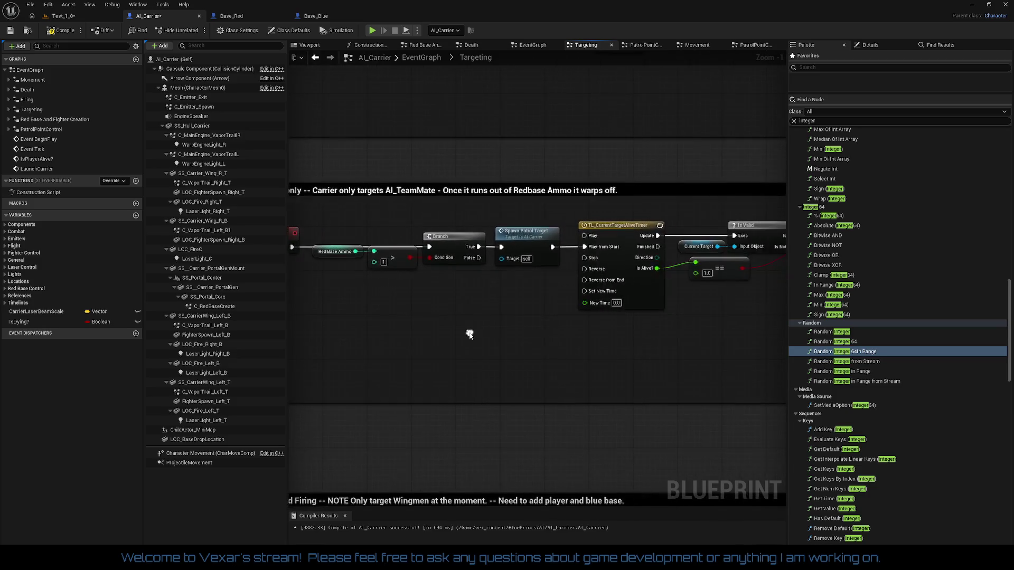
scroll(495, 333, down, 1)
drag(538, 329, 318, 317)
drag(418, 324, 335, 330)
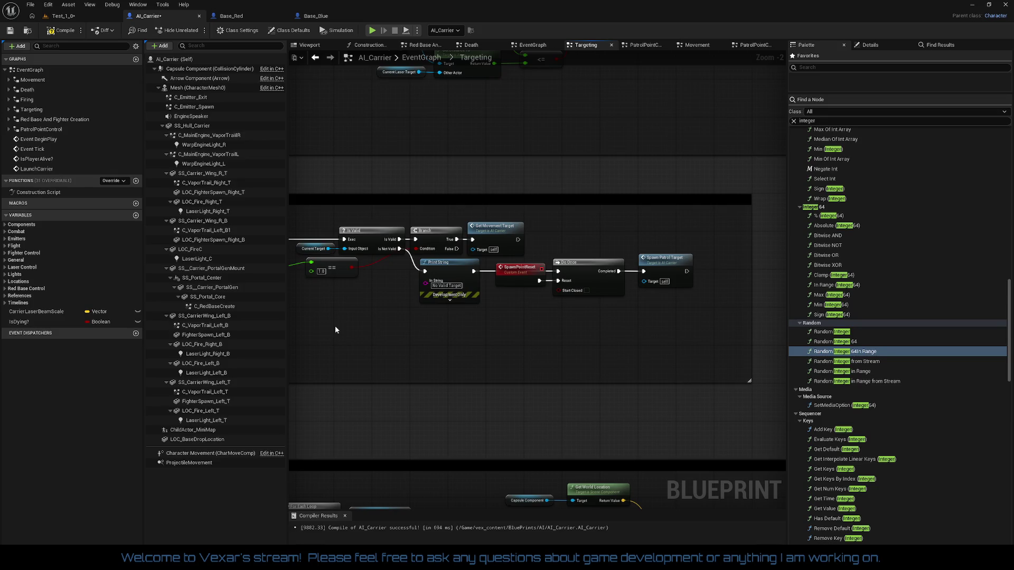
drag(335, 329, 537, 331)
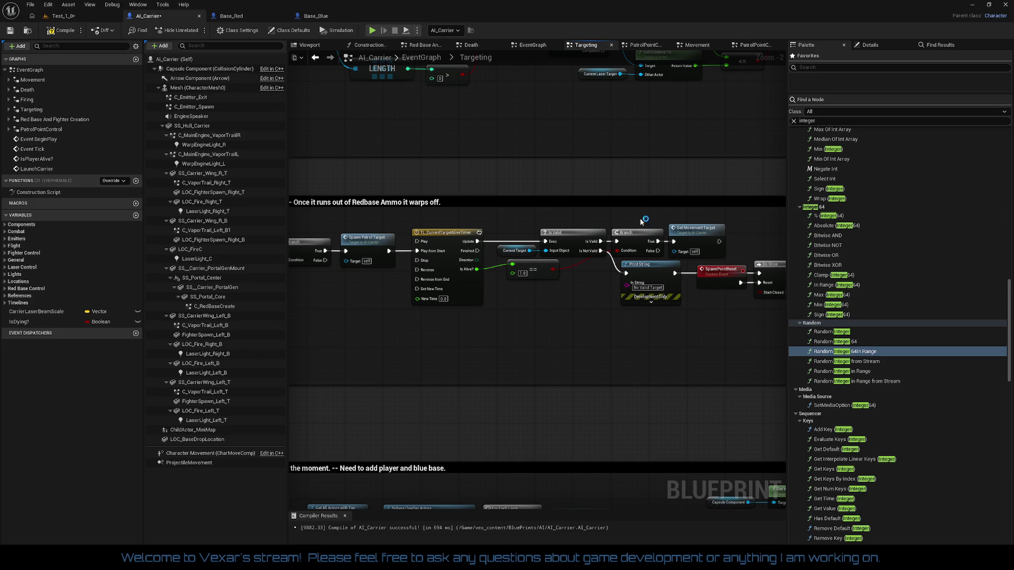
key(alt+Tab)
Start a new 1-3-2026 entry with an 'AI_Carrier:' heading below the last note.
scroll(467, 260, down, 2)
scroll(310, 276, down, 6)
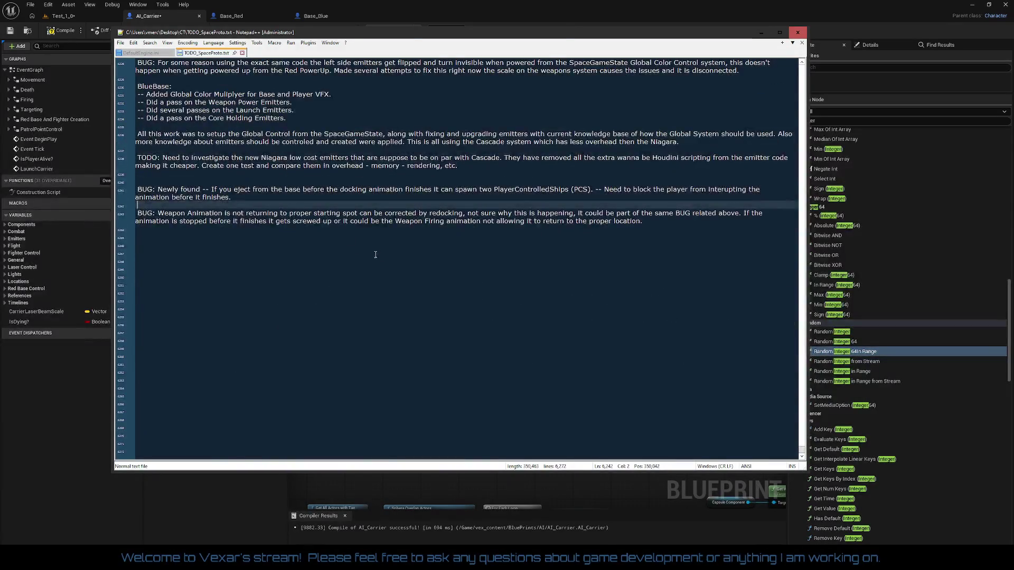
click(172, 300)
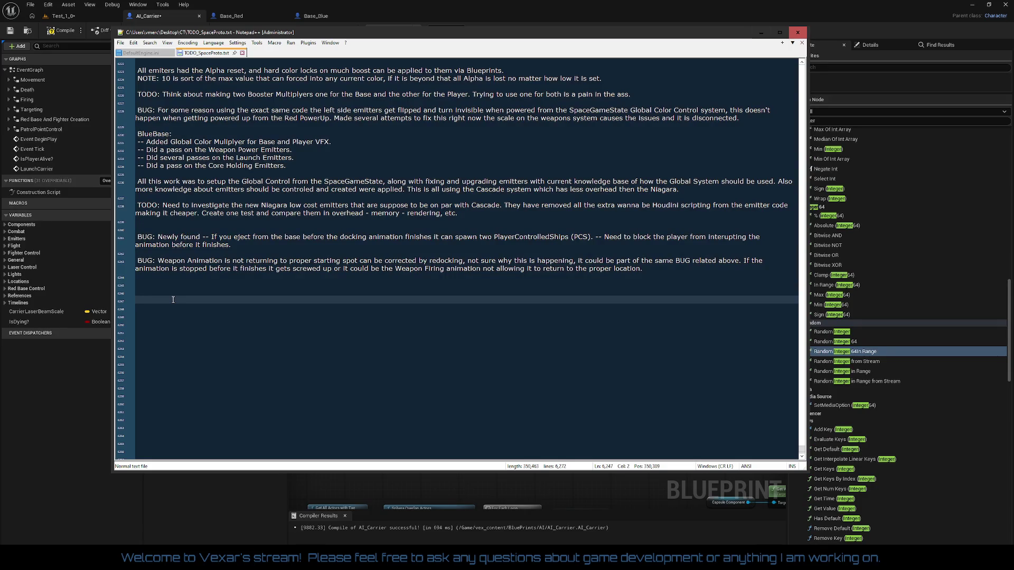
text(1-3-2)
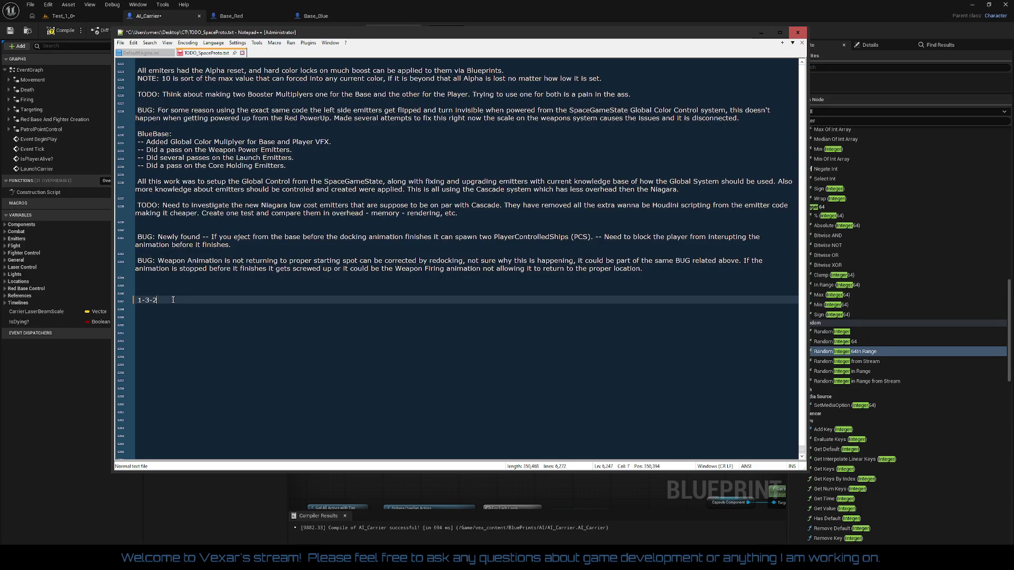
text(026)
key(Return)
key(Return)
text(Carrier)
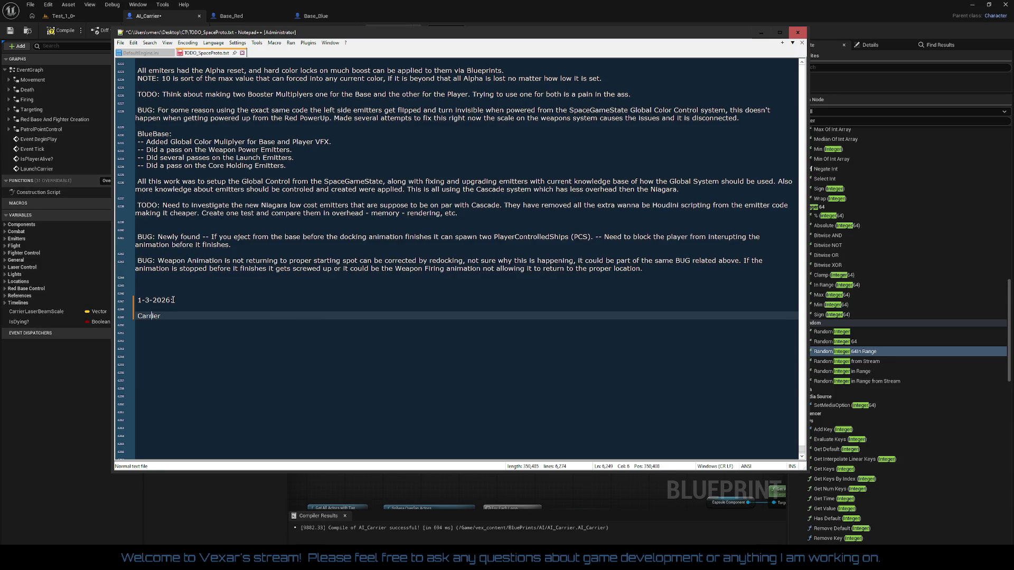
text(AI_)
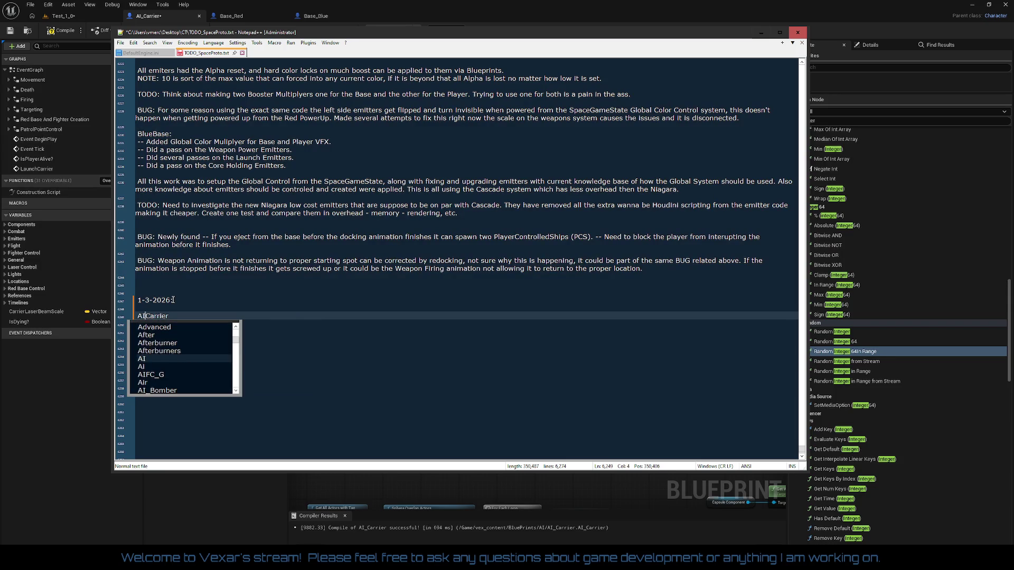
key(End)
text(:)
key(Return)
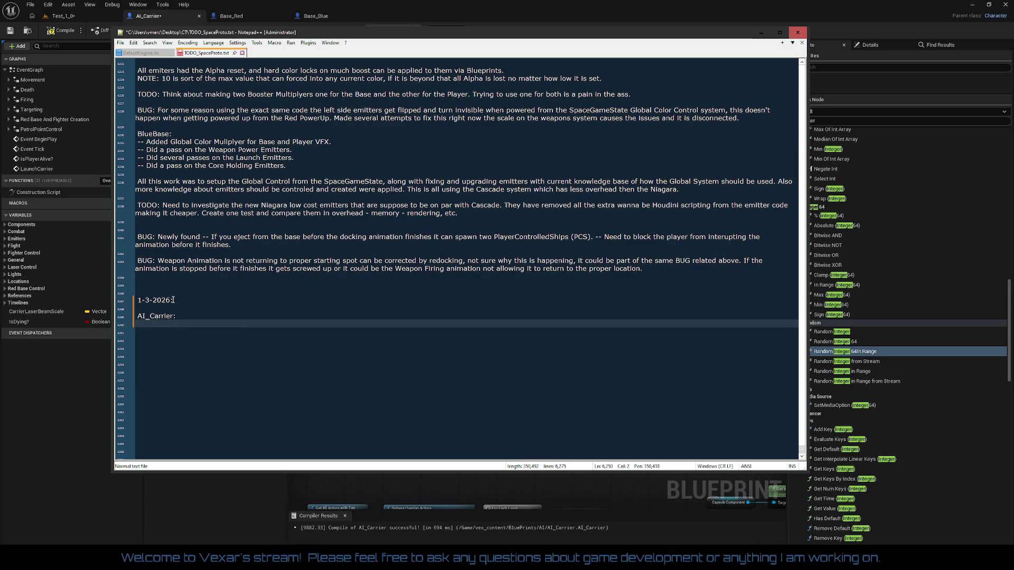
Add the line '-- Updated BP' under the AI_Carrier heading.
text(Update)
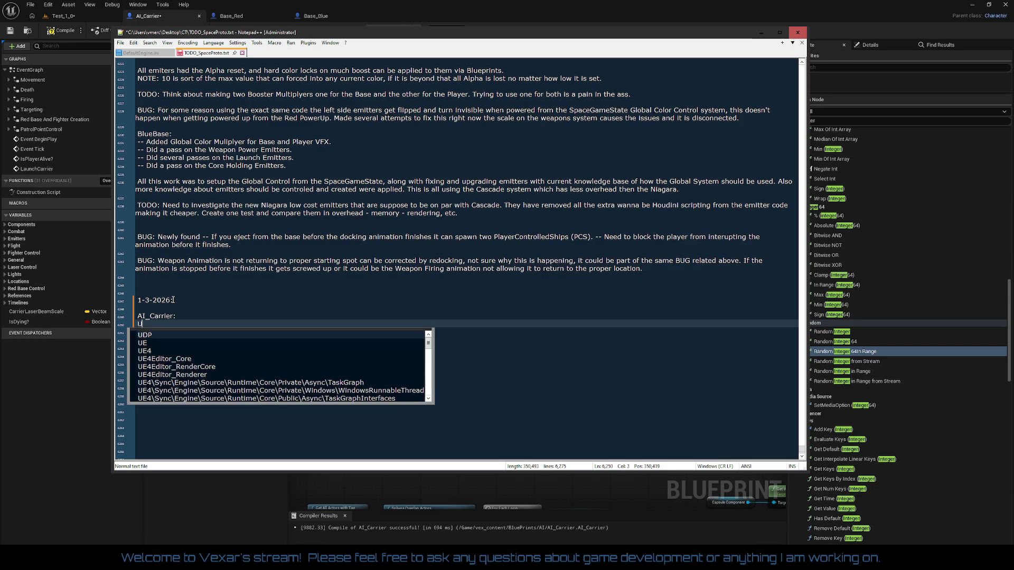
key(Left)
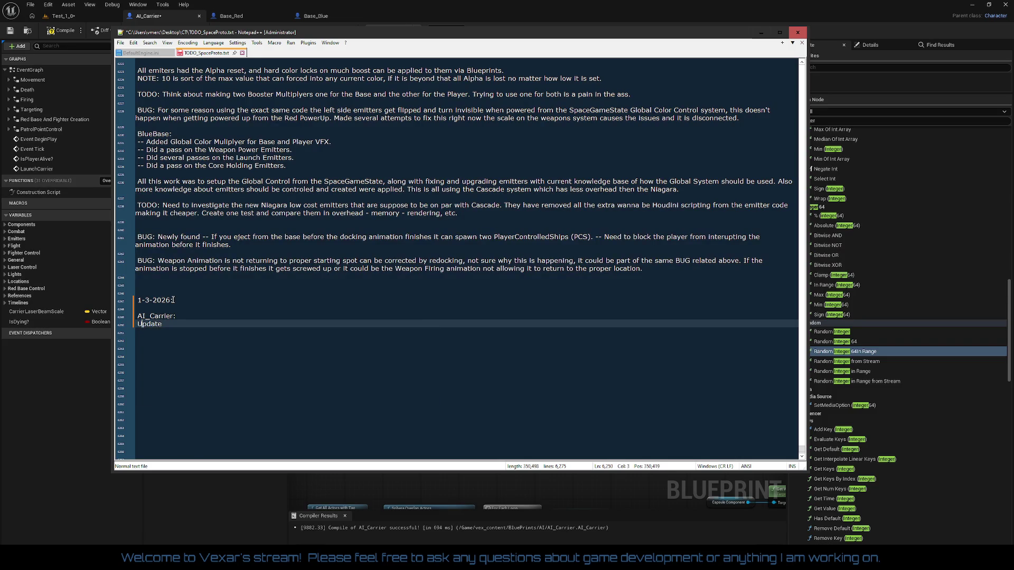
text(--)
key(End)
text(d BP)
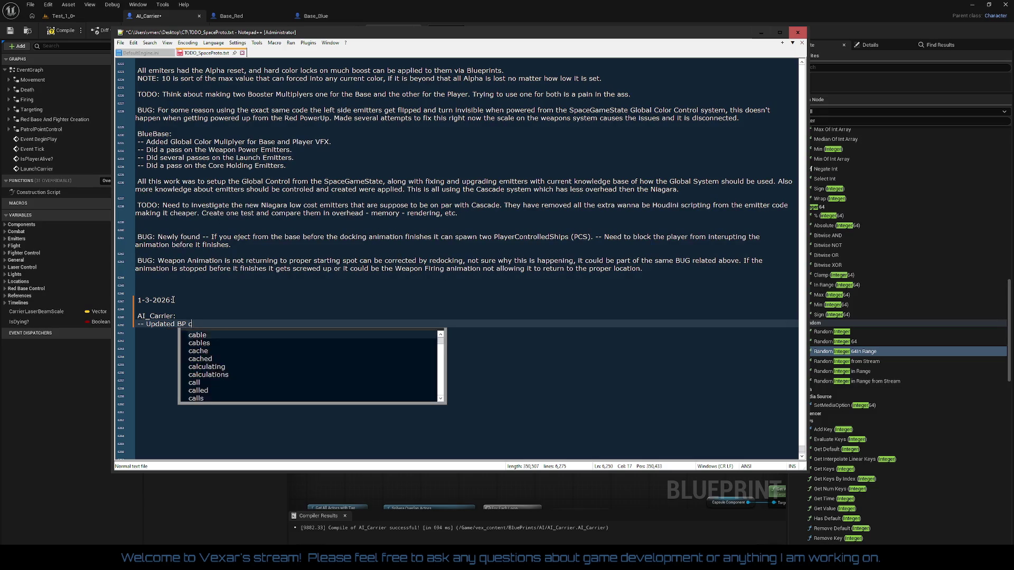
key(BackSpace)
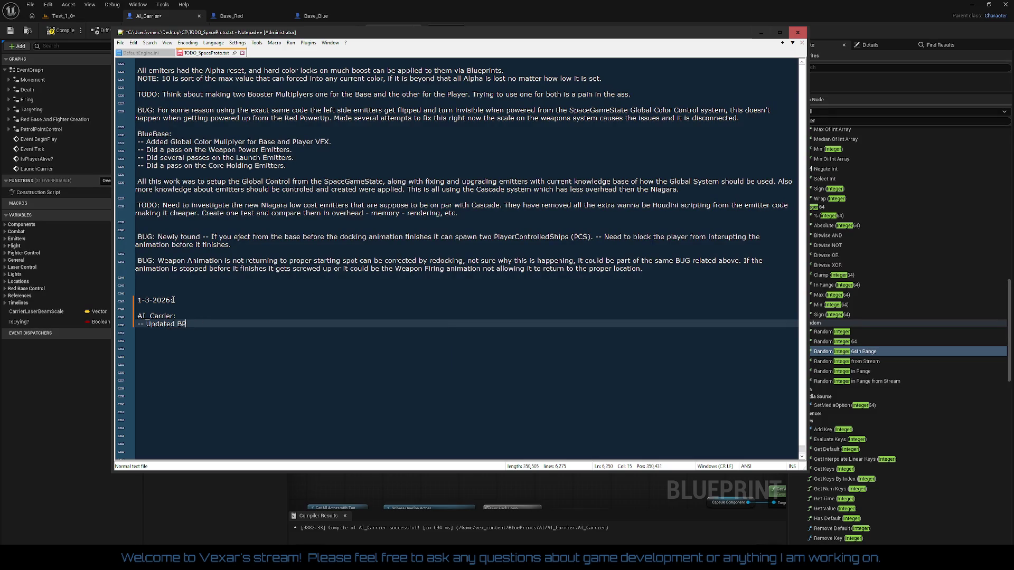
key(Return)
Add '-- Cleaned up Death modernized the entire BP.' followed by blank lines.
text(-- )
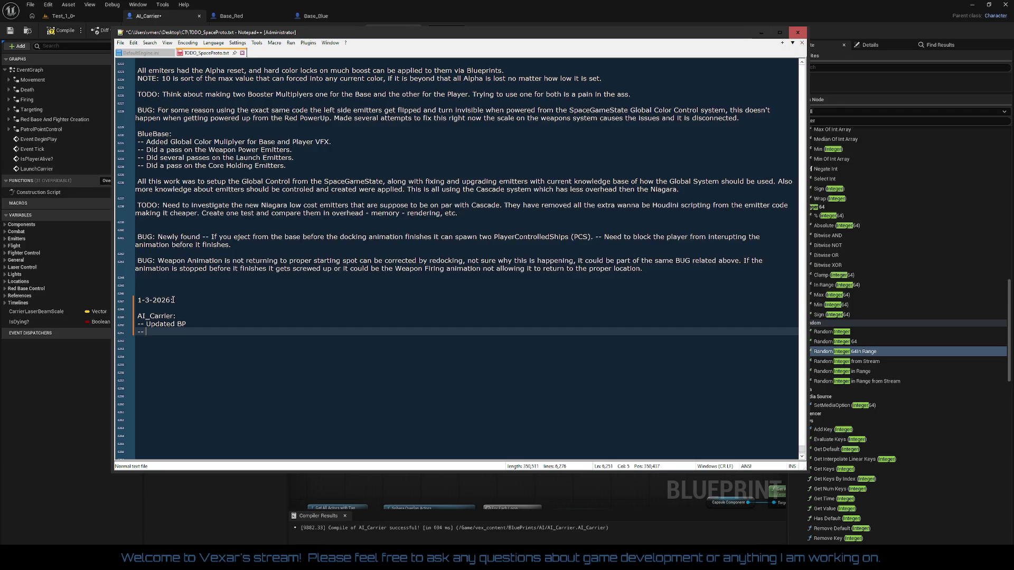
text(Cleaned up D)
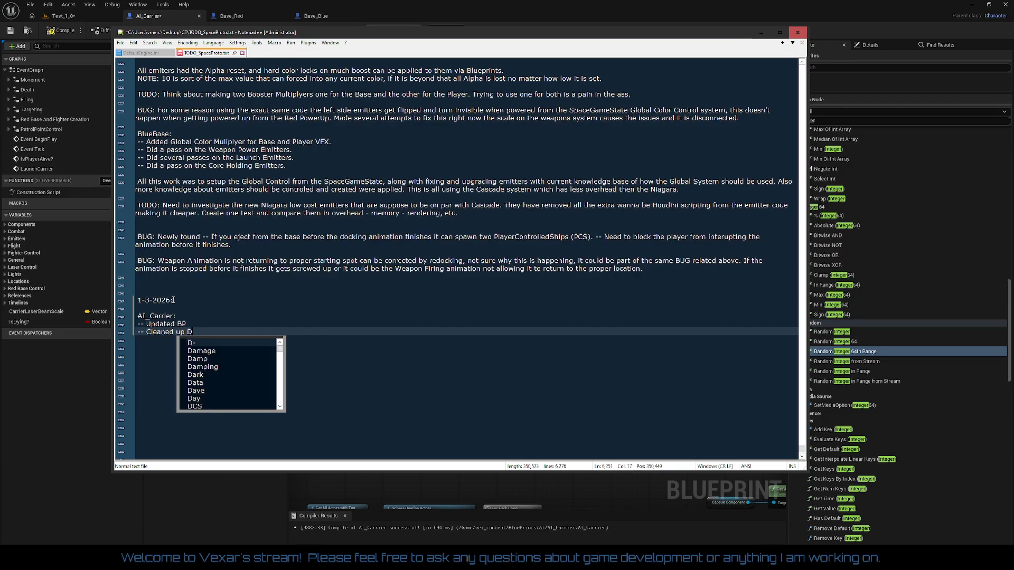
text(eath)
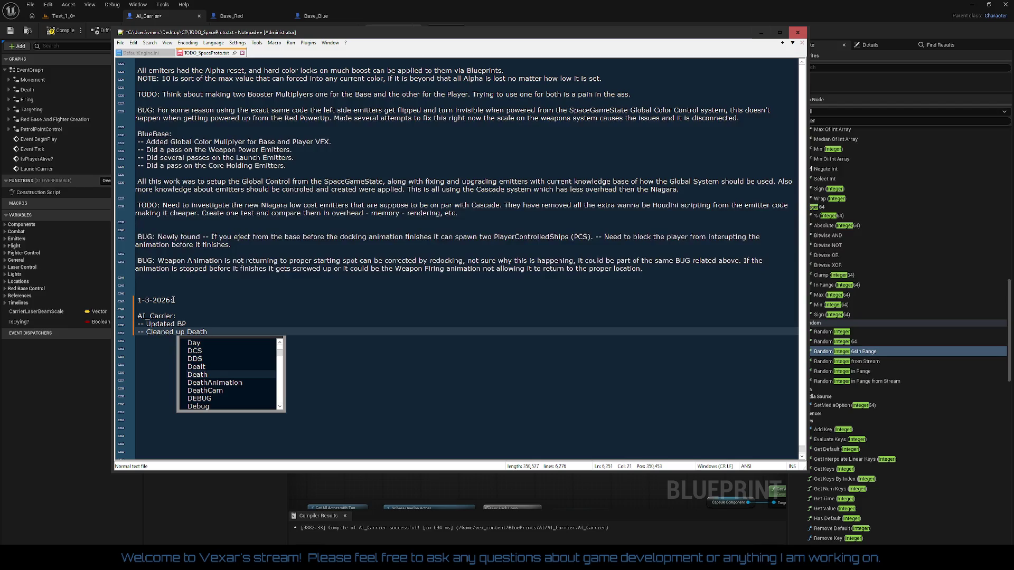
text( modernized)
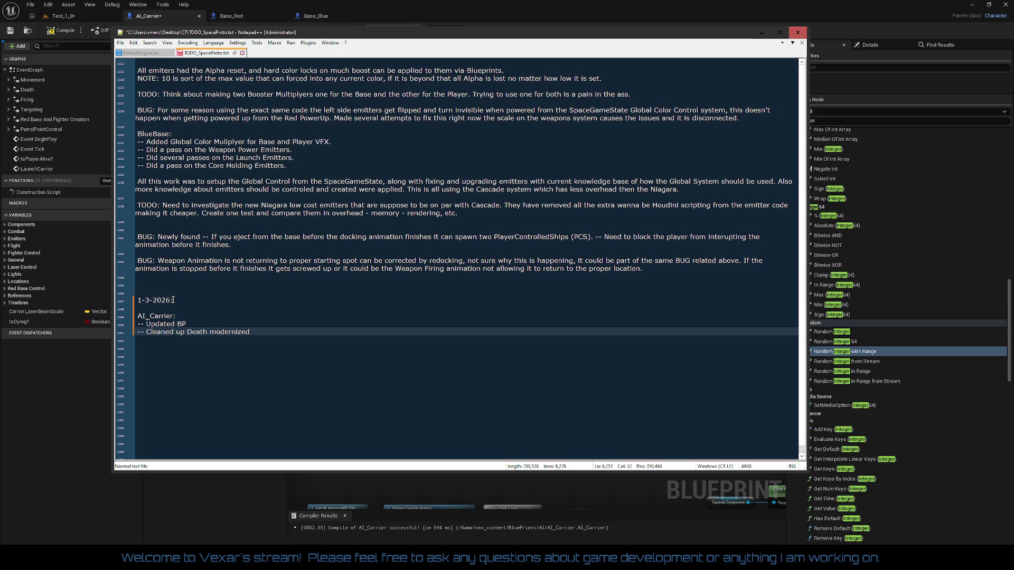
text(the entire BP.)
key(Return)
key(Return)
key(Return)
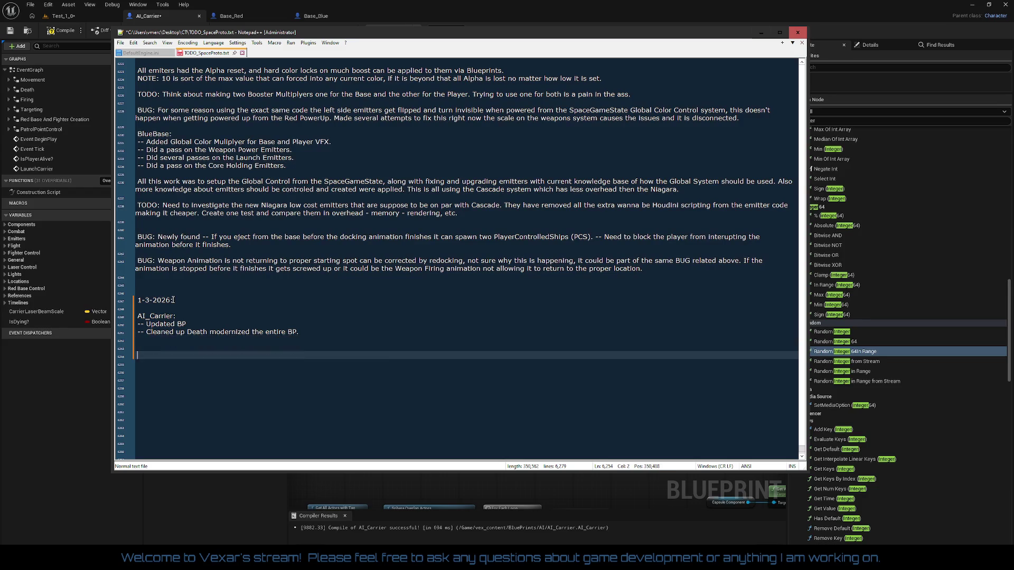
Add an 'AI_WingMan:' heading with the note 'Updated BP with focus on Death, fixing bugs from the engine change over.'.
text(AI_WingMan:)
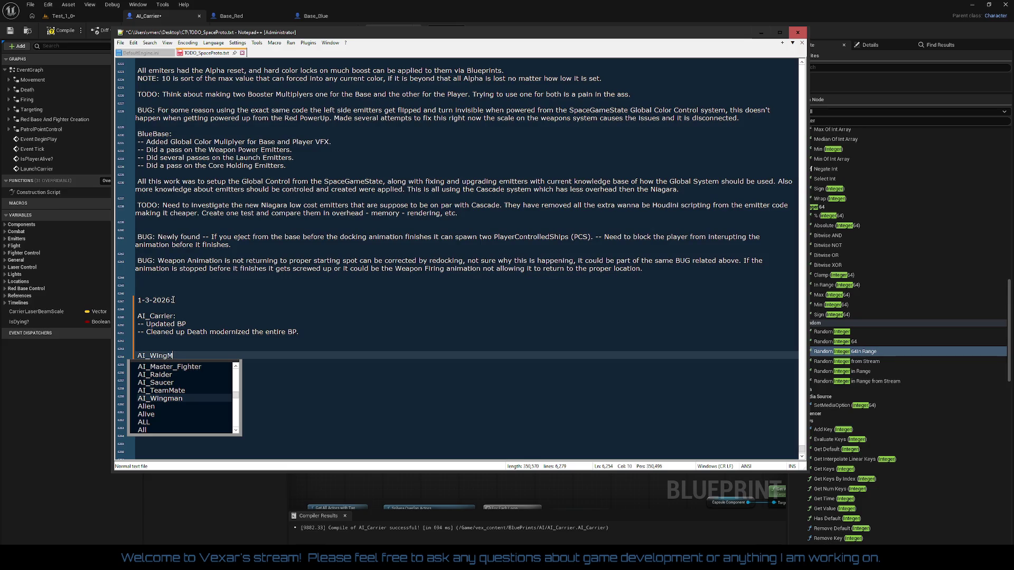
key(Return)
text(--)
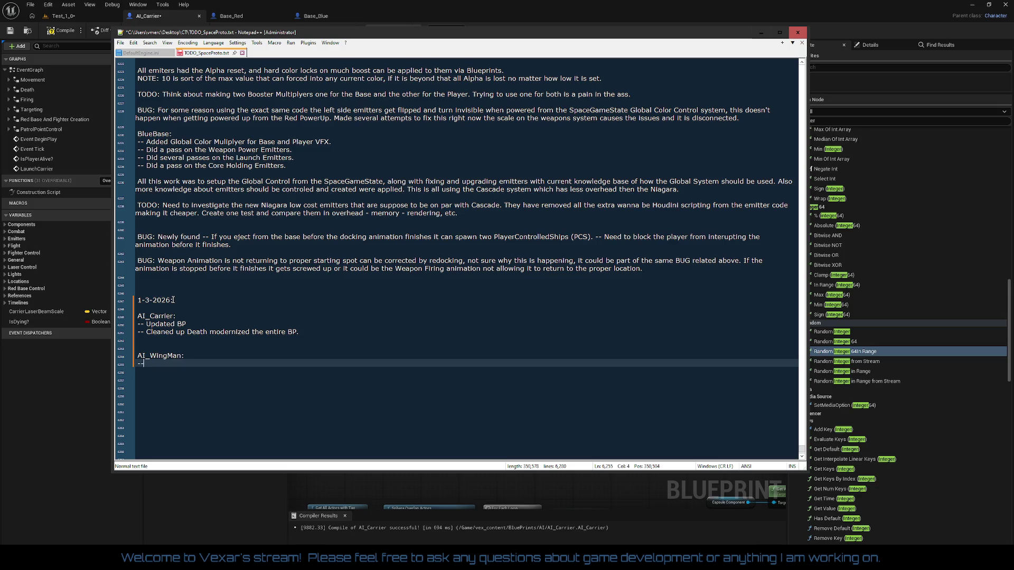
text(Updated )
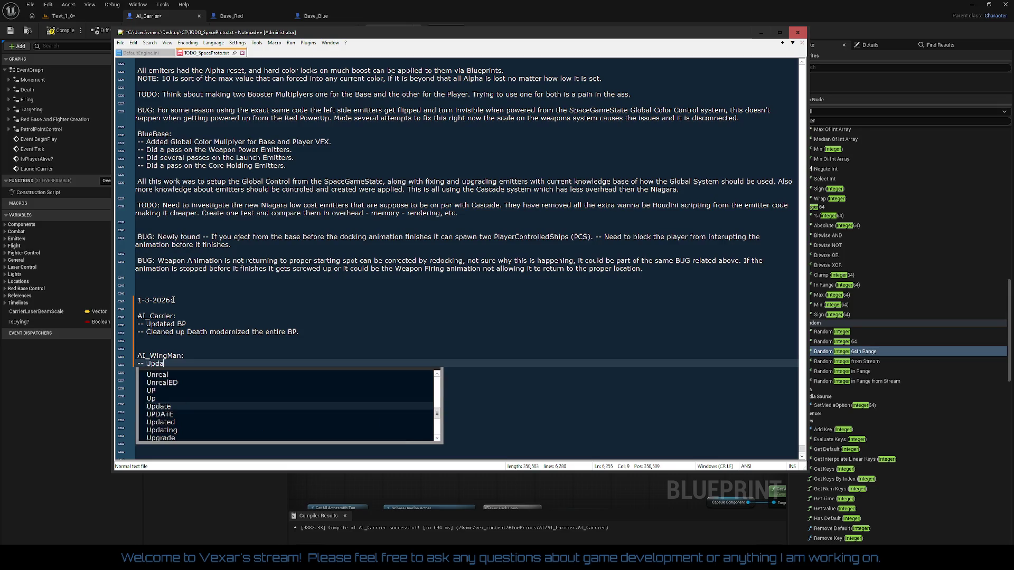
text(BP)
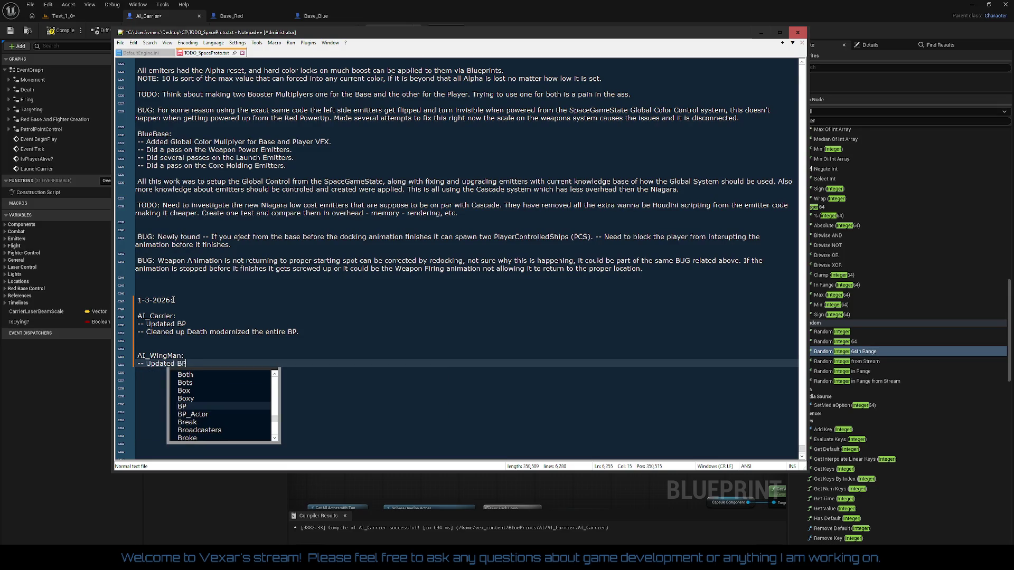
text( and )
text(wi)
key(BackSpace)
key(BackSpace)
key(BackSpace)
text(with )
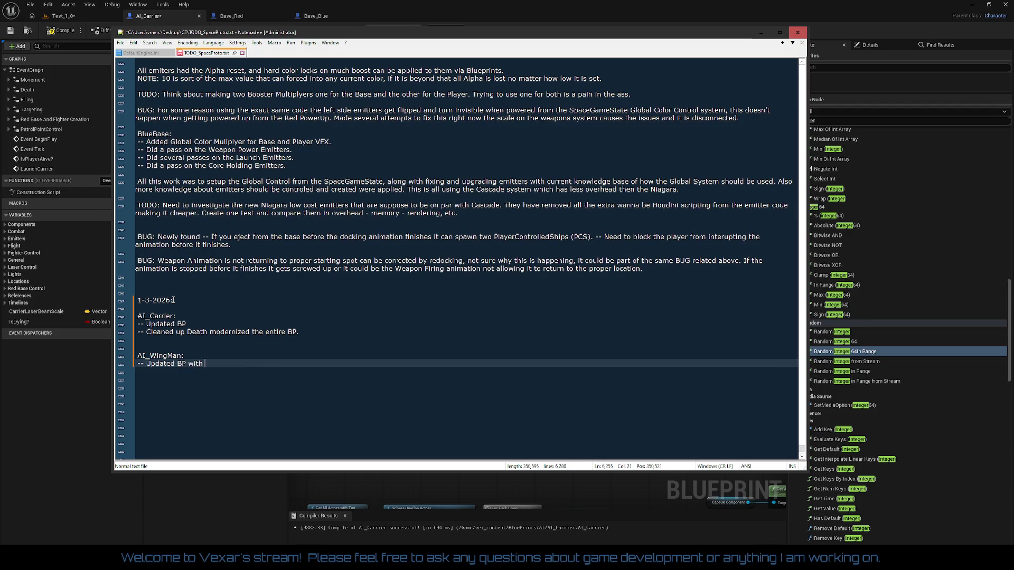
text(focus on Dea)
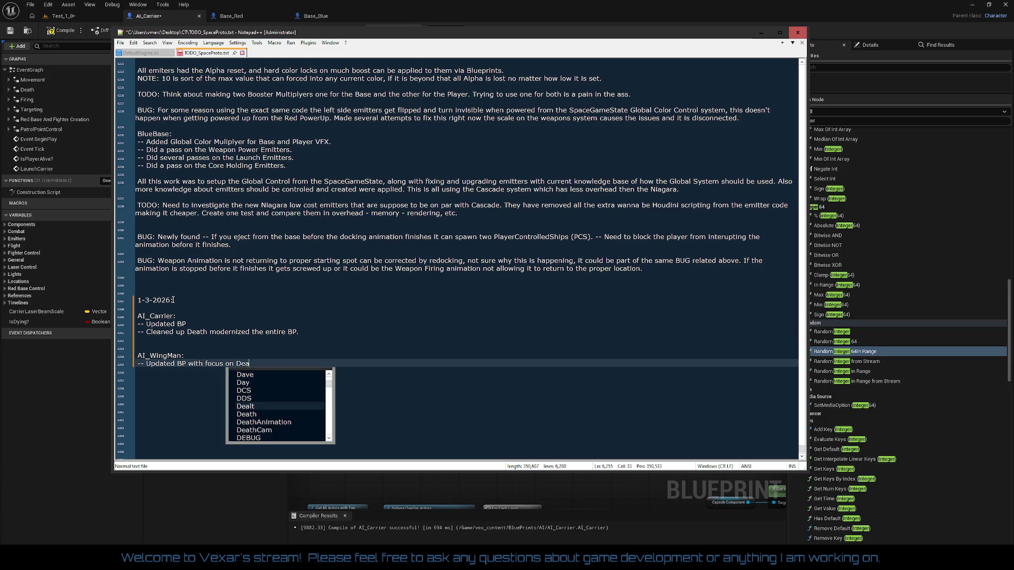
text(th, f)
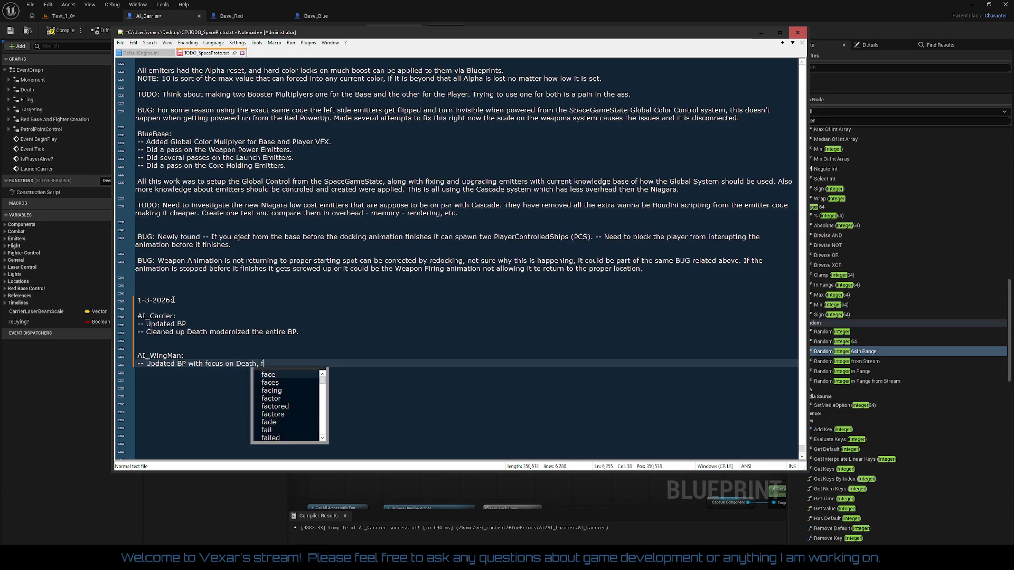
text(ixing bugs from the engine change over)
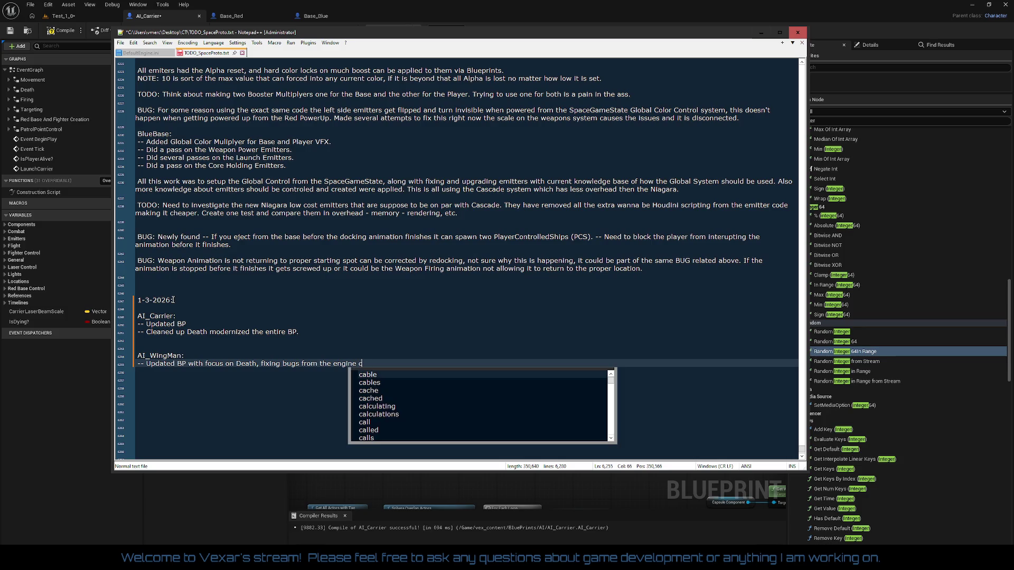
text(.)
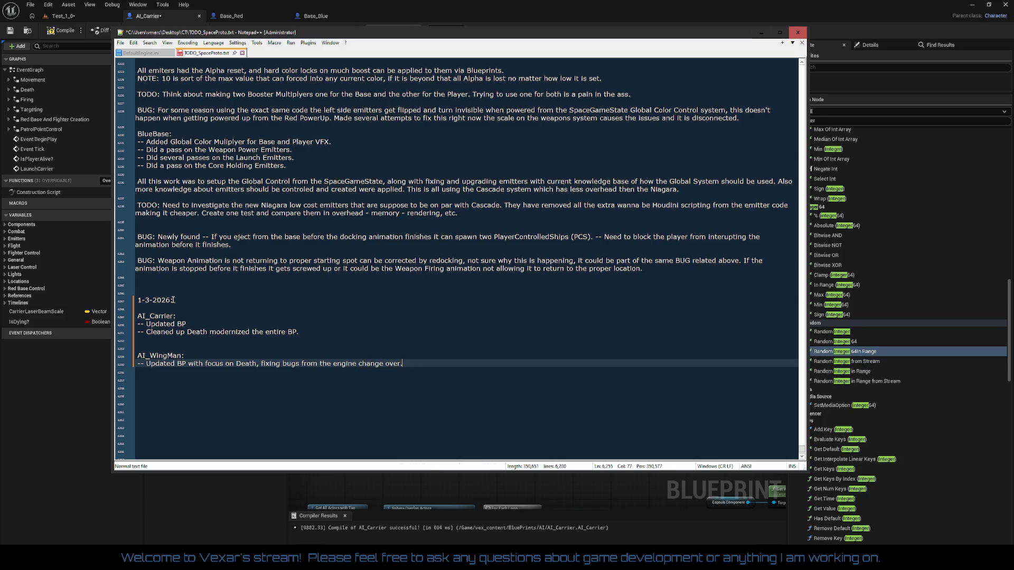
key(Return)
key(Return)
Insert blank spacing lines around the AI_WingMan and AI_Carrier headings and save the TODO file.
key(Up)
key(Up)
key(Home)
key(Return)
key(Up)
key(Up)
key(Up)
key(Up)
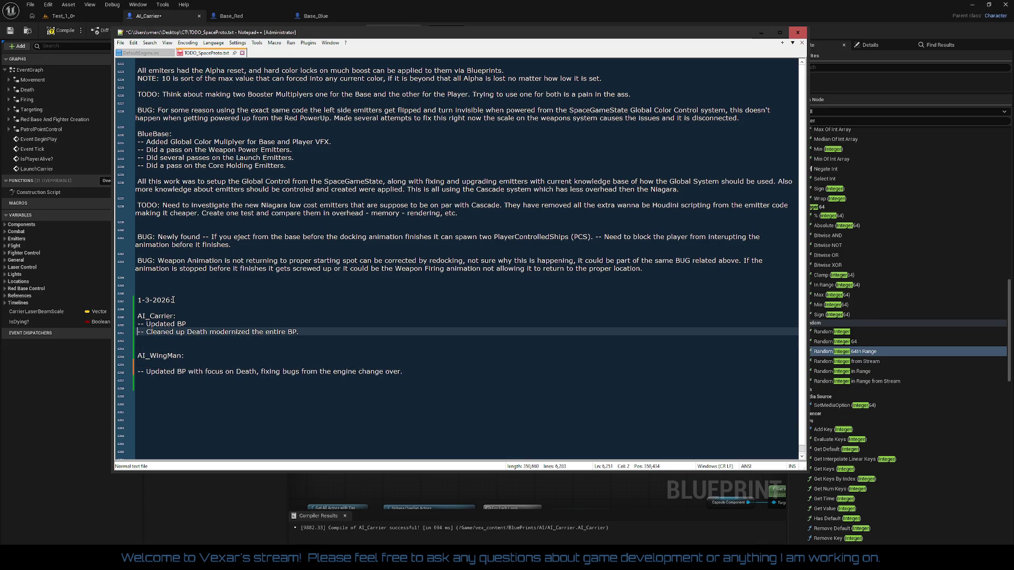
key(Return)
key(ctrl+s)
Add the entry '--Created a better death animation machine that should be easier to tune.'.
key(Down)
key(Down)
key(Down)
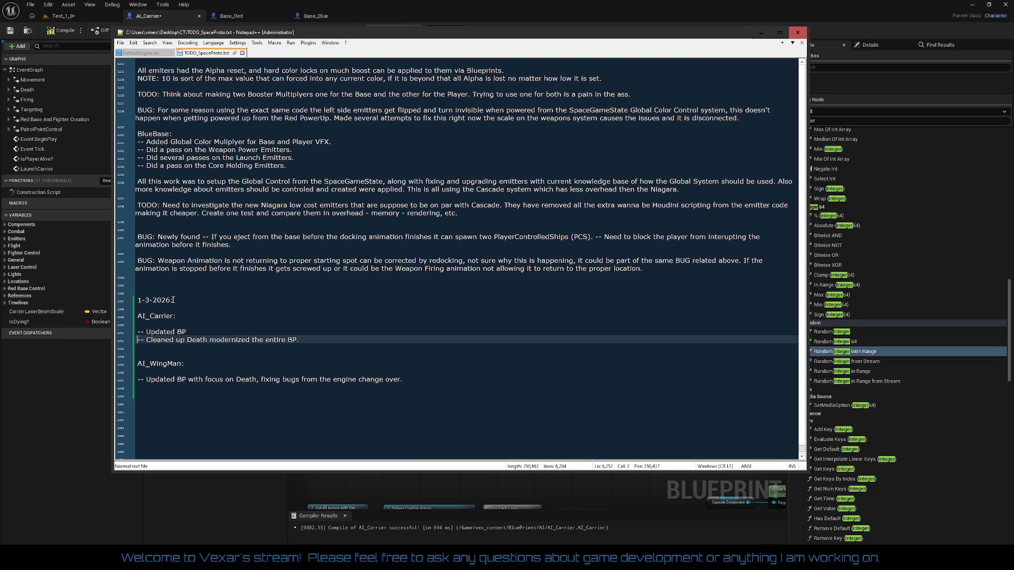
text(--)
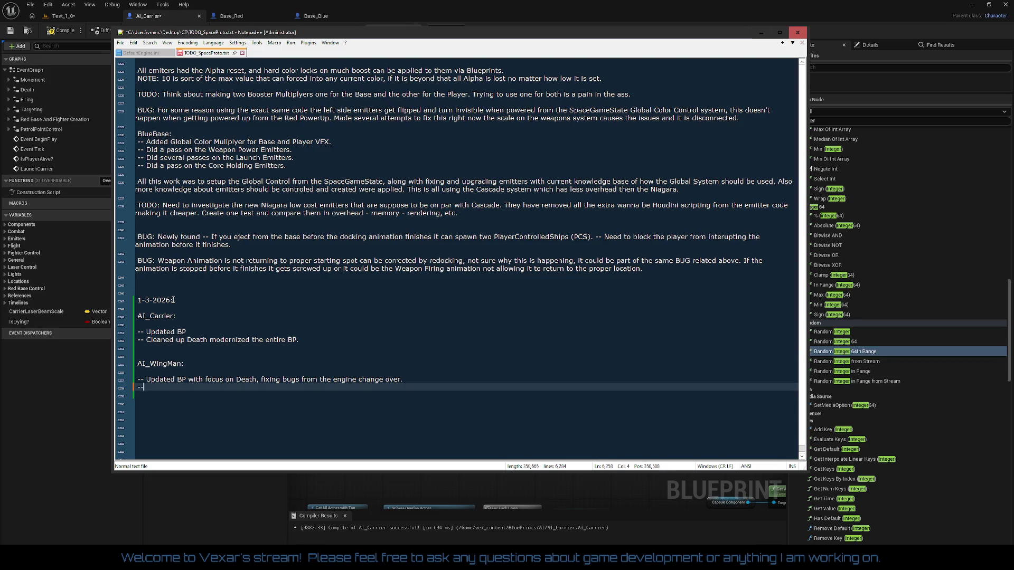
text(--reated )
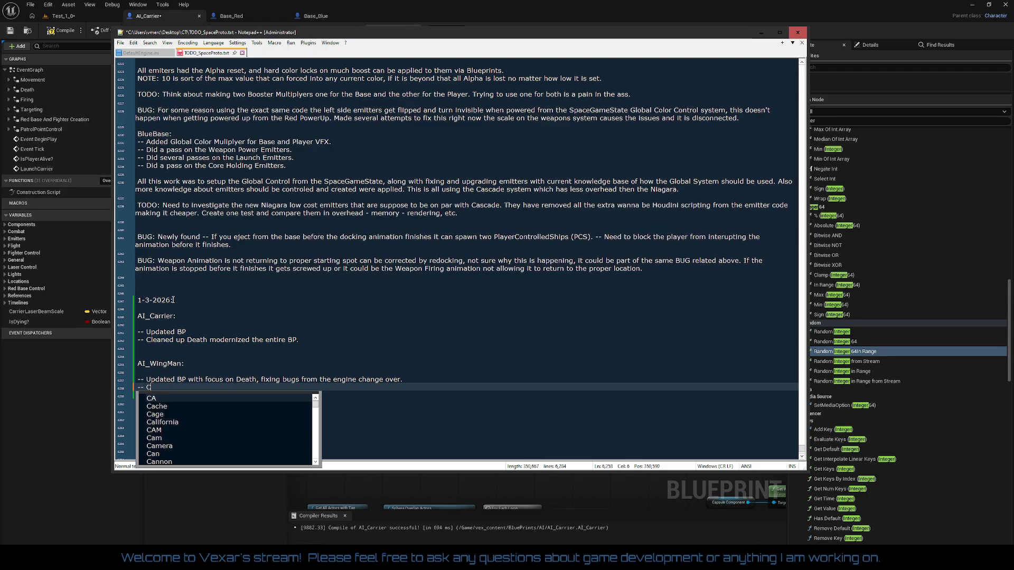
text(a better death animation machine that should b)
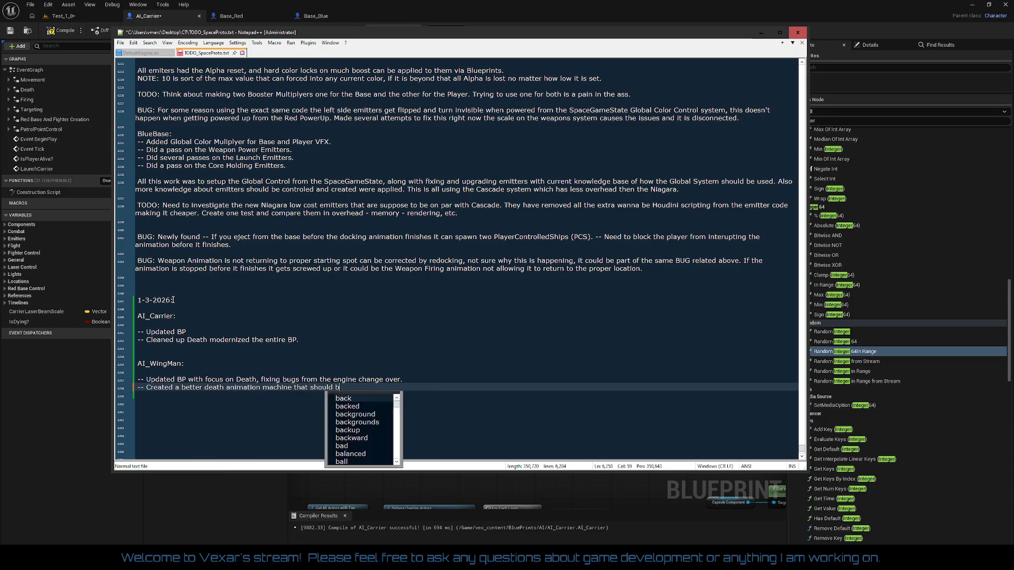
text(e easier to tune.)
key(Return)
key(Return)
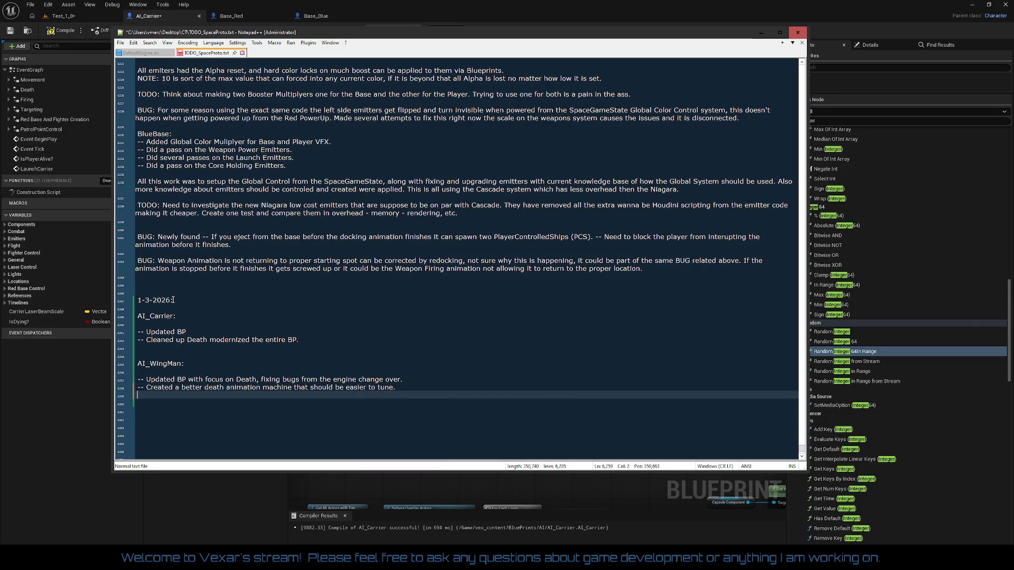
key(Return)
key(Up)
key(Up)
key(Up)
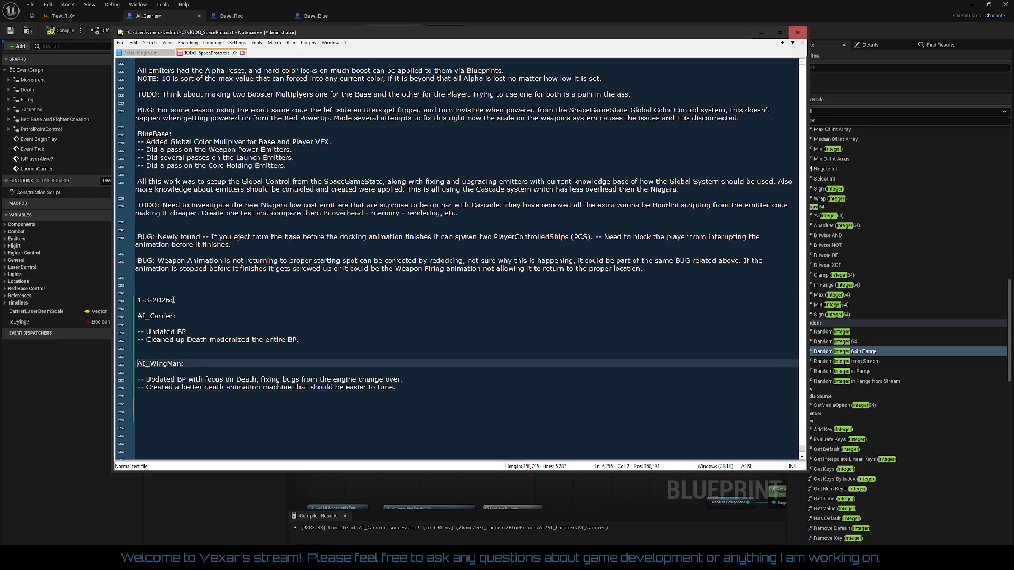
Under AI_Carrier, write the design note: Spawn a Base, then a fighter wave moving to the next Base, repeating until all Bases spawn.
key(Return)
key(Return)
key(Up)
key(Up)
key(Up)
text(Thi)
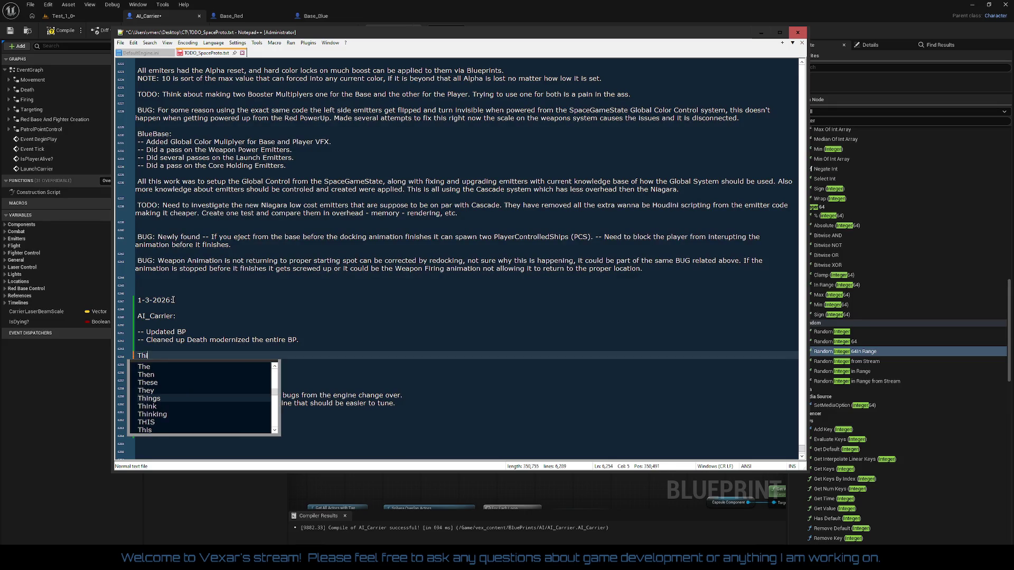
text(nking about the )
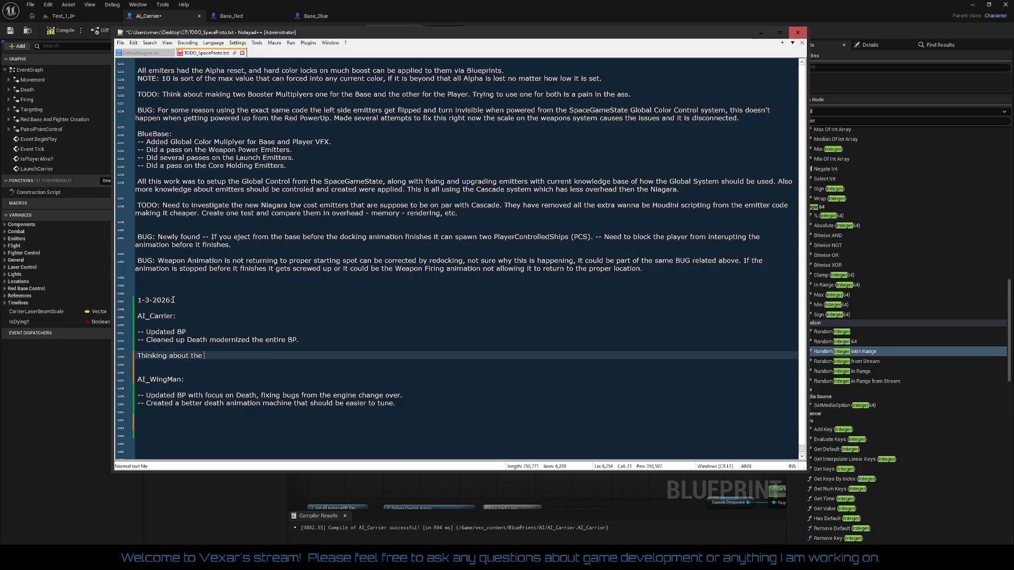
text(design of the Carrier, I think the p)
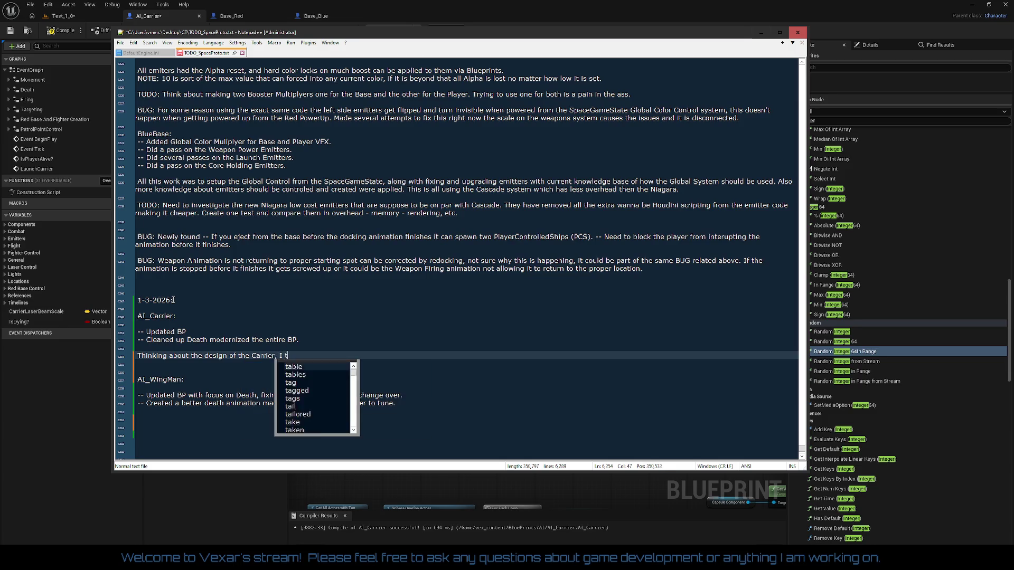
text(attern )
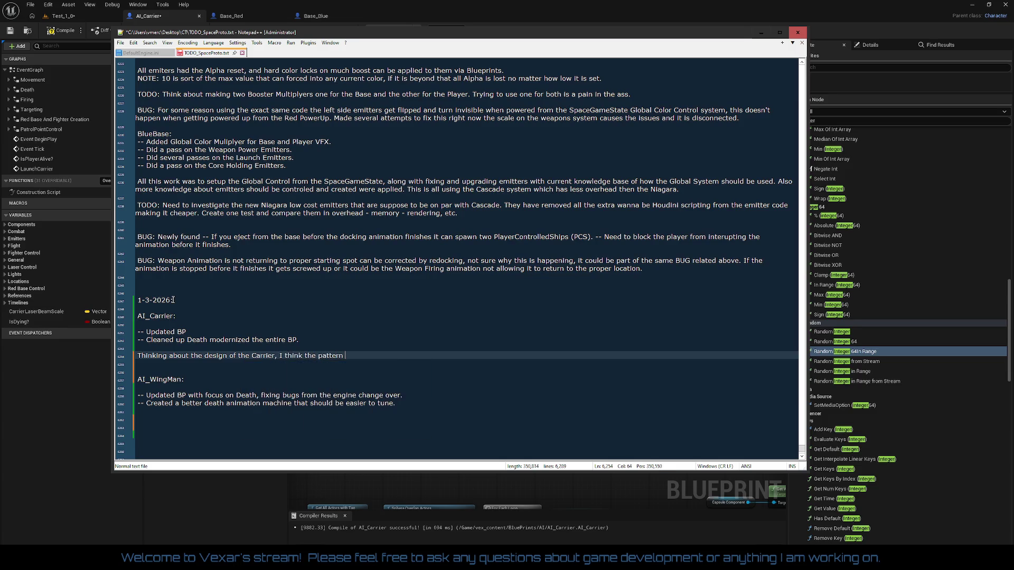
text(will be )
text(Spawn a )
text(Base >)
key(BackSpace)
key(BackSpace)
text(then )
text(Spawn )
text(a wave )
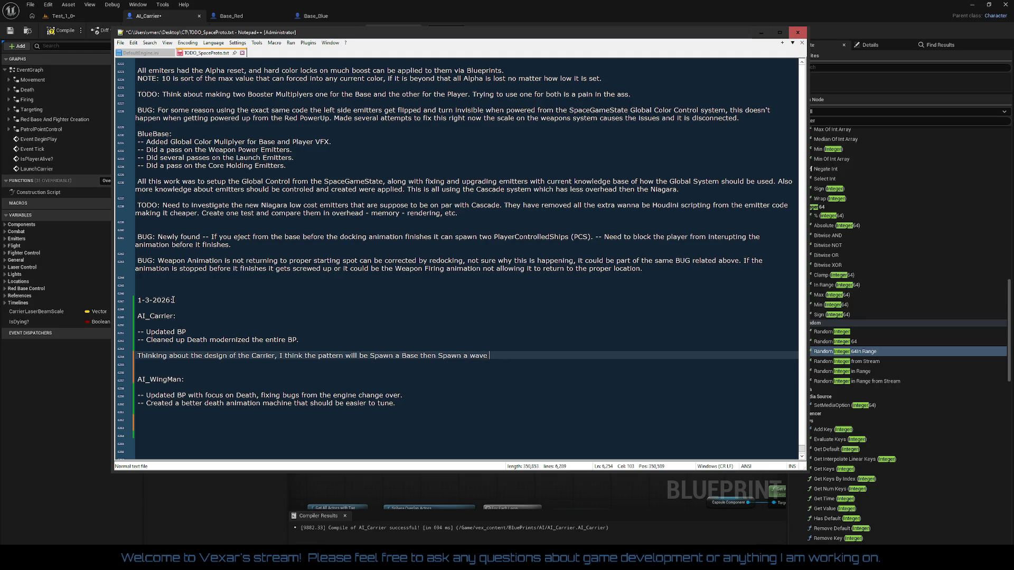
text(of fighters)
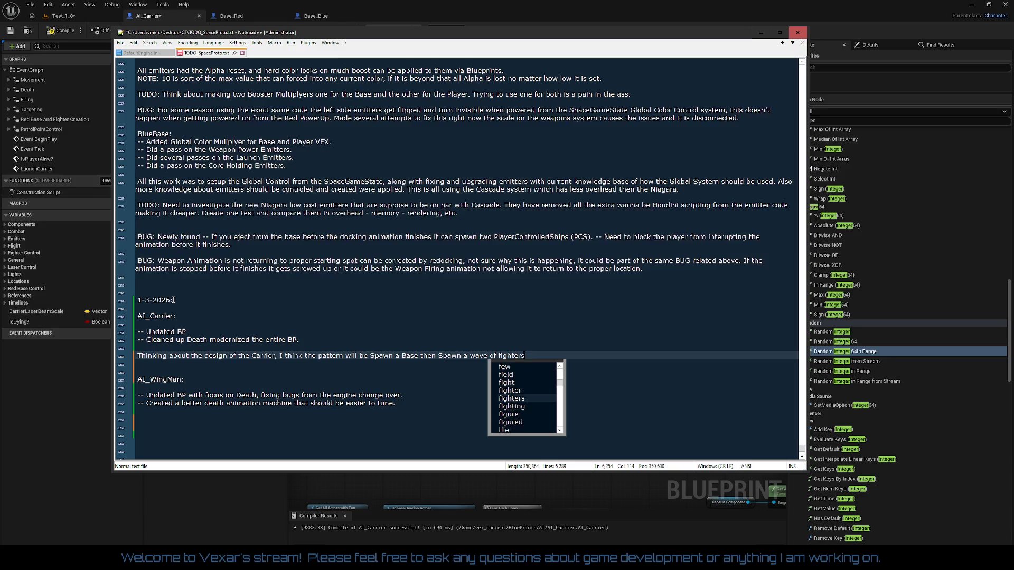
text( while moving to the nex)
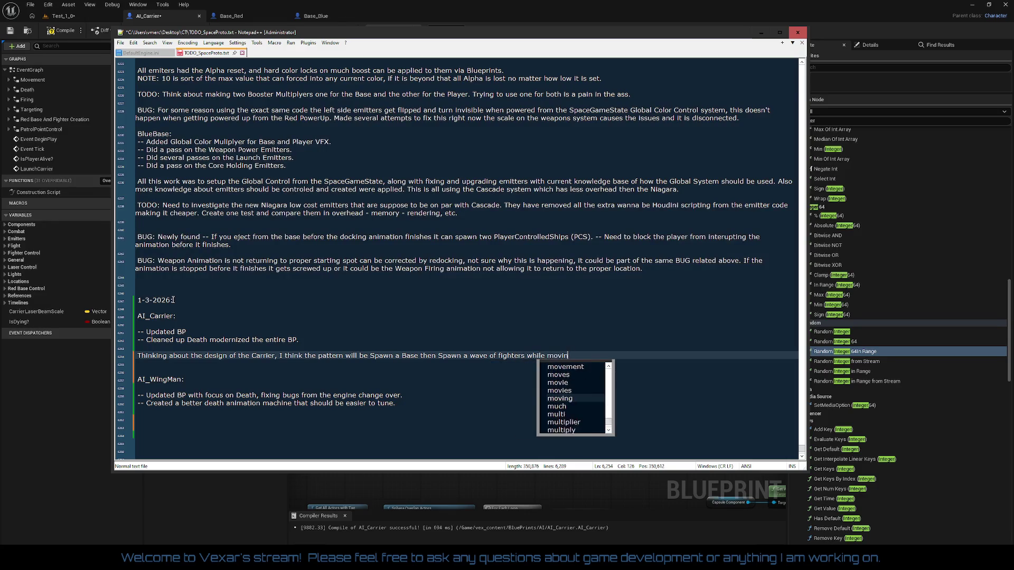
text(t )
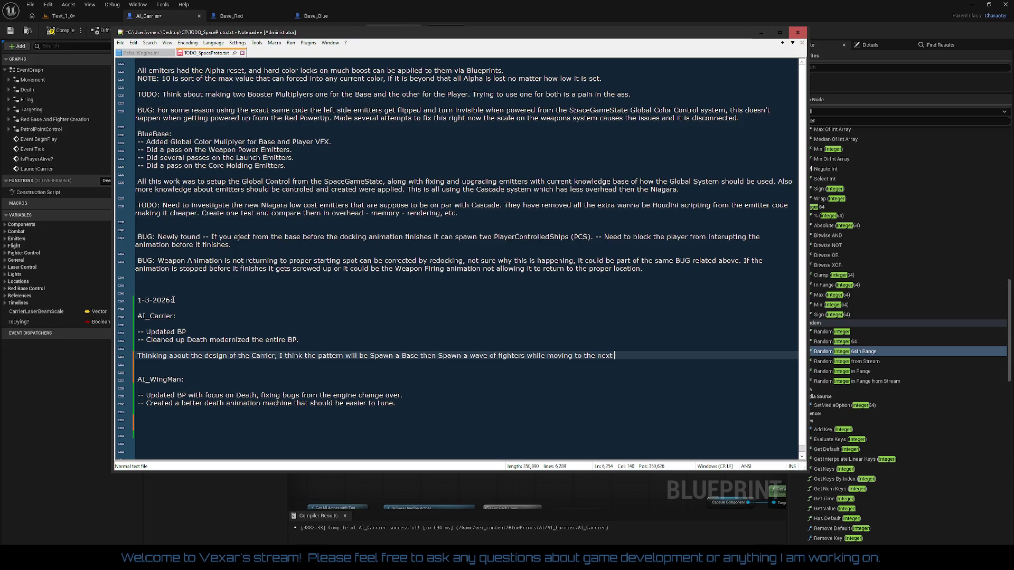
text(Base Spaw)
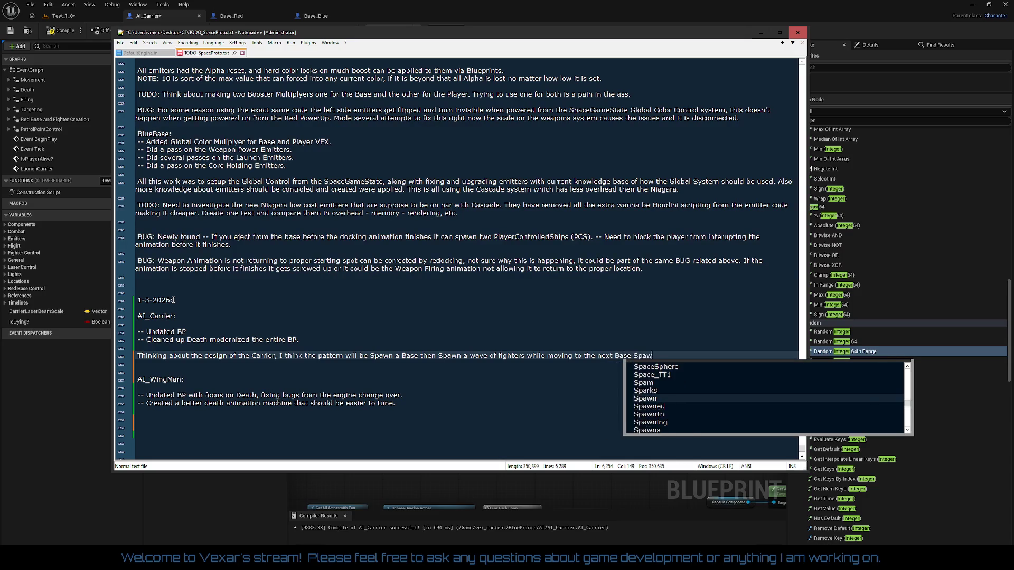
text(n location)
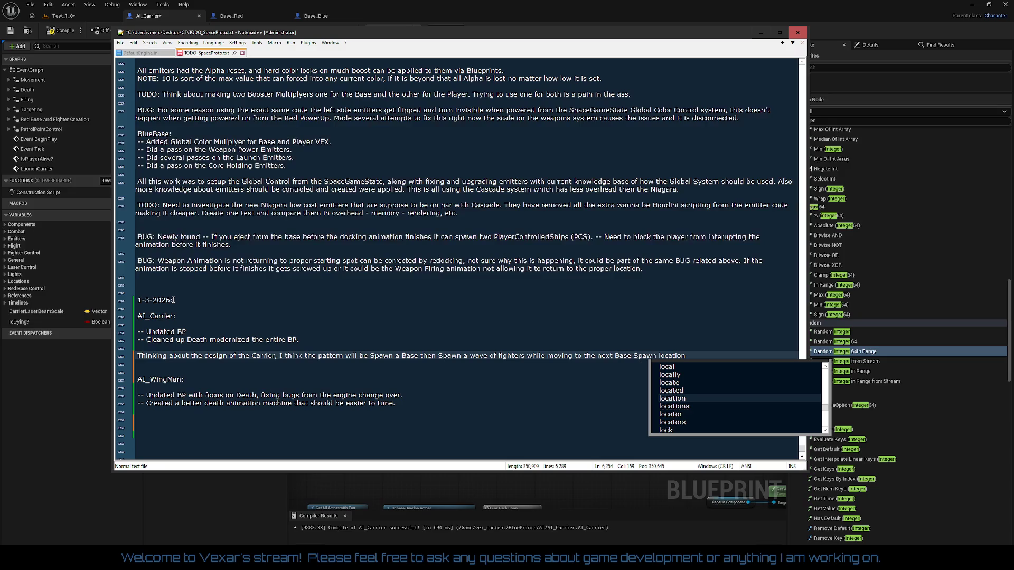
text(, rinse and)
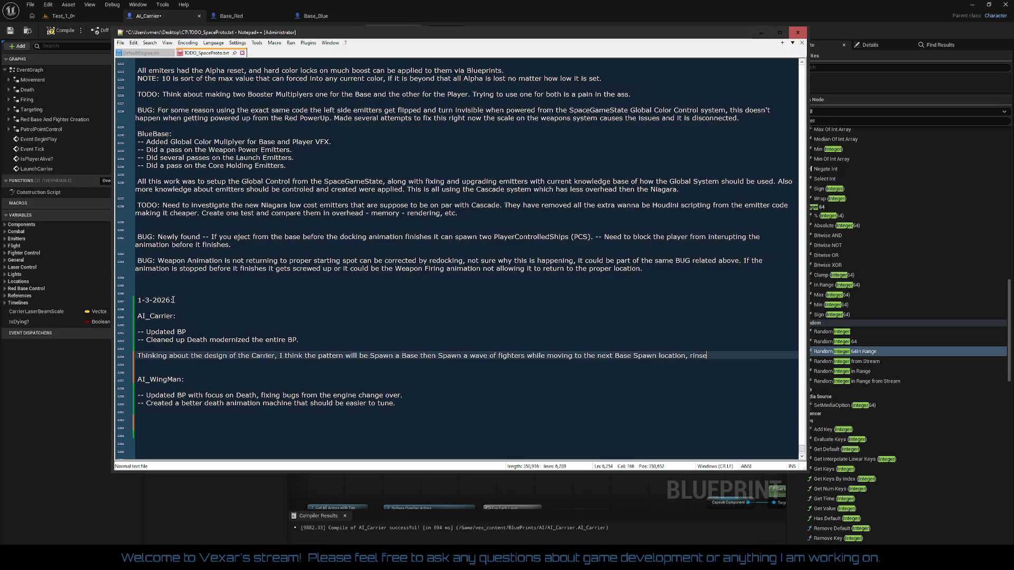
key(BackSpace)
key(BackSpace)
key(BackSpace)
text(re)
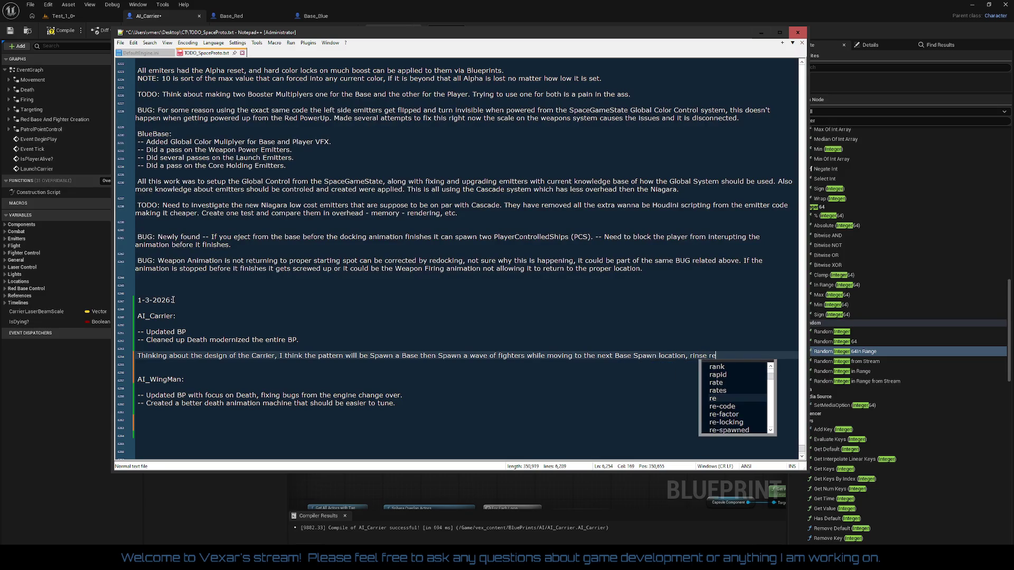
text(p)
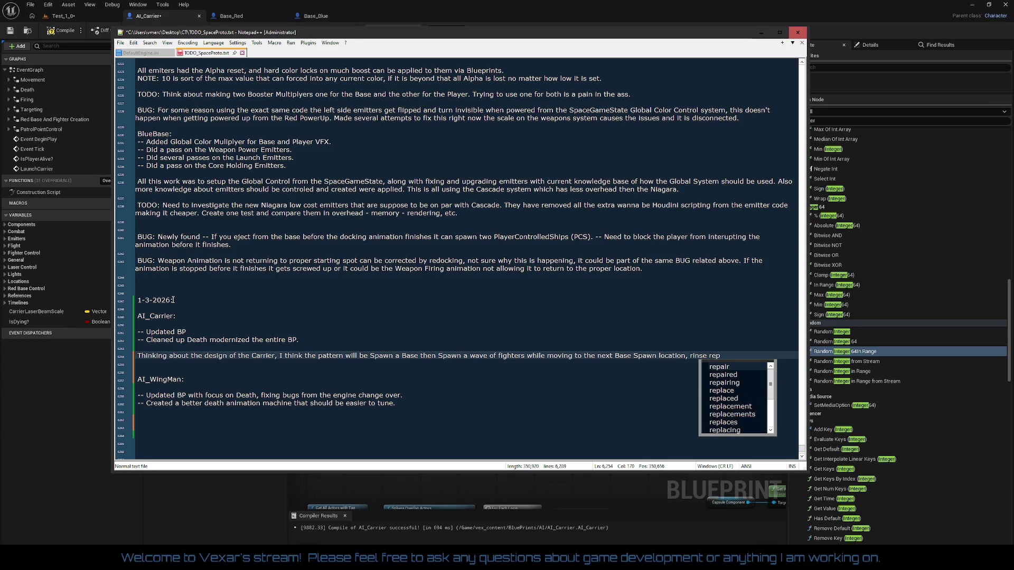
text(eat until all Bases are spa)
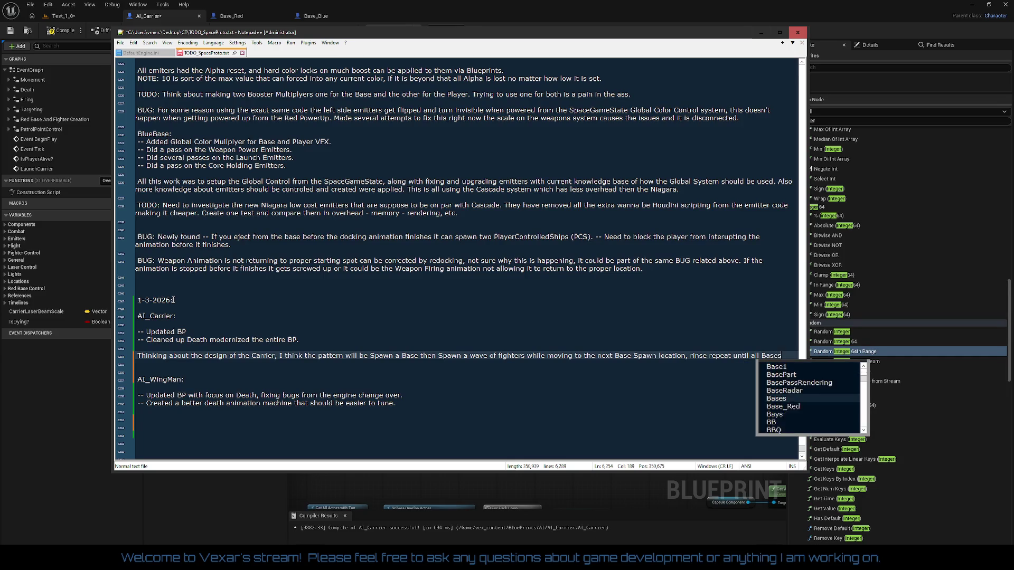
text(wned.)
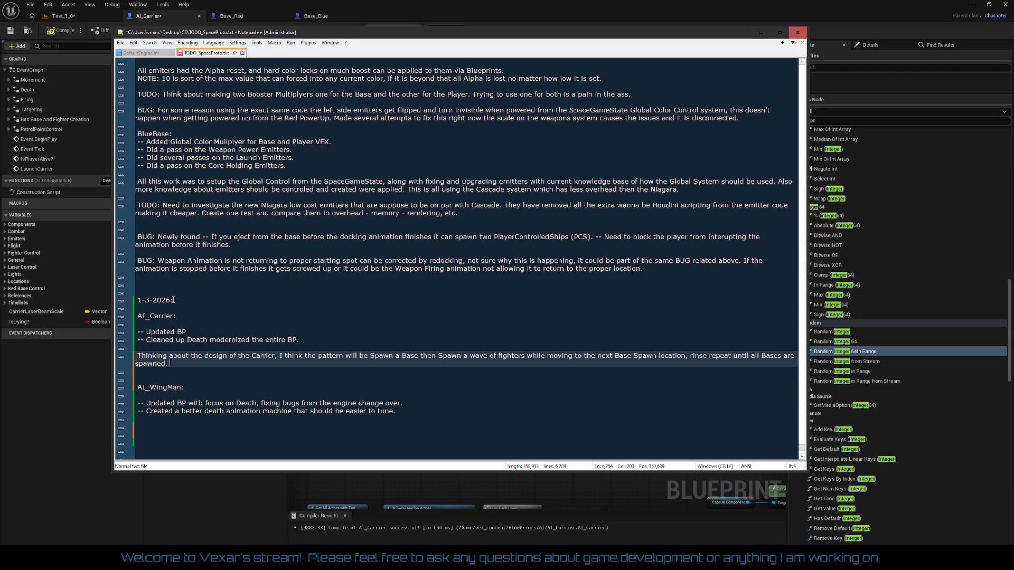
Type 'Once the Base Ammo is exhausted' followed by 'Warp off? Fight player? Fight Base?'.
text(Onc)
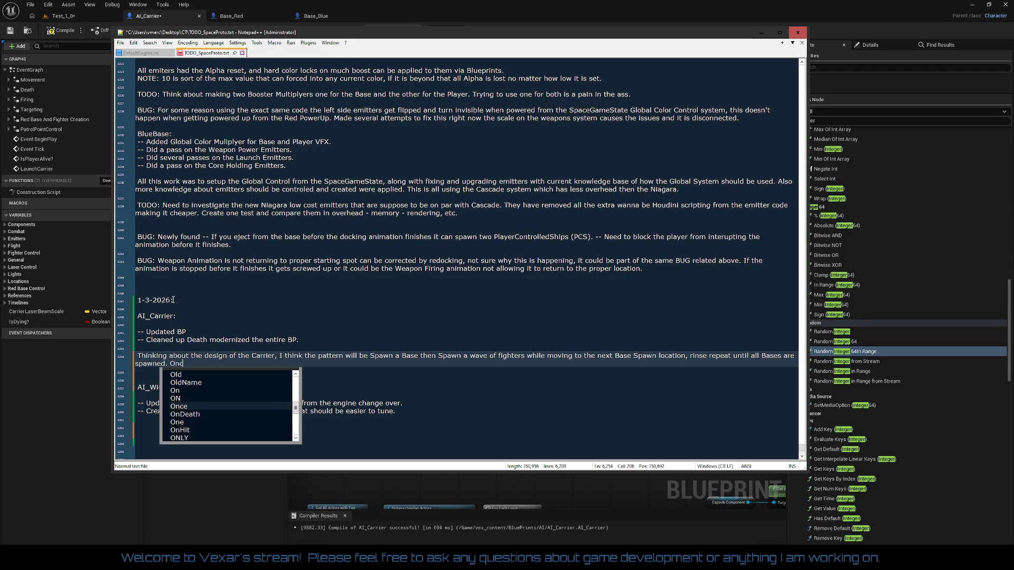
text(e the Base Am)
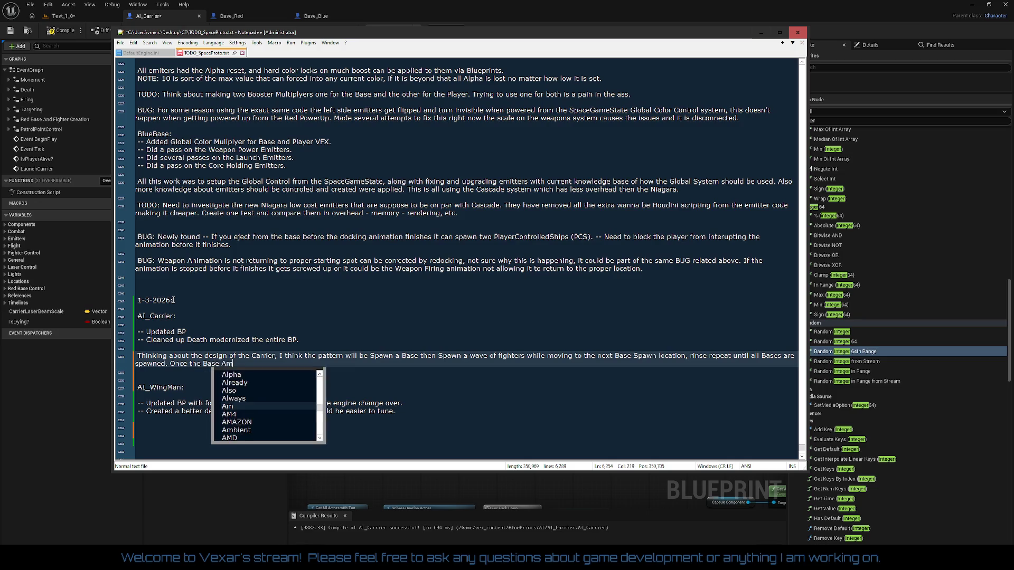
text(mo is)
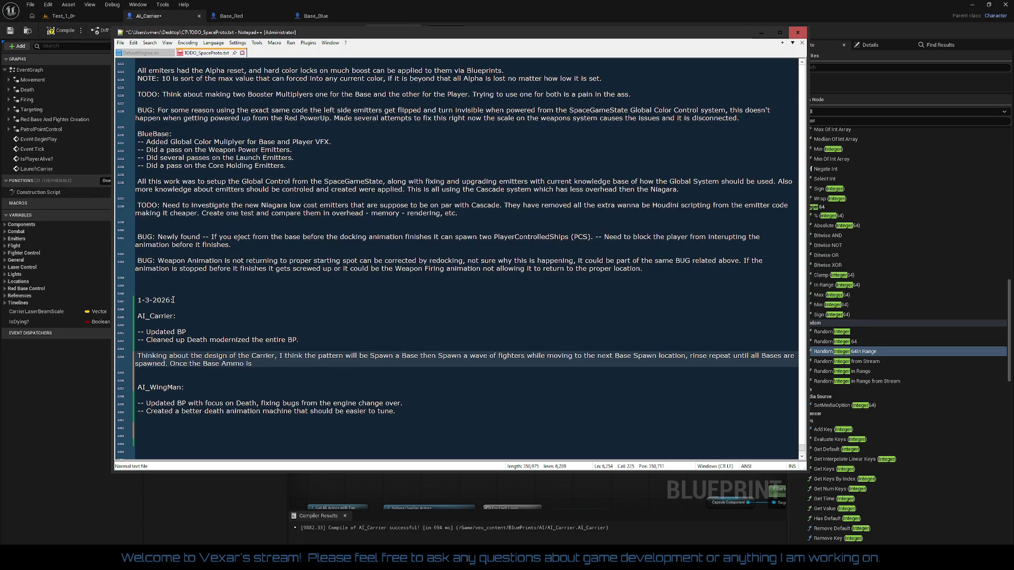
text( exhaused)
key(BackSpace)
key(BackSpace)
text(ted)
text(Warp off? Fight player)
text(? Fig)
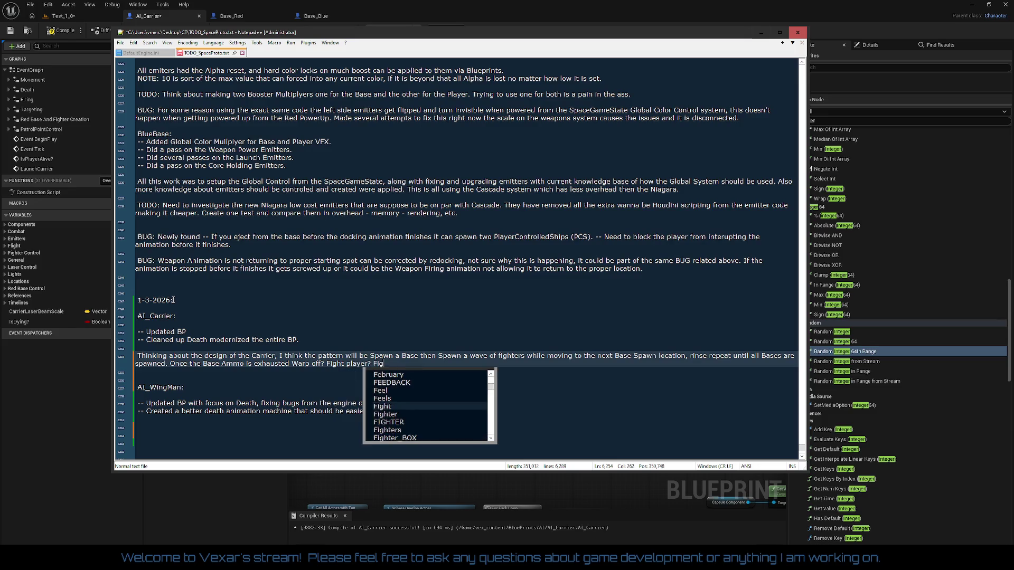
text(ht Base?)
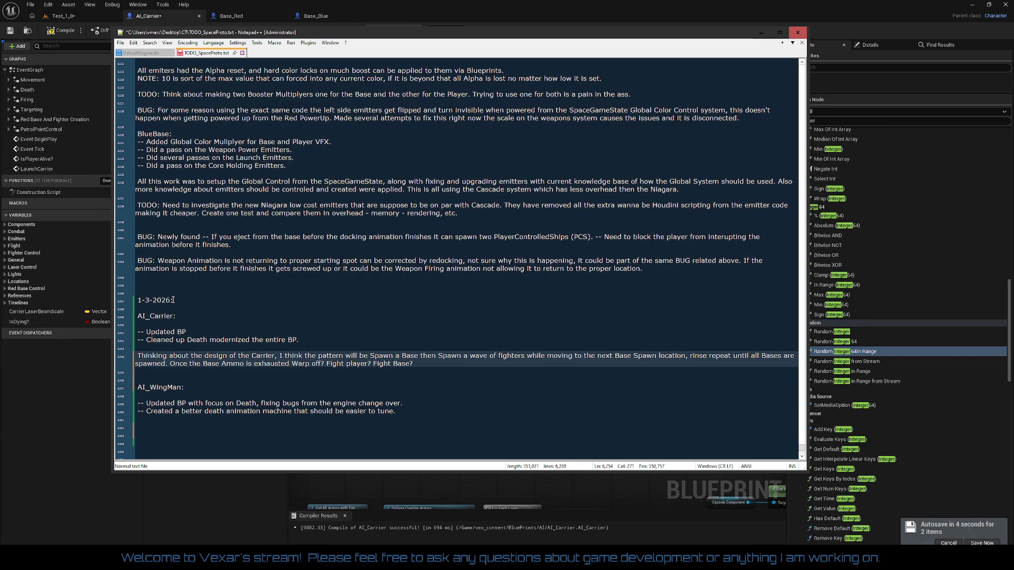
Capitalise 'Player' and insert 'options:' after 'exhausted'.
key(Left)
key(Left)
key(Left)
key(Left)
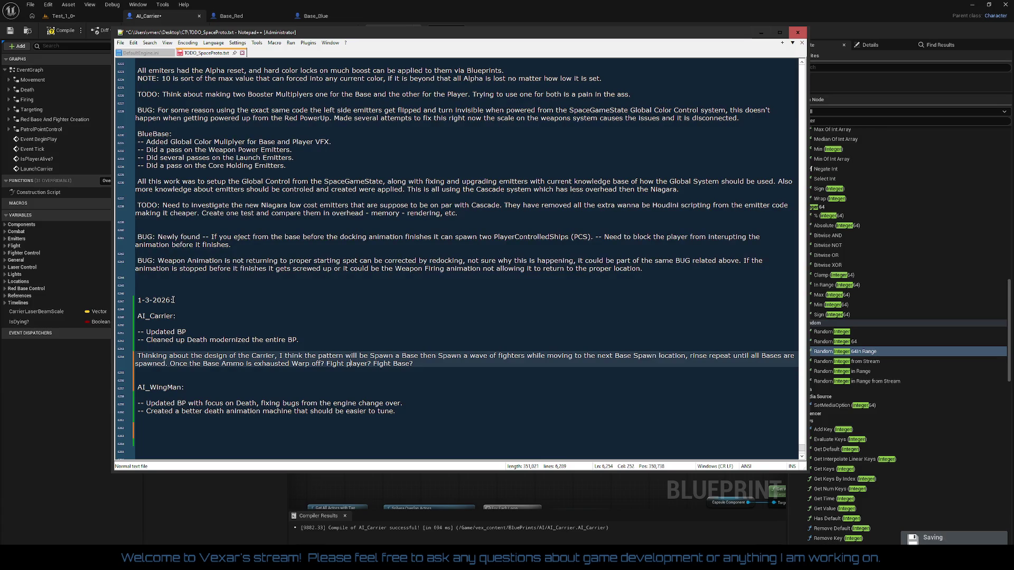
key(BackSpace)
text(P)
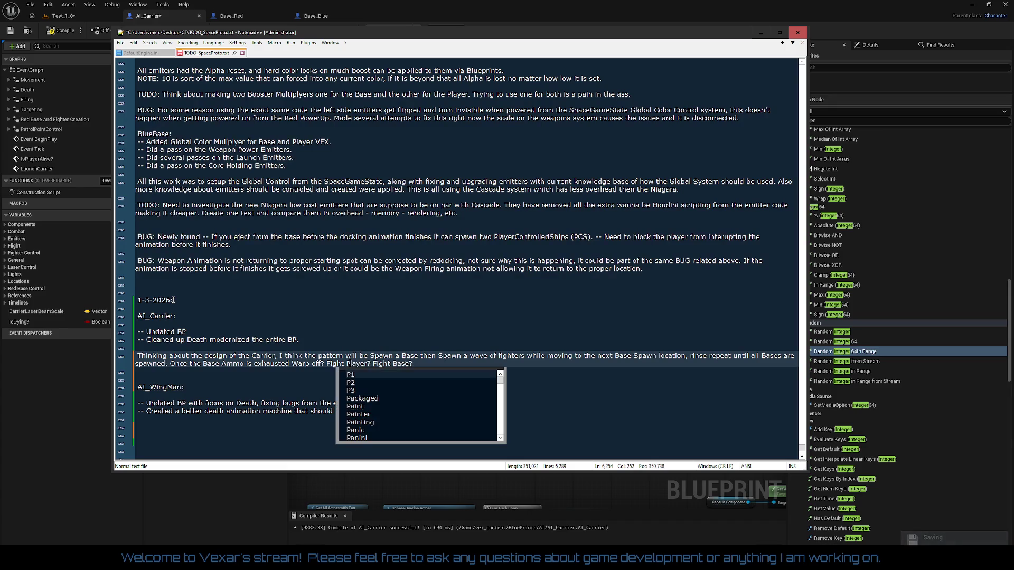
key(End)
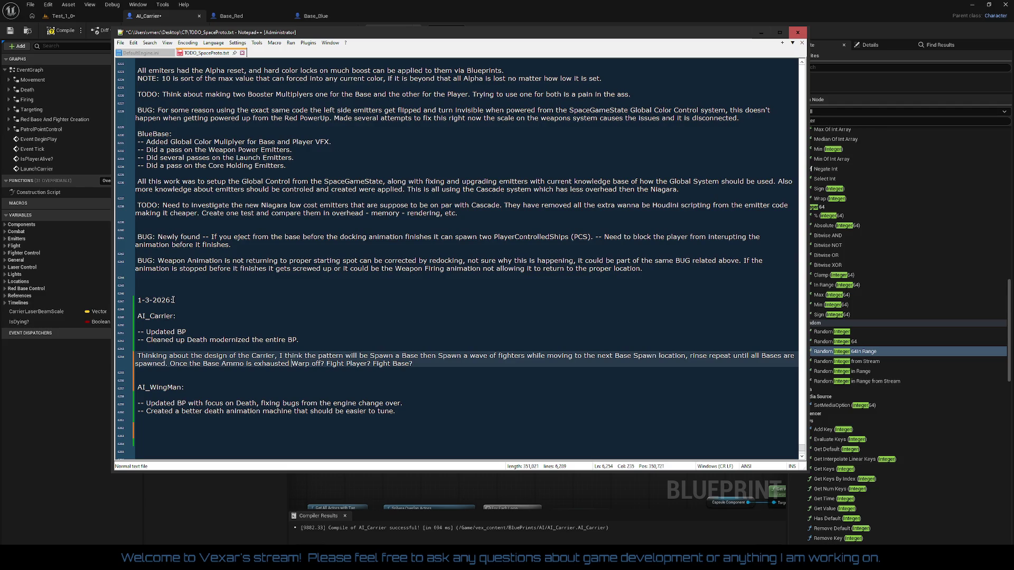
text(options:)
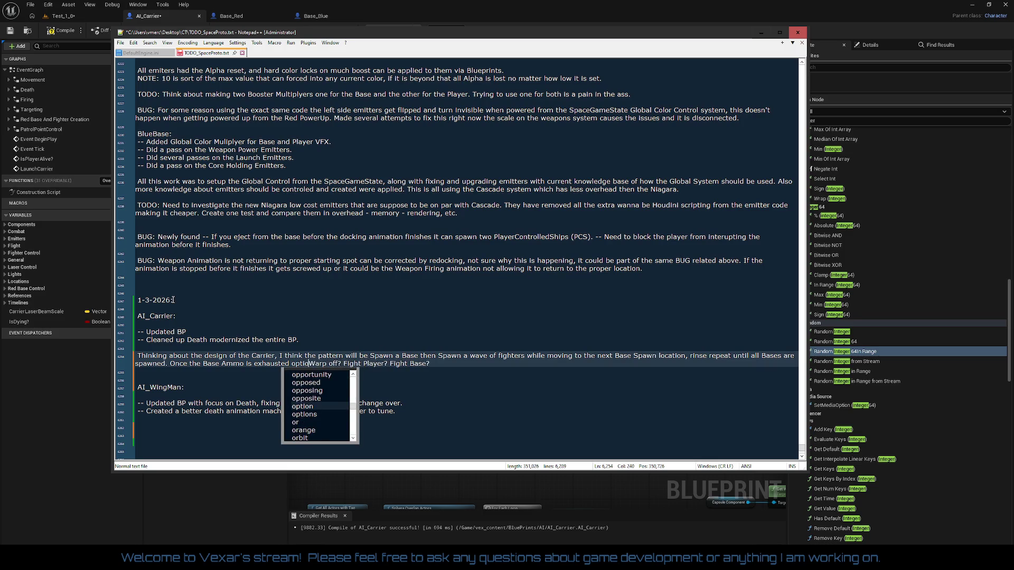
key(Left)
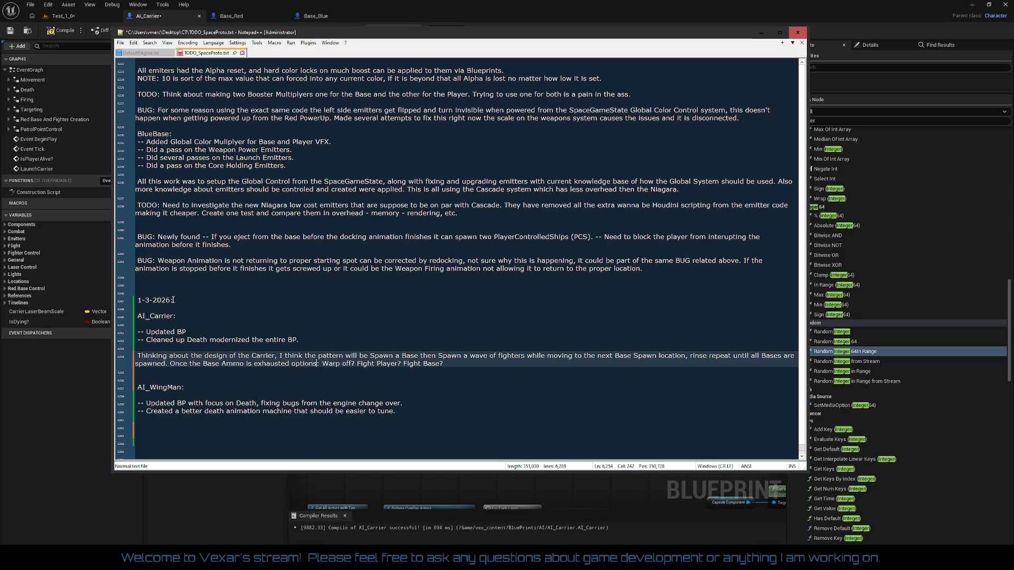
key(ctrl+Left)
Put the 'Once the Base Ammo' sentence on its own line and prefix it and the 'Thinking' line with '--'.
key(Return)
key(Return)
text(---)
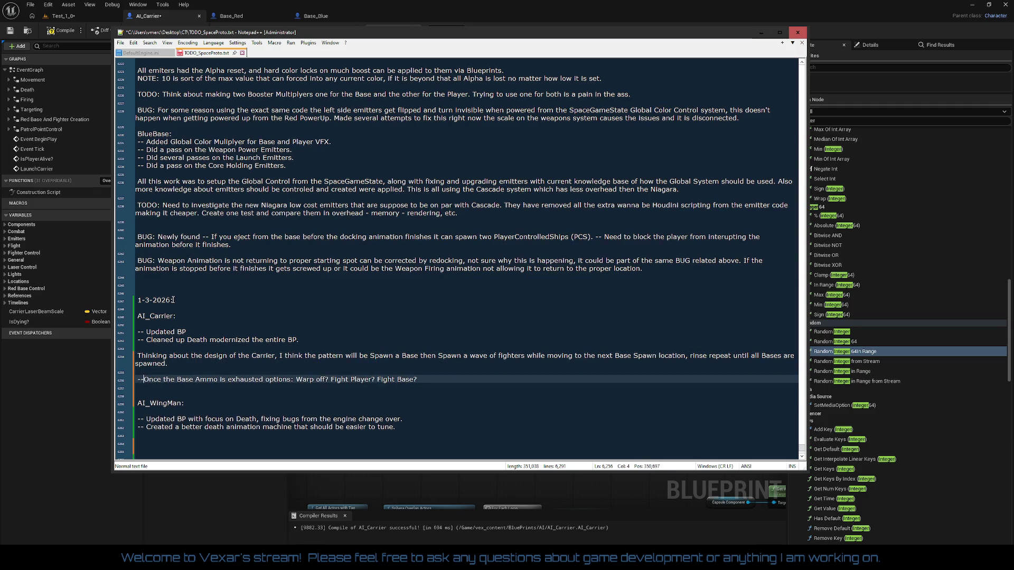
key(BackSpace)
key(Up)
key(Up)
key(Up)
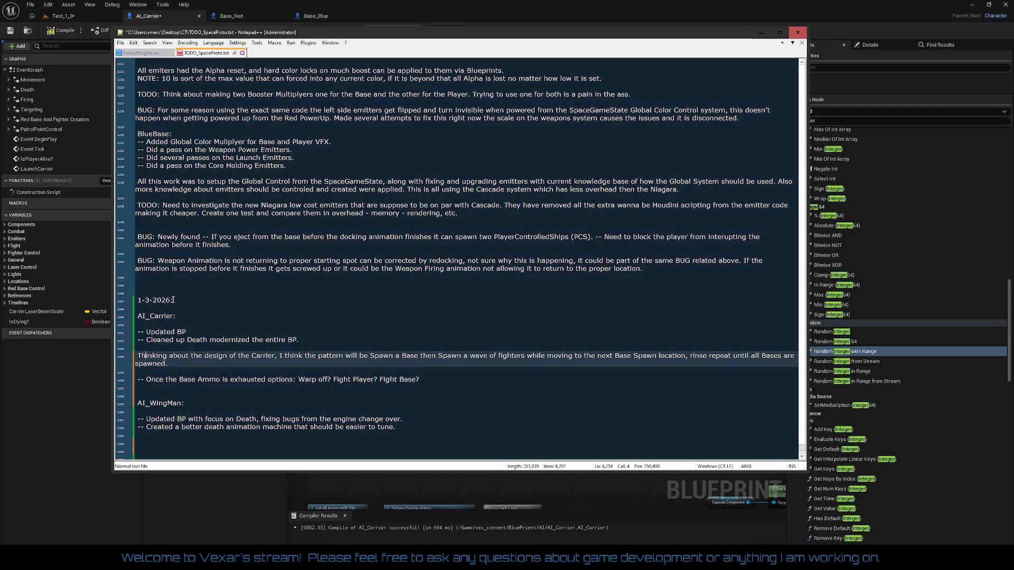
text(--)
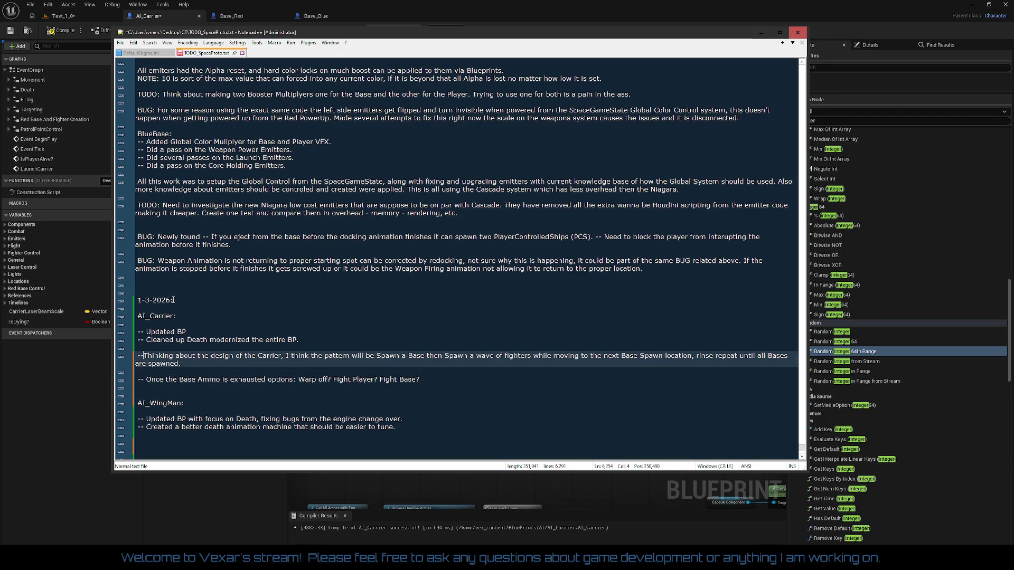
key(Down)
key(Down)
key(Down)
key(Right)
key(Right)
key(Right)
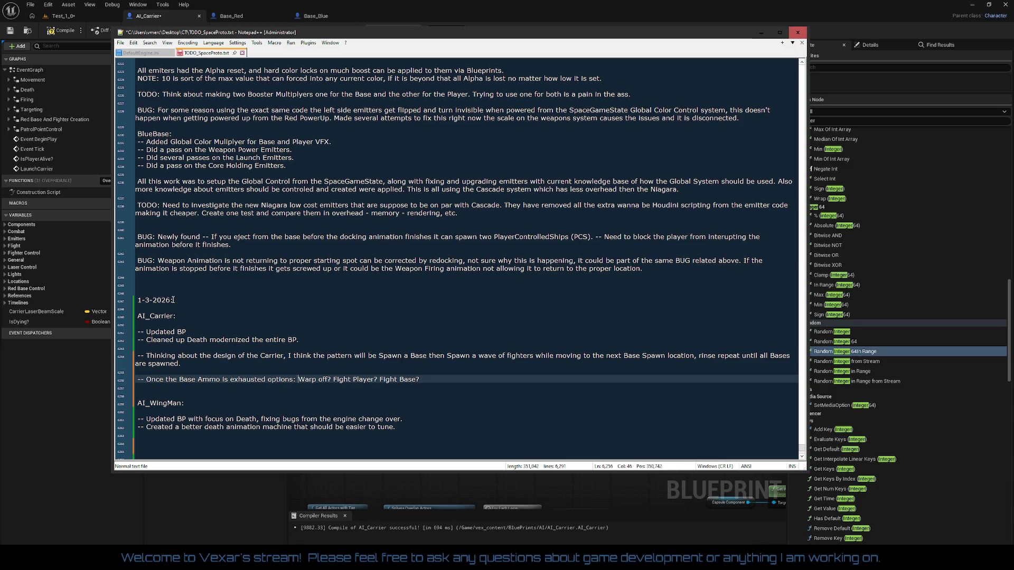
Split Warp off?, Fight Player? and Fight Base? onto separate dashed lines.
key(Return)
text(--)
key(Right)
key(Right)
key(Right)
key(Return)
text(--)
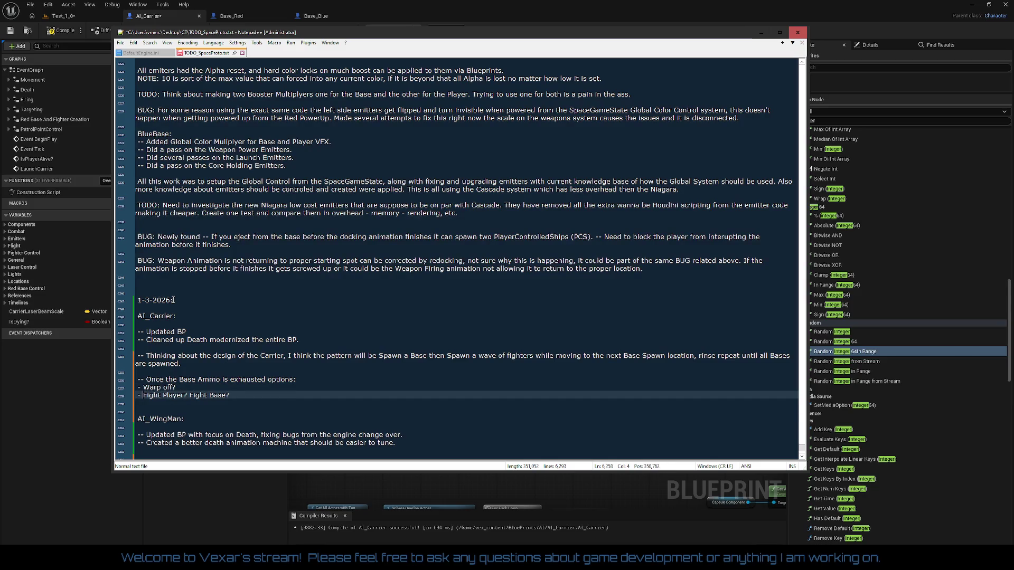
key(Right)
key(Right)
key(Right)
key(Return)
text(-)
Add '- Random?' as a fourth option line.
key(Return)
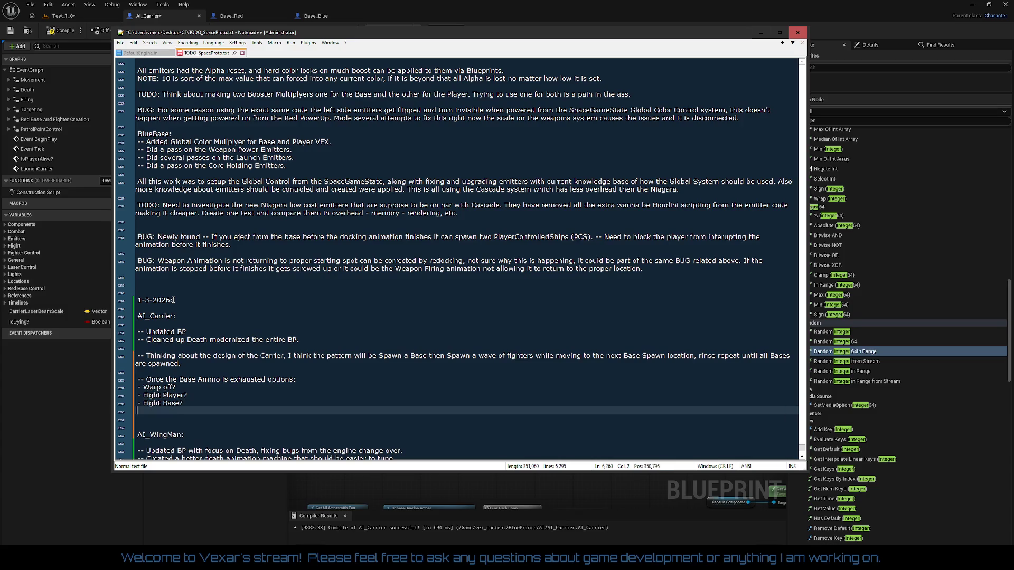
text(Random?)
key(Left)
key(Left)
key(Left)
text(-)
key(Up)
key(Up)
key(Up)
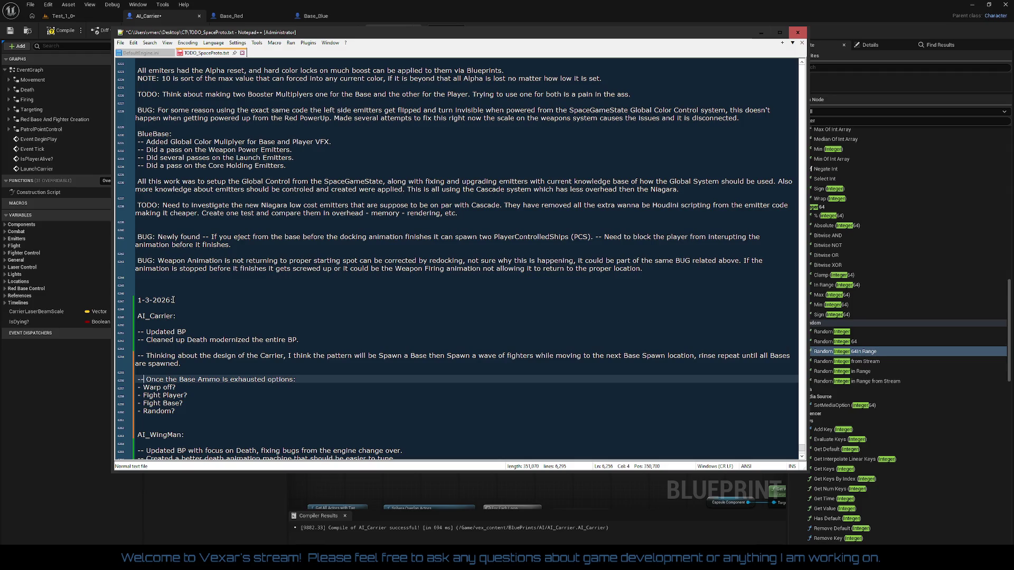
Append to the Base Ammo line that spawned bases and fighters fought the player, then left ASAP.
key(End)
text(Original)
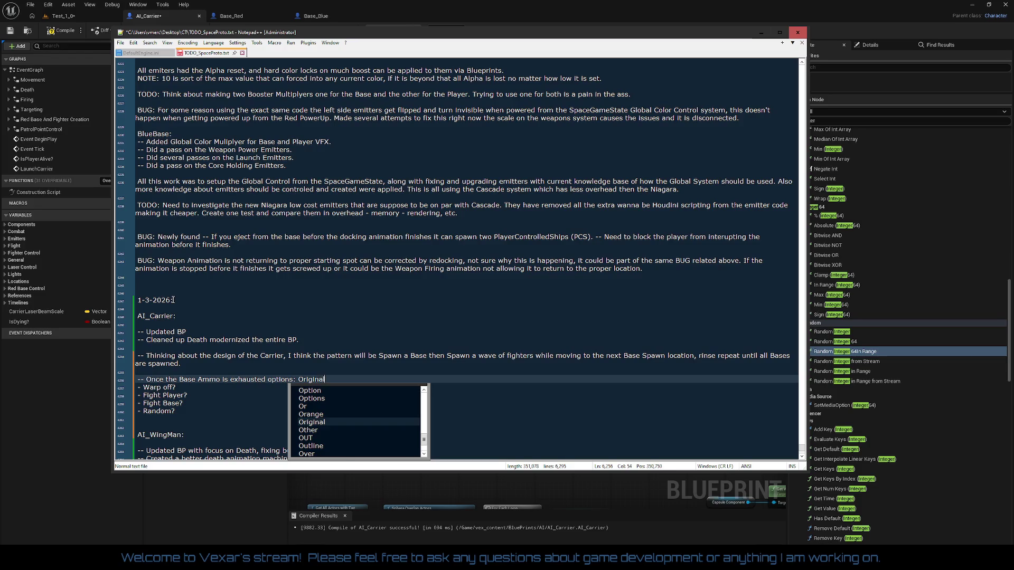
text(ly everything was desi)
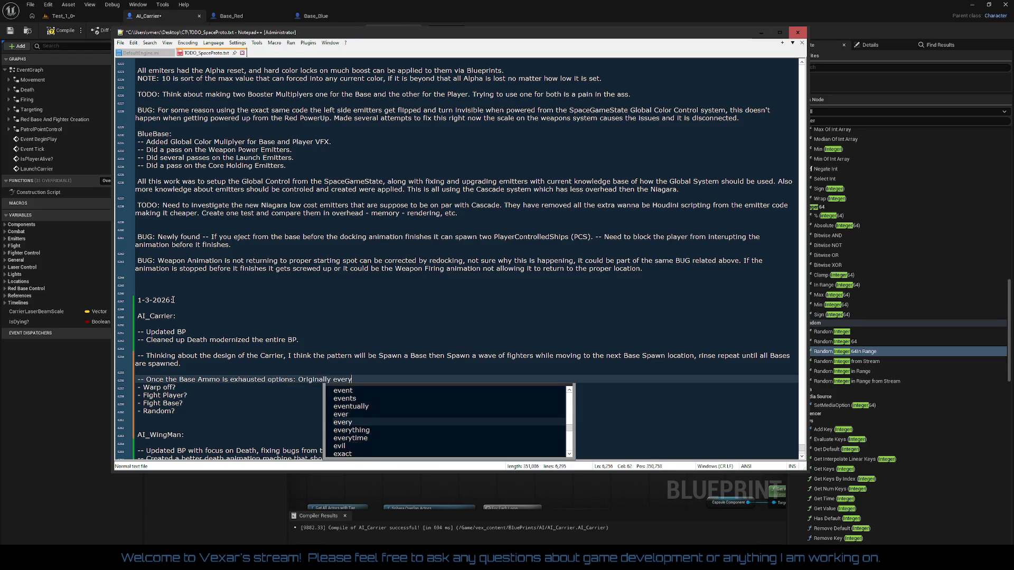
text(gn)
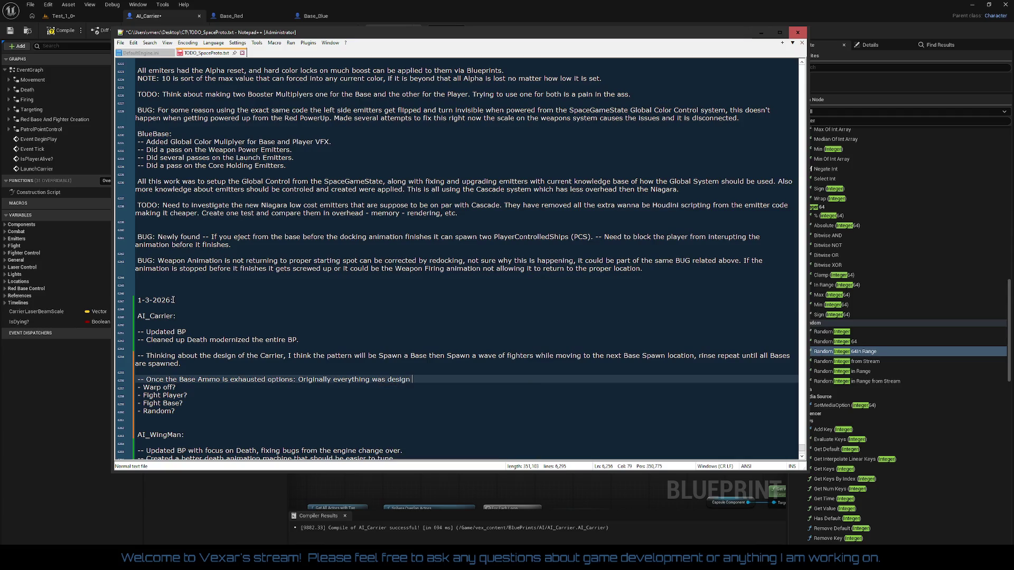
text(ed to use the sapw)
key(BackSpace)
key(BackSpace)
key(BackSpace)
text(pawne d items)
text(bas)
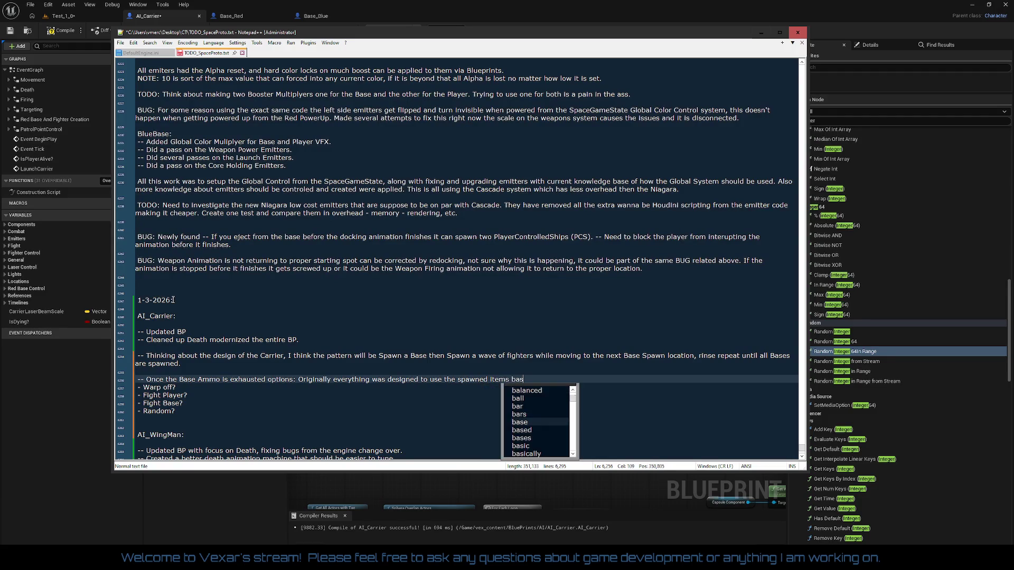
text(e and fighter t)
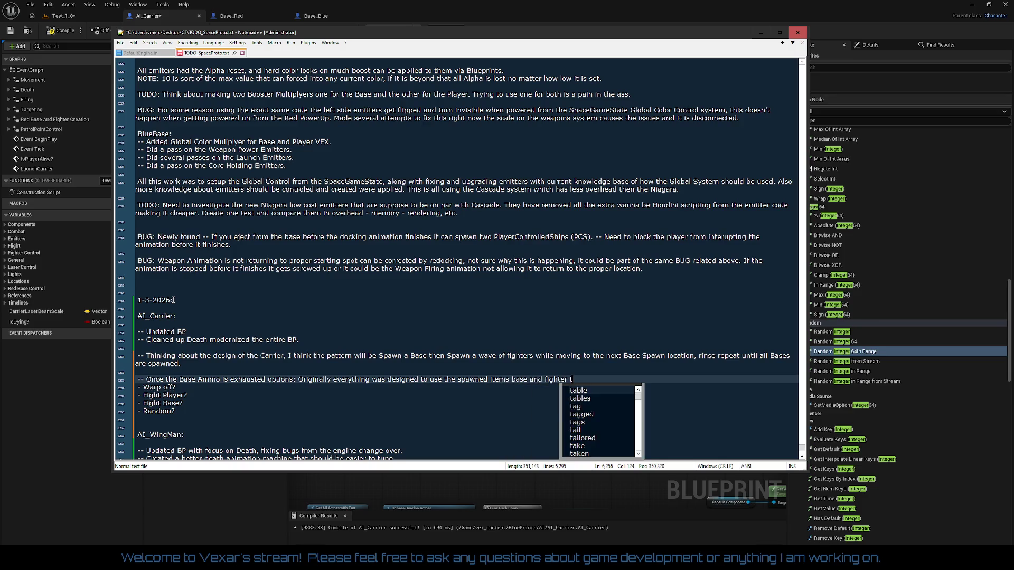
key(BackSpace)
key(BackSpace)
text(s to fight the pla)
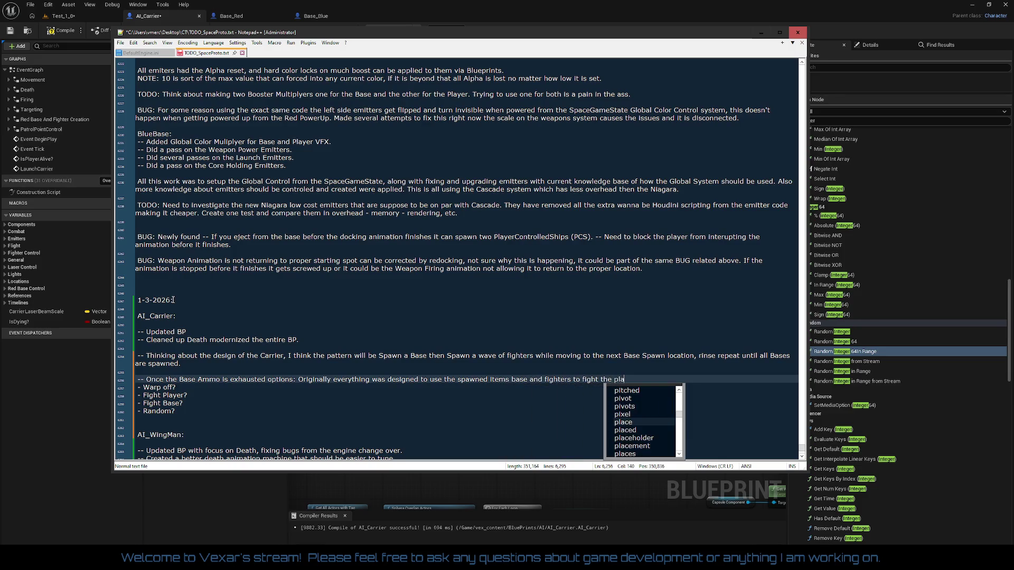
text(yer, and then)
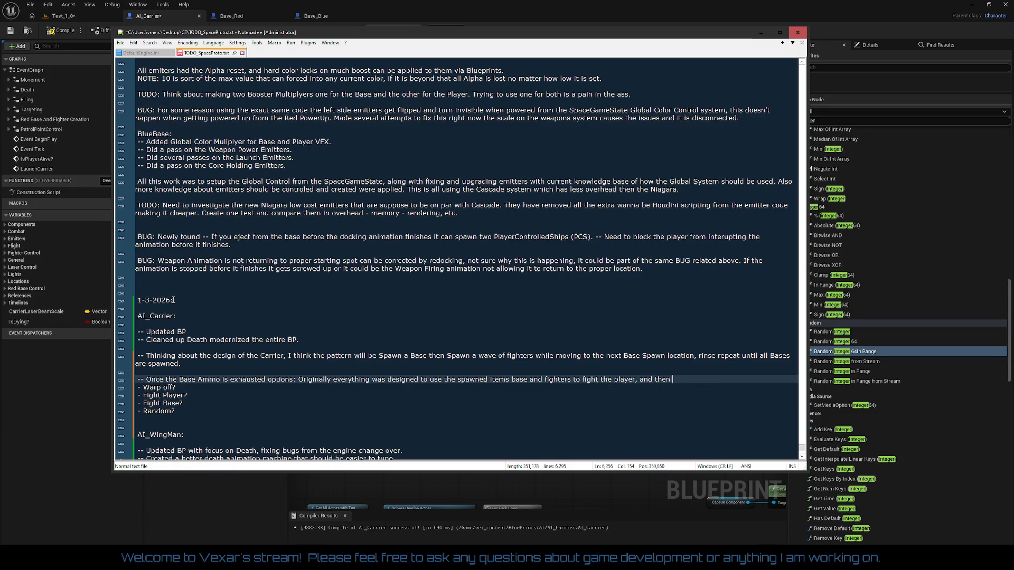
key(BackSpace)
key(BackSpace)
key(BackSpace)
key(BackSpace)
text(l)
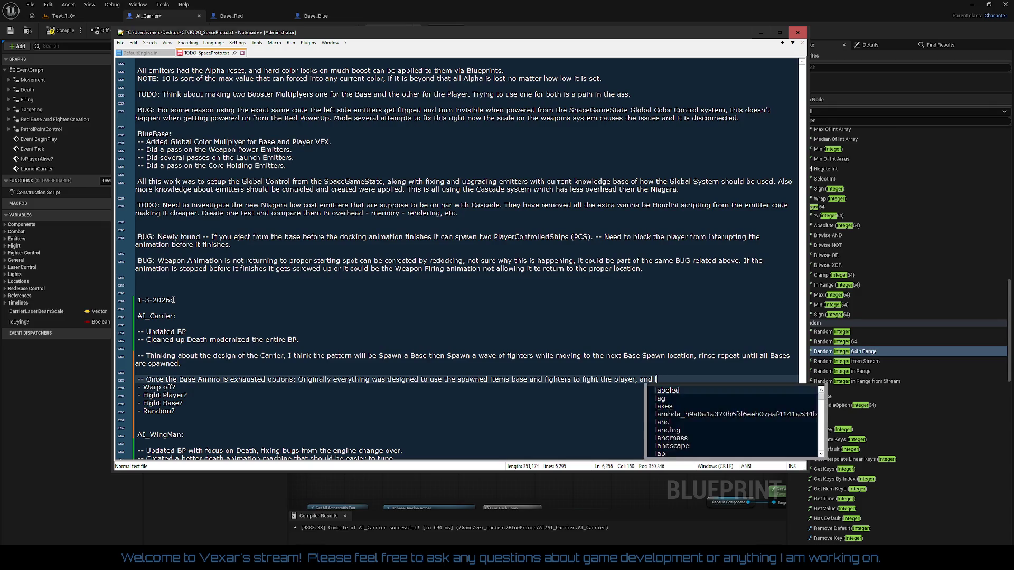
text(eave ASAP.)
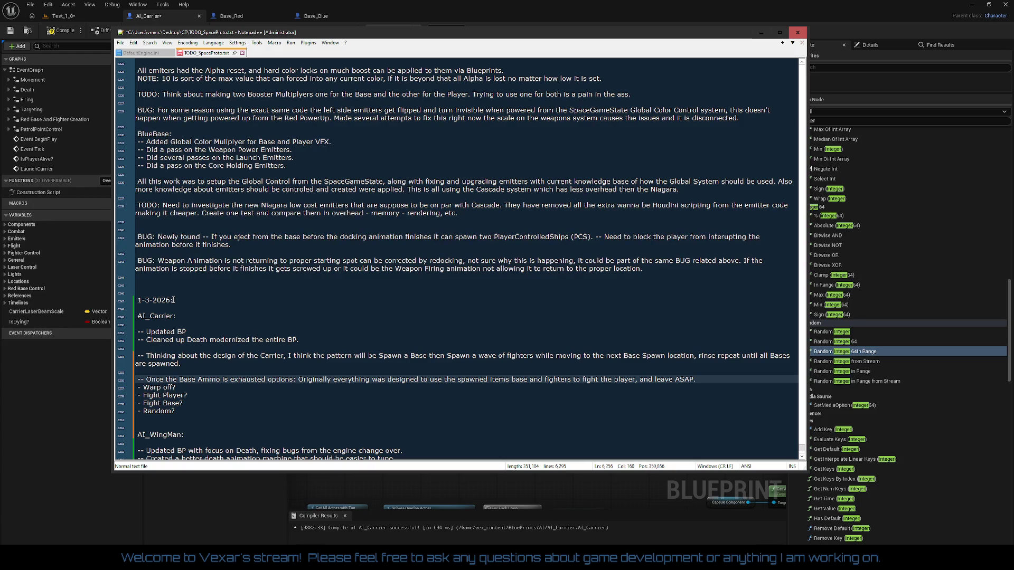
text(As I remember it wasn't much )
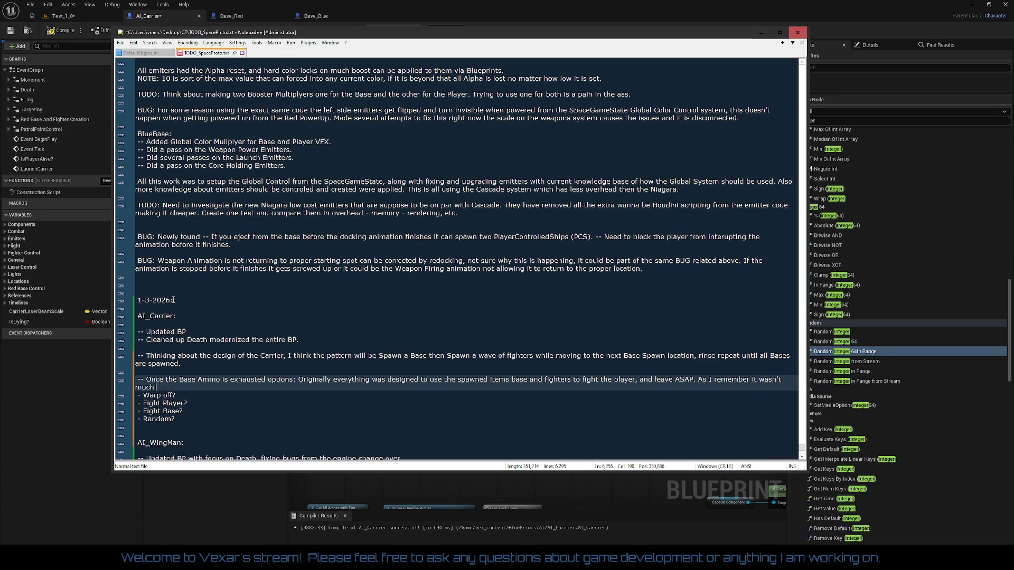
text(fun to fight the Carrier)
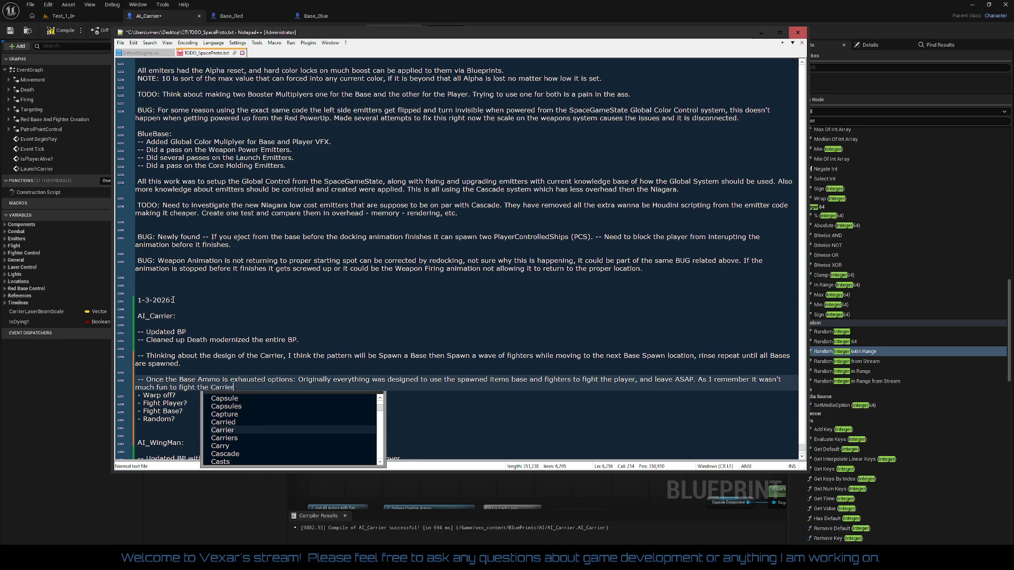
text(.)
key(Return)
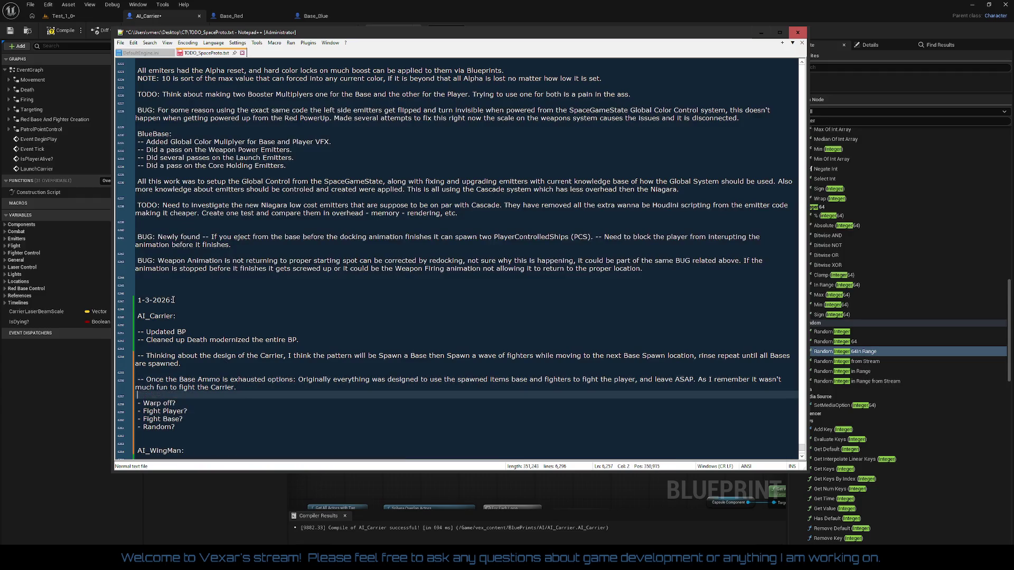
Add that the slow Carrier, with enough hit points, would force use of the BB's weapon system, and save.
key(Left)
key(Left)
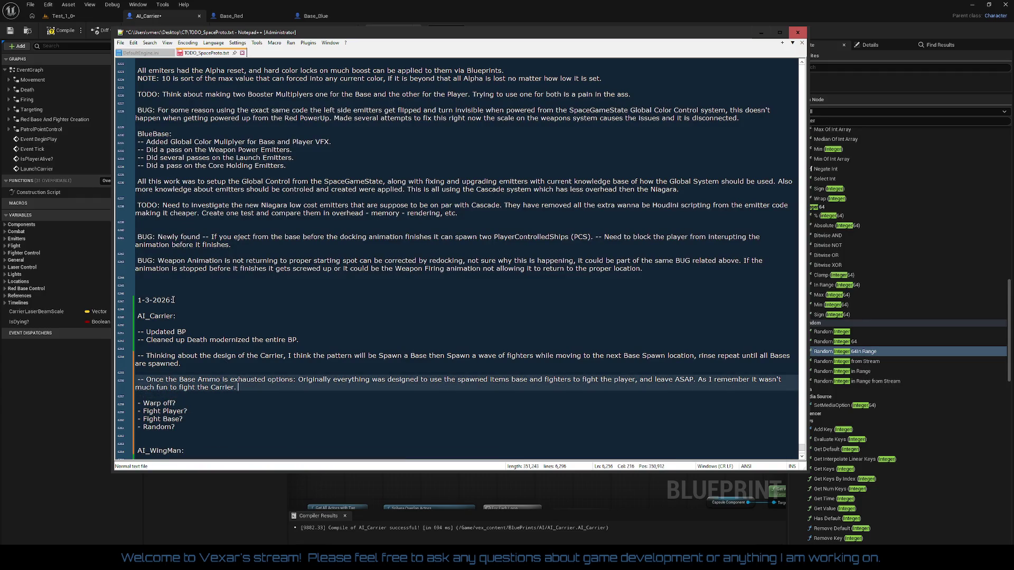
text(It was s)
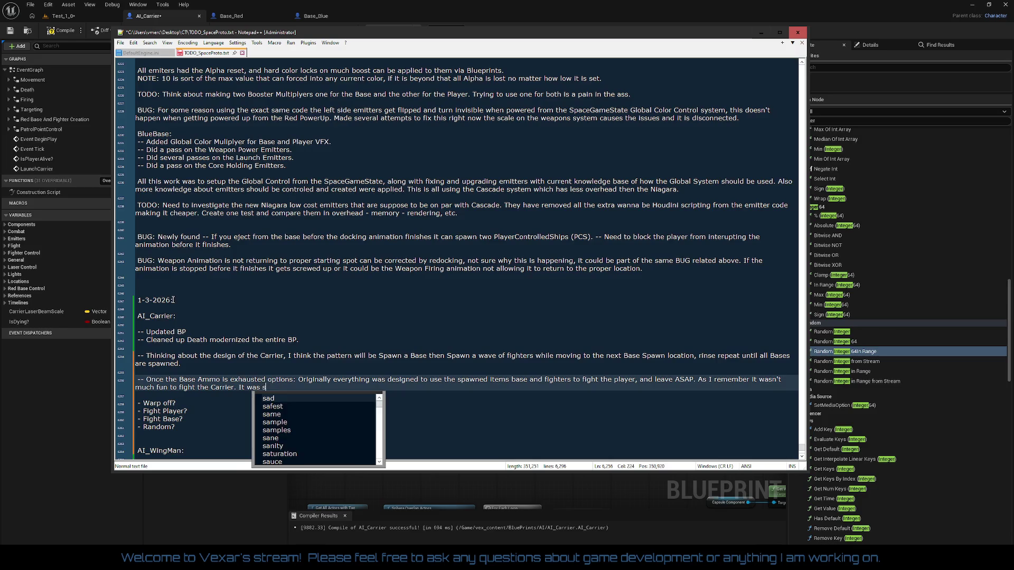
text(low e)
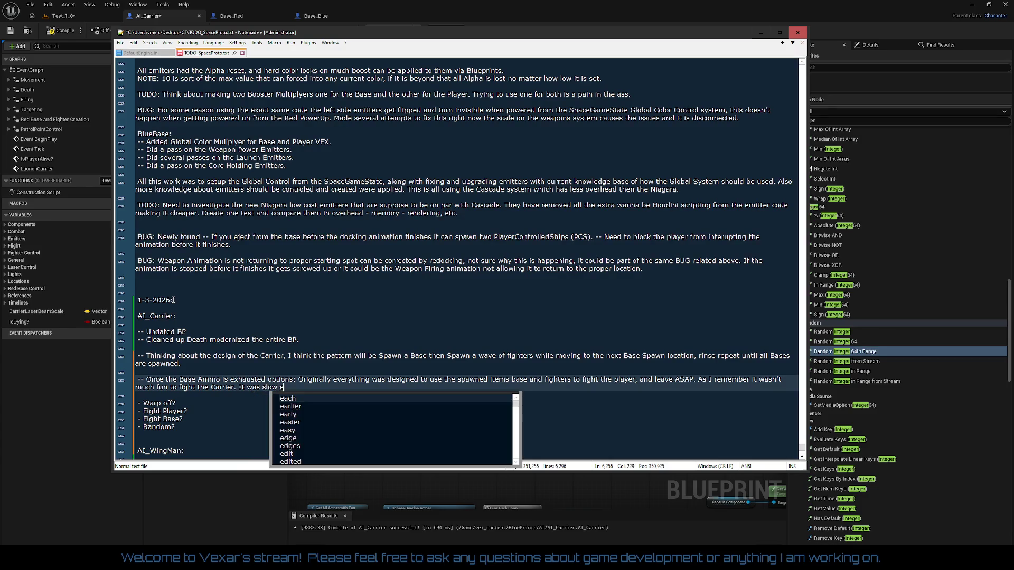
text(asy to hit)
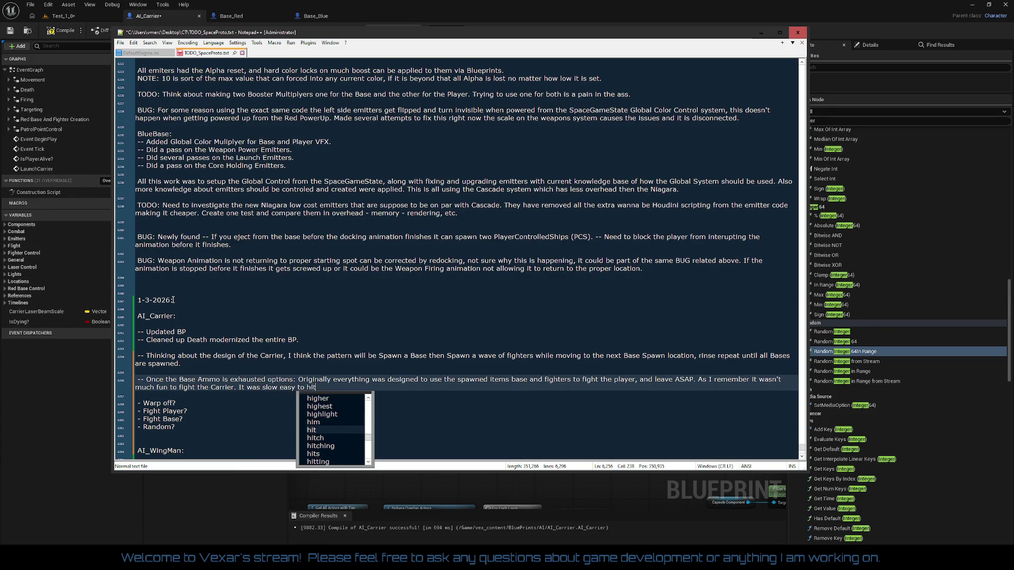
text(, )
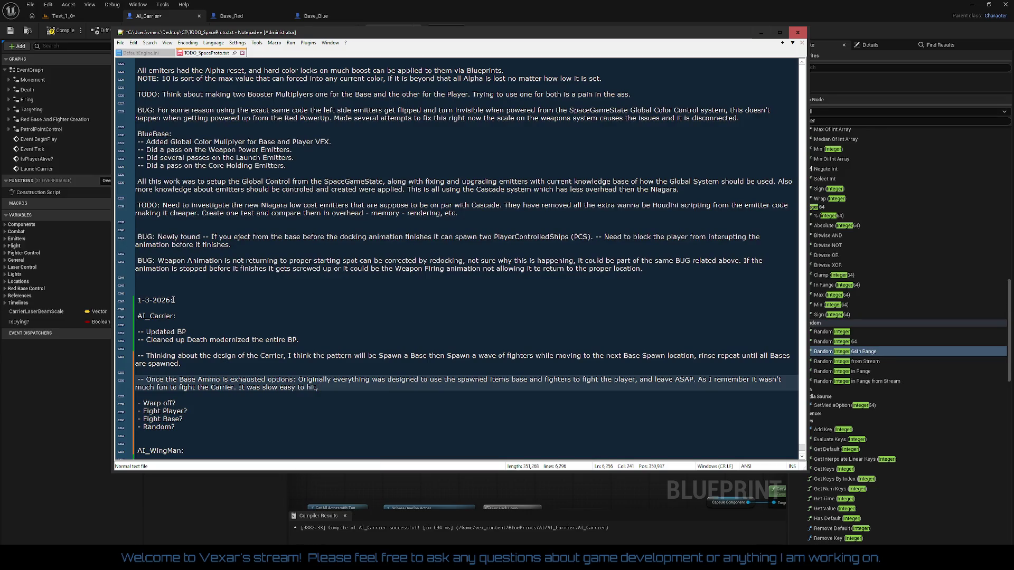
text(a)
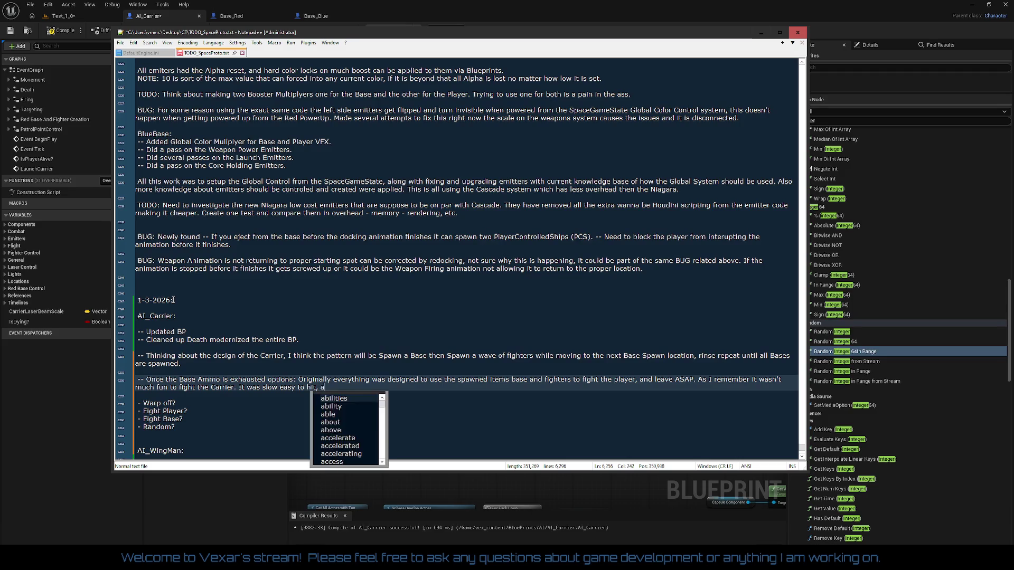
text(nd didn't)
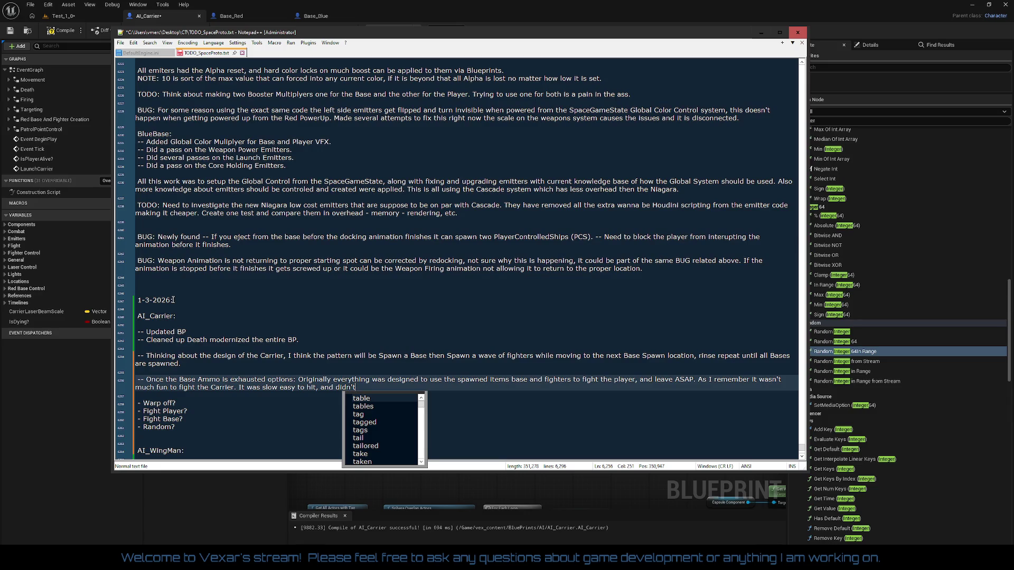
key(BackSpace)
key(BackSpace)
key(BackSpace)
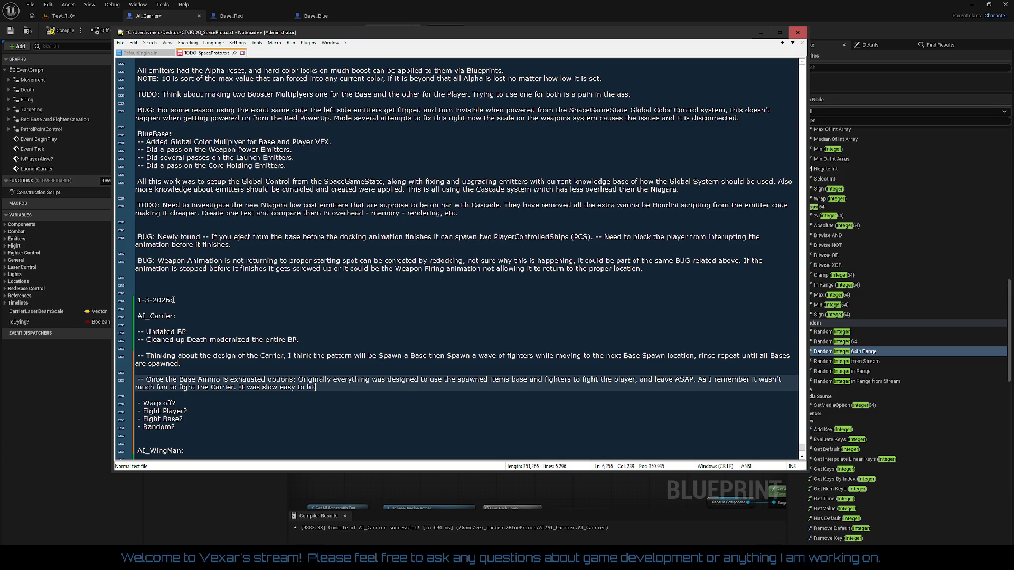
text( but wit)
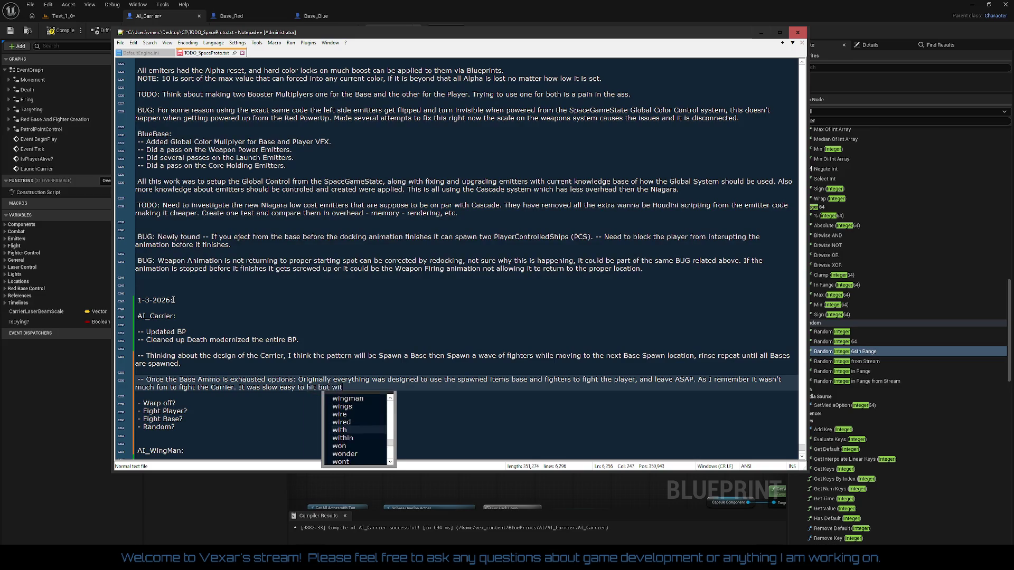
text(h enough hit)
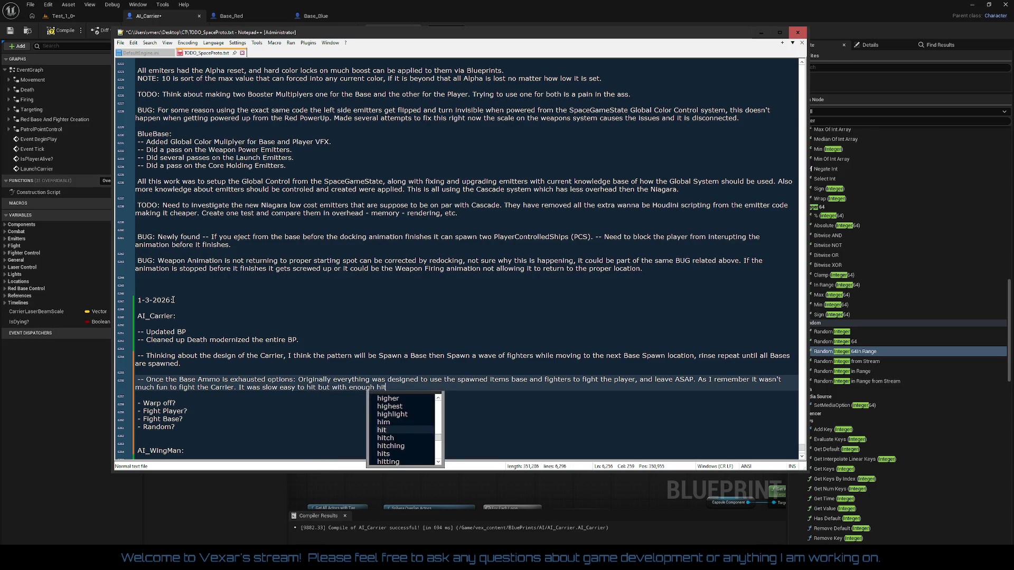
text( points it would force the player to use the )
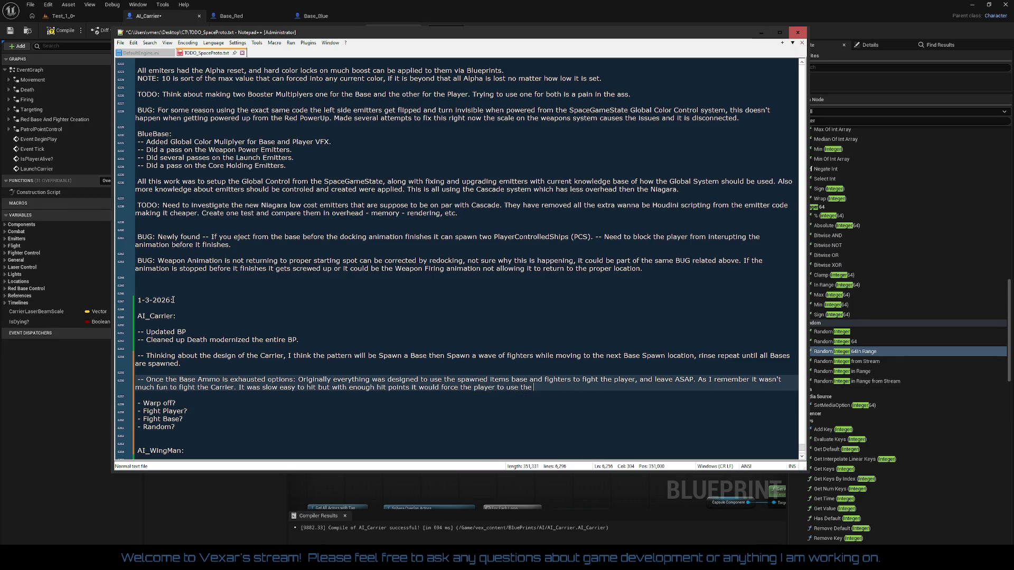
text(BB's weap)
text(on sys)
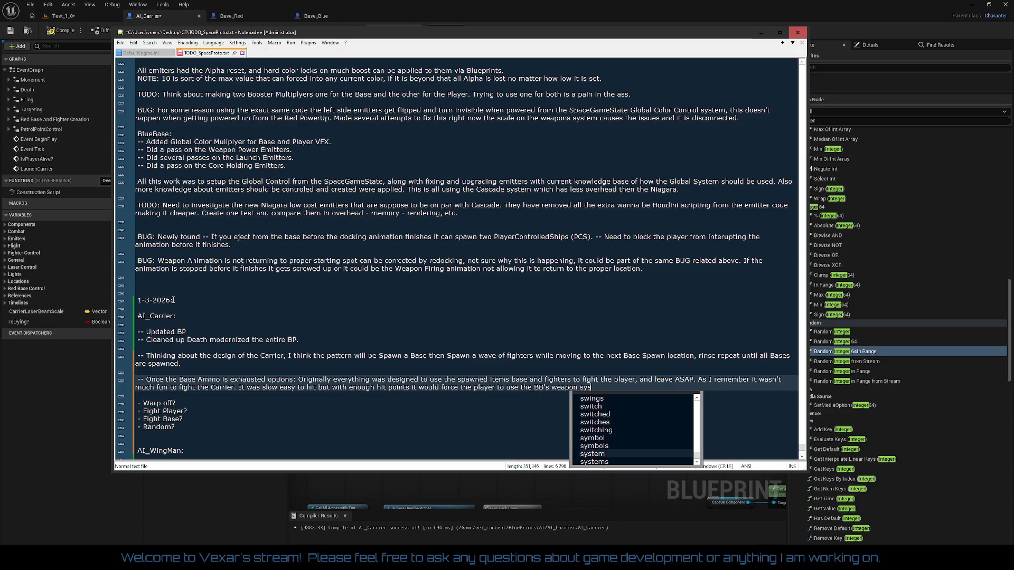
text(tem, and it )
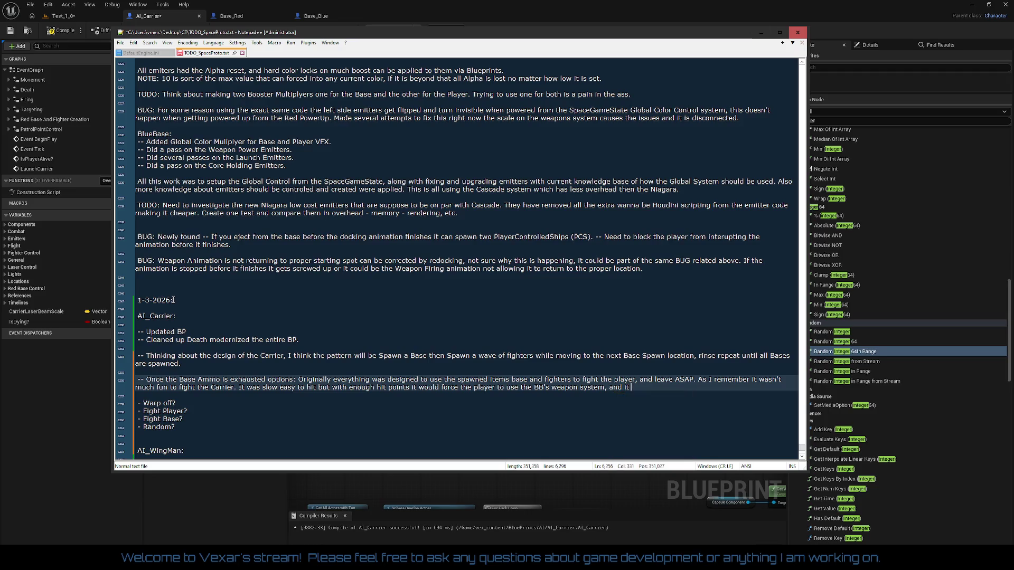
text(could attac)
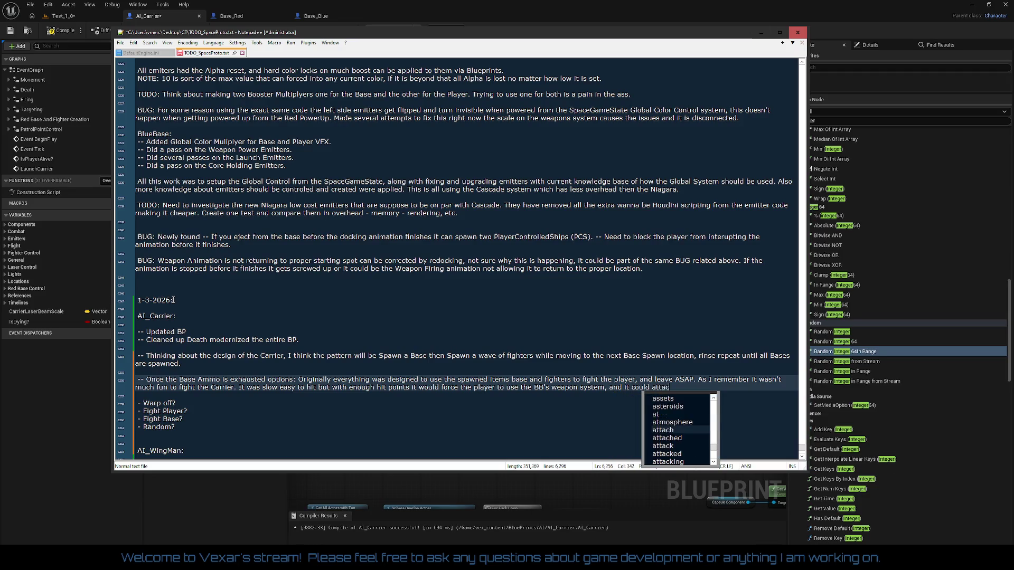
text(k the BB)
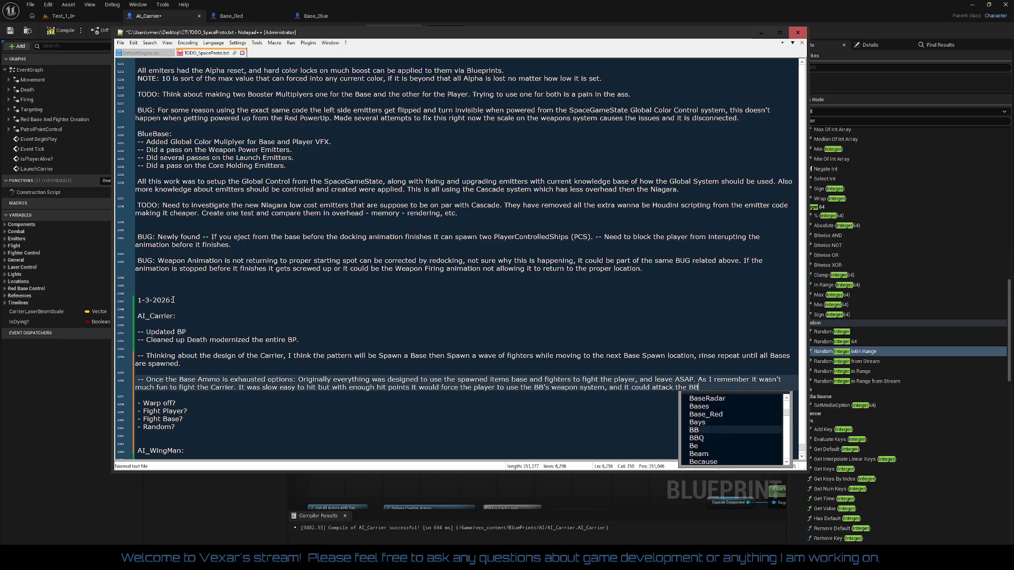
text( if this )
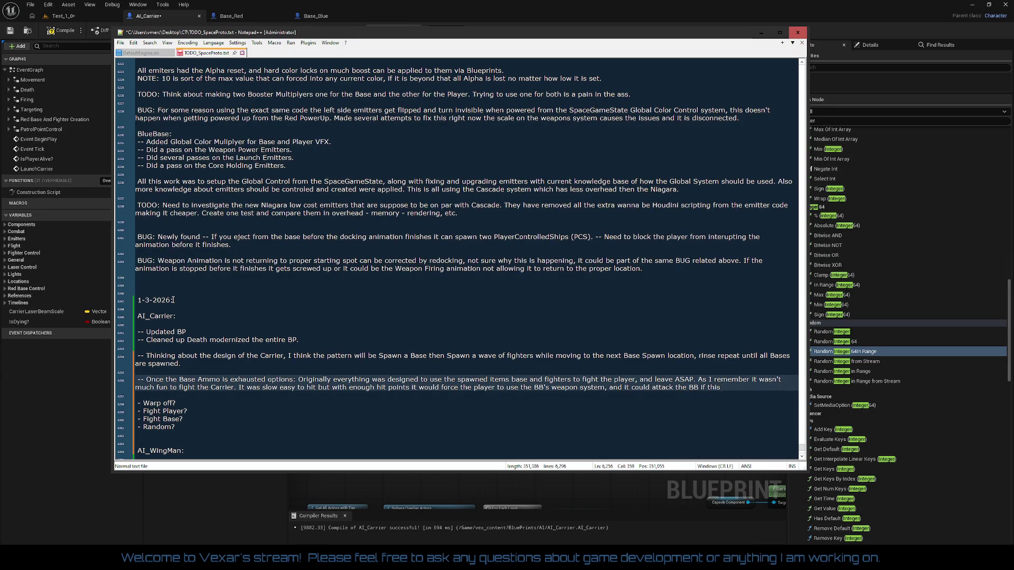
text( wasn't)
text( stopped)
text( by the)
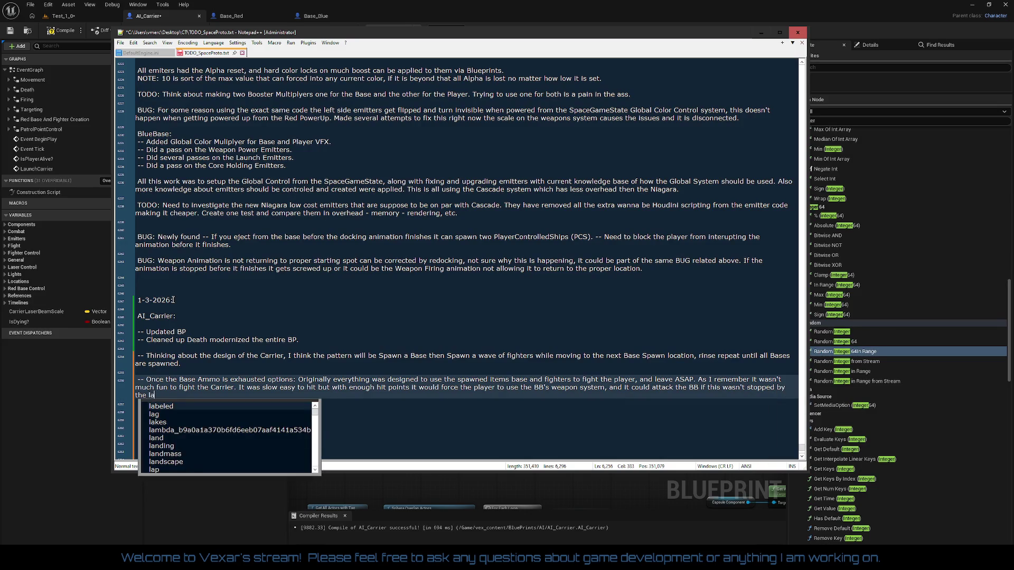
text( player.)
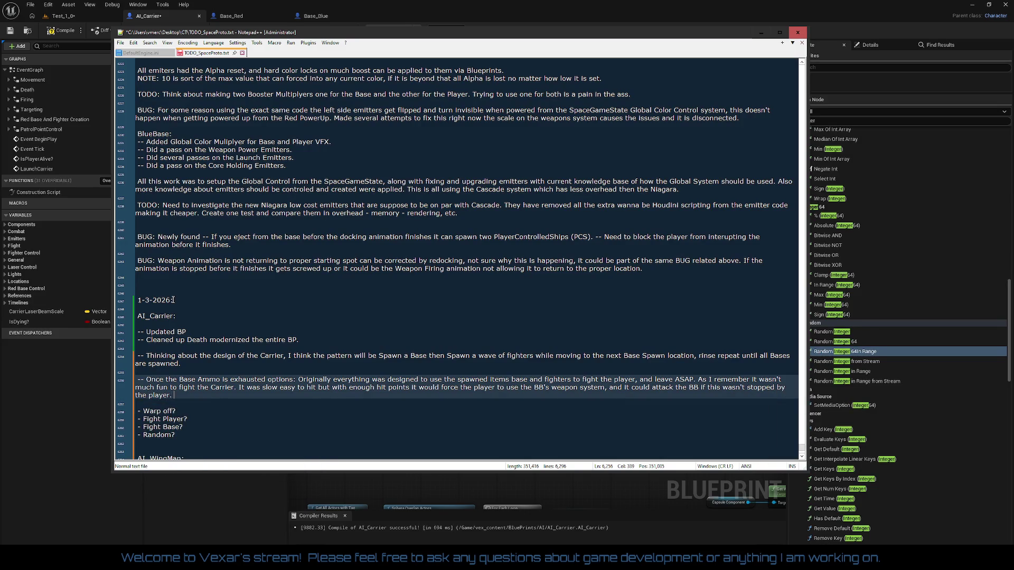
key(ctrl+s)
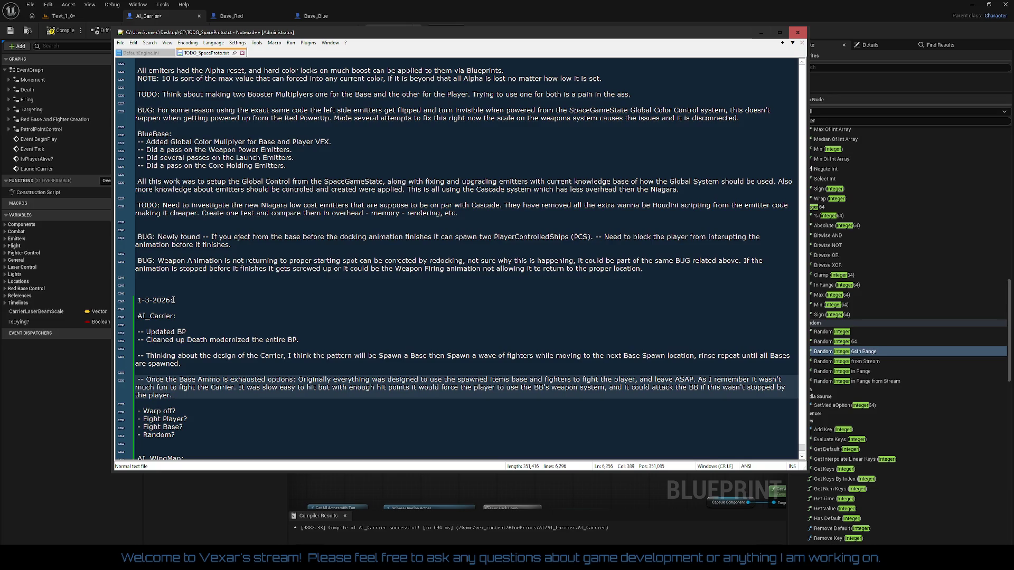
End the paragraph with 'Need to try some ideas and think about this class.'.
text(It)
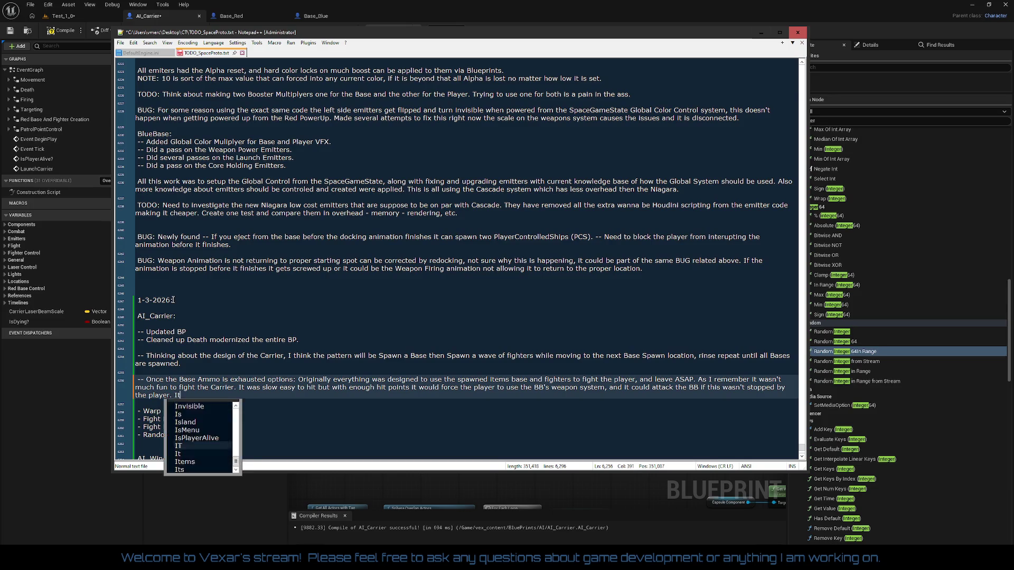
text( might be fun to)
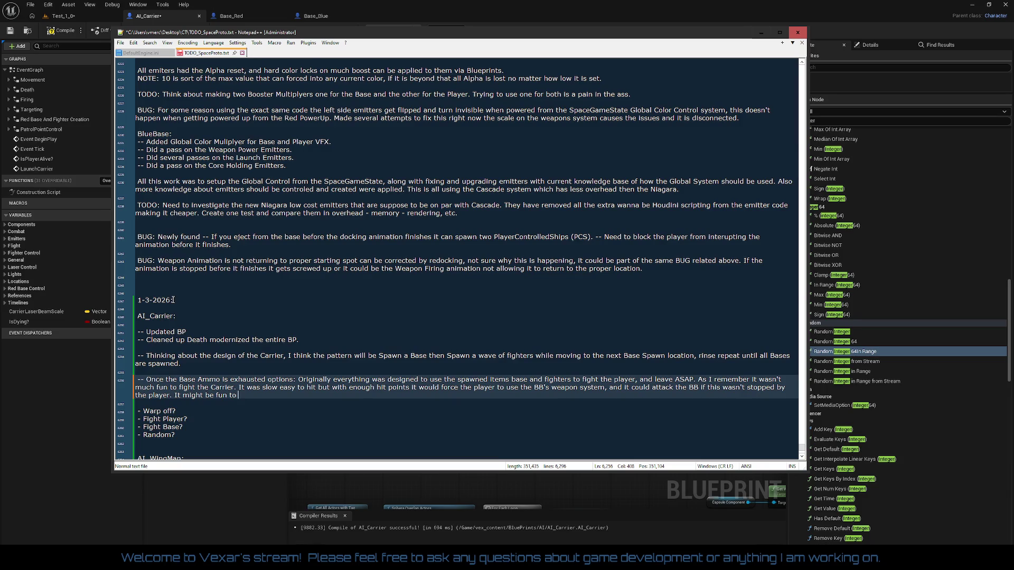
key(BackSpace)
key(BackSpace)
key(BackSpace)
text(Nee)
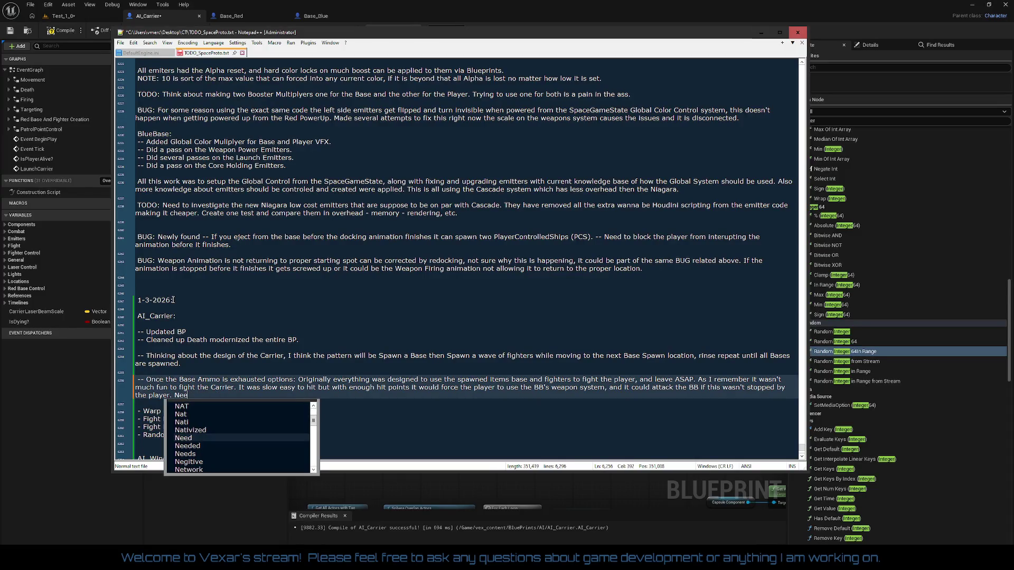
text(d to tr)
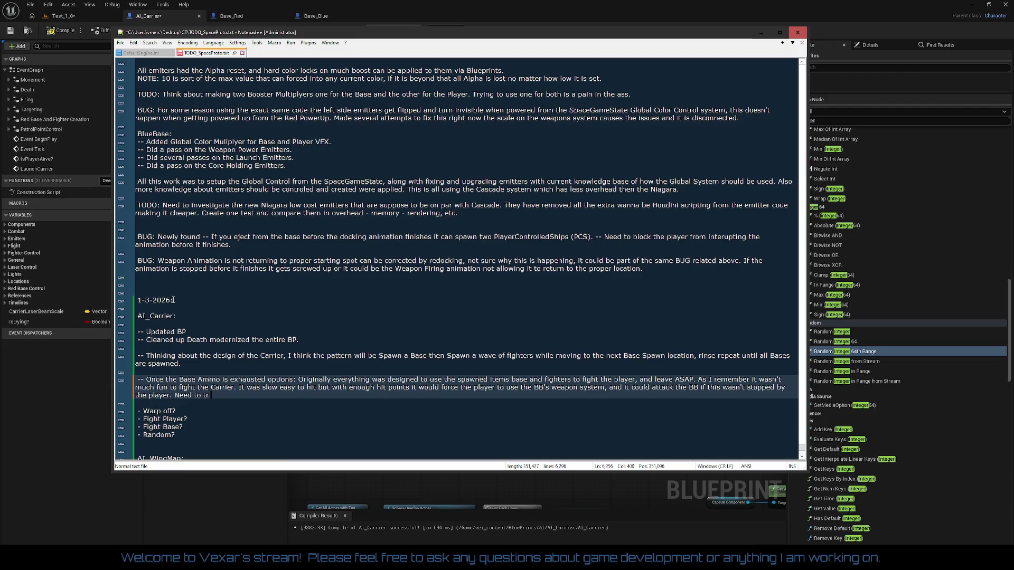
text(y some ideas an)
text(d think about this )
text(t)
text(class)
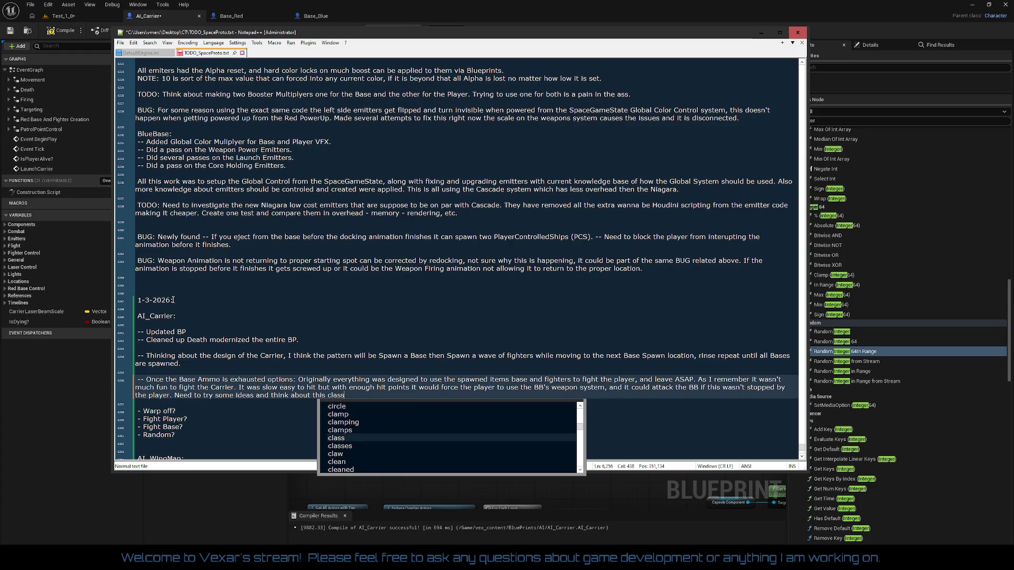
text(.)
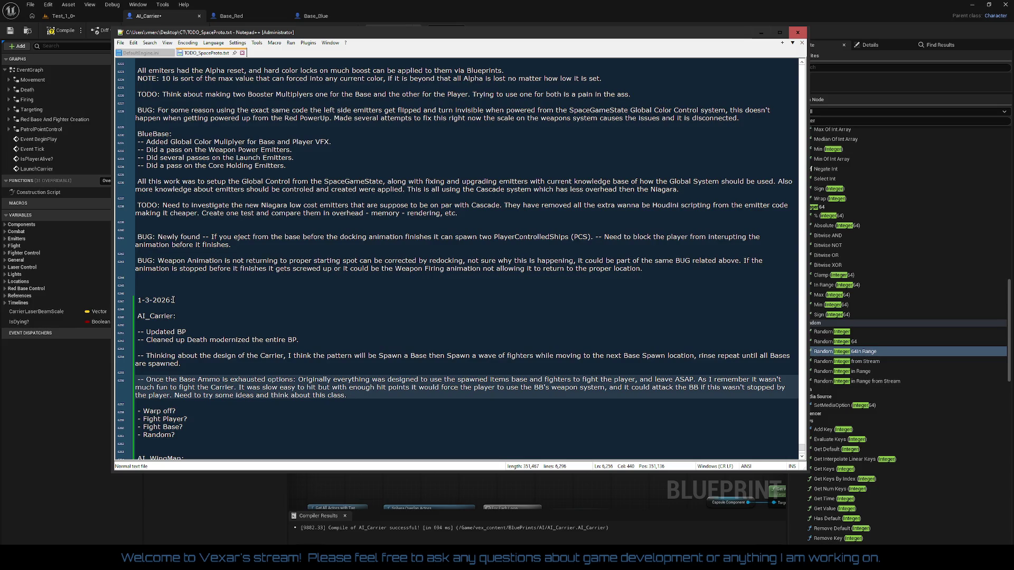
scroll(254, 321, down, 2)
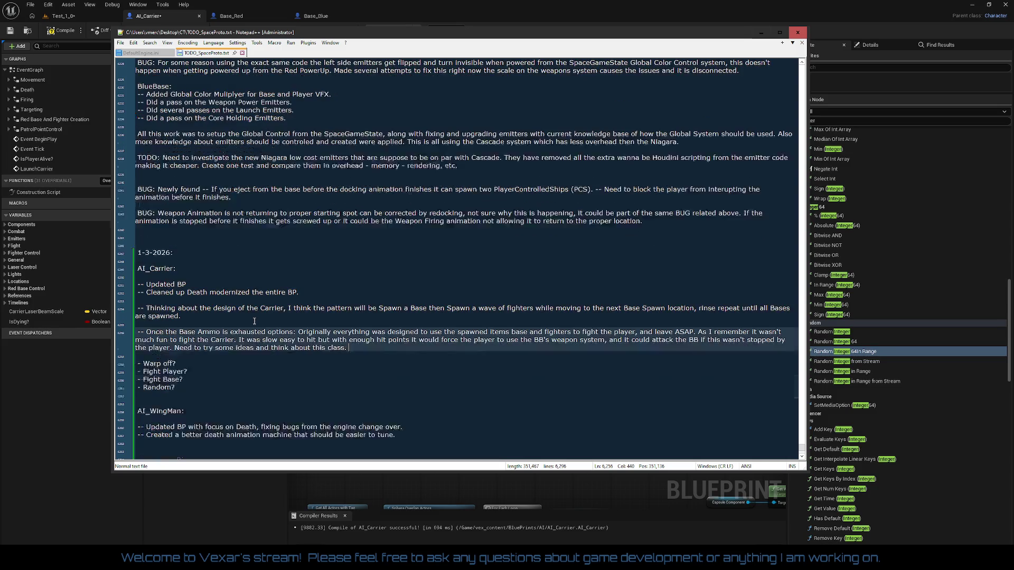
Add '-- Did a quick pass on the laser emitters.' below the AI_Carrier list.
scroll(254, 321, up, 2)
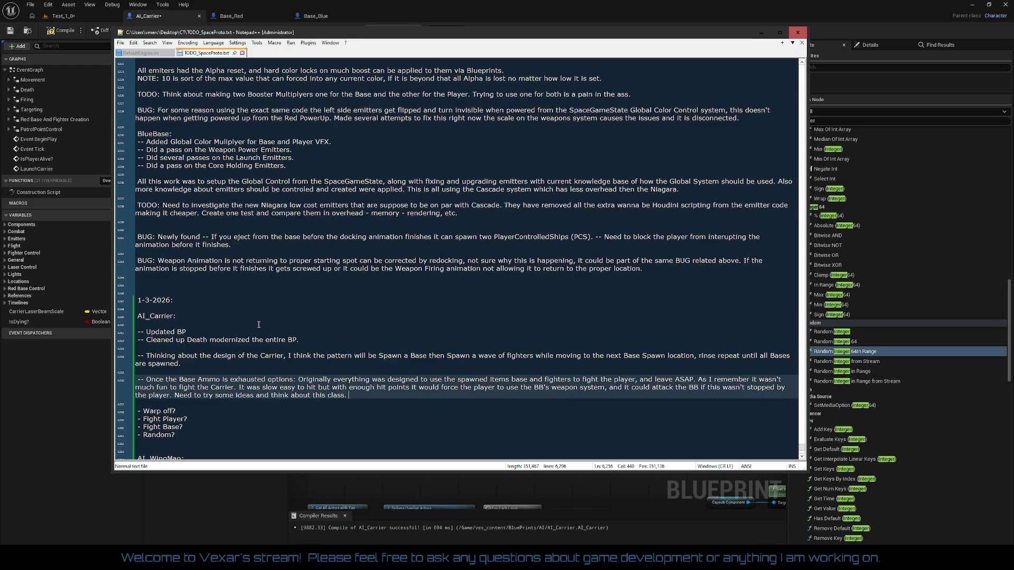
click(308, 346)
click(322, 333)
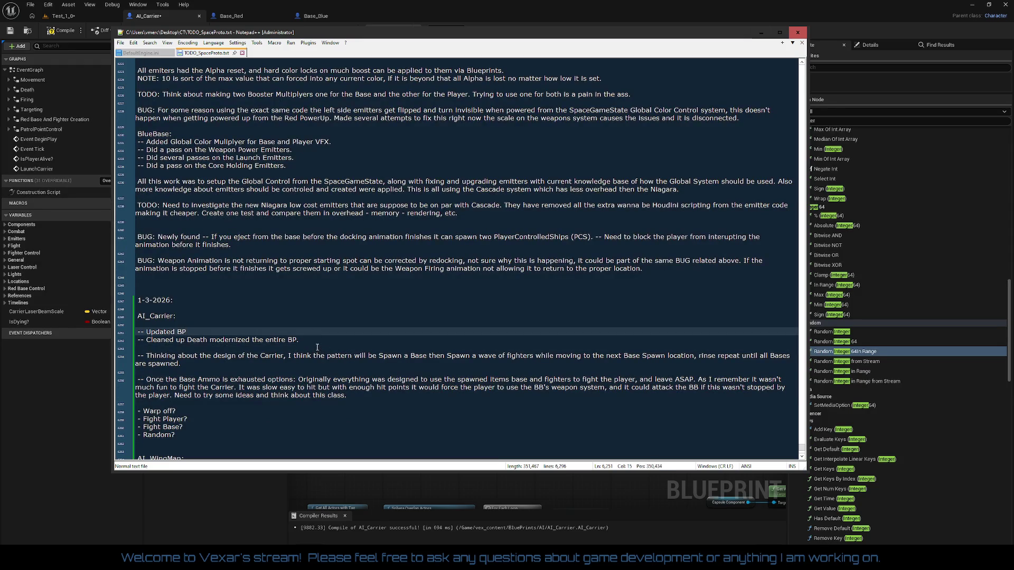
click(314, 345)
text(-- Did a quick pass on the )
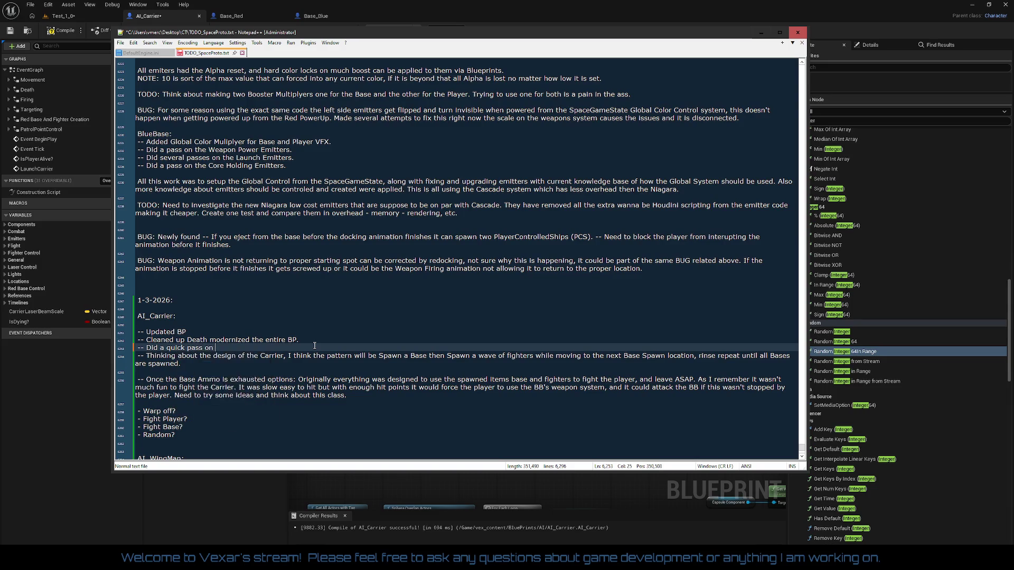
text(laser )
text(emitters.)
key(Return)
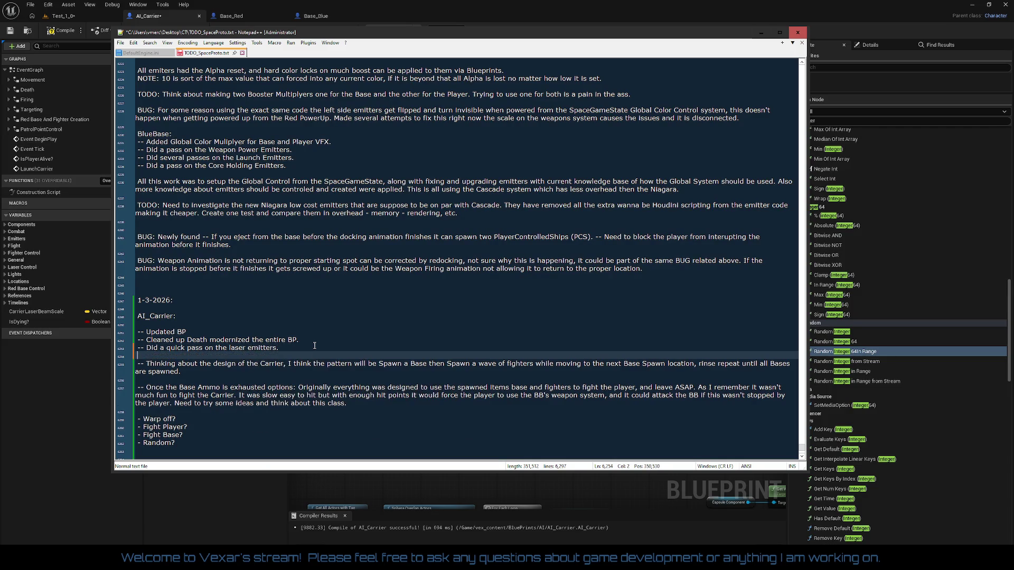
Remove the extra blank lines above the Thinking paragraph and save the dev log.
key(Return)
key(Return)
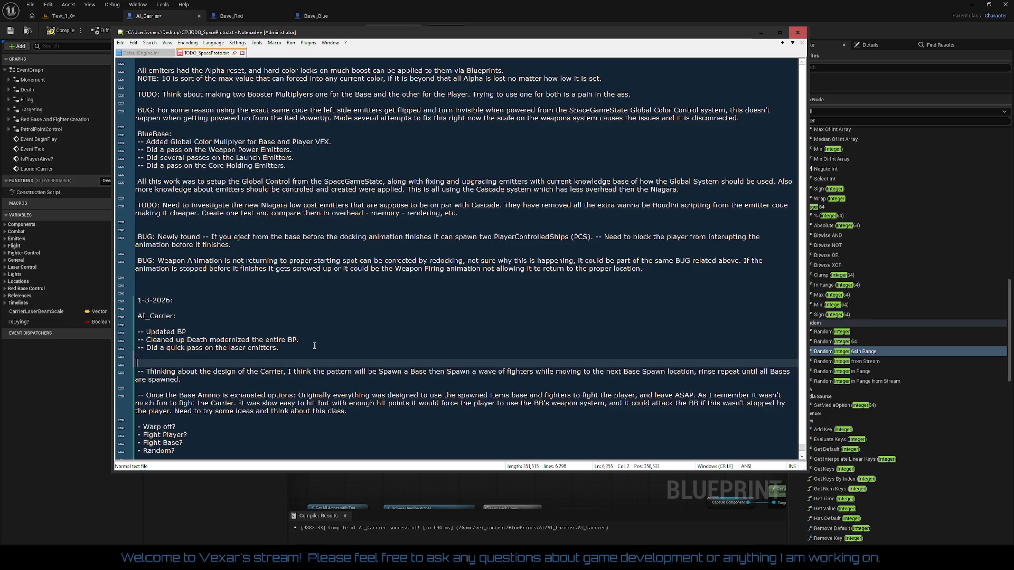
key(Delete)
key(Up)
key(Up)
key(Down)
key(Down)
key(BackSpace)
key(BackSpace)
key(Delete)
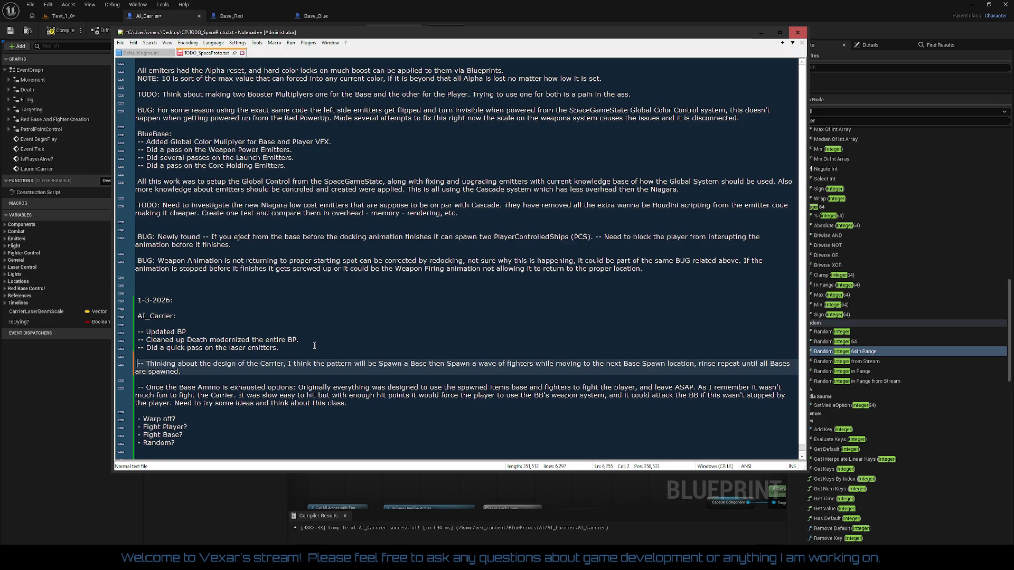
key(Down)
key(Down)
key(Down)
key(ctrl+s)
Begin a 'RedBase:' heading at the end of the notes.
key(Down)
key(Down)
key(Down)
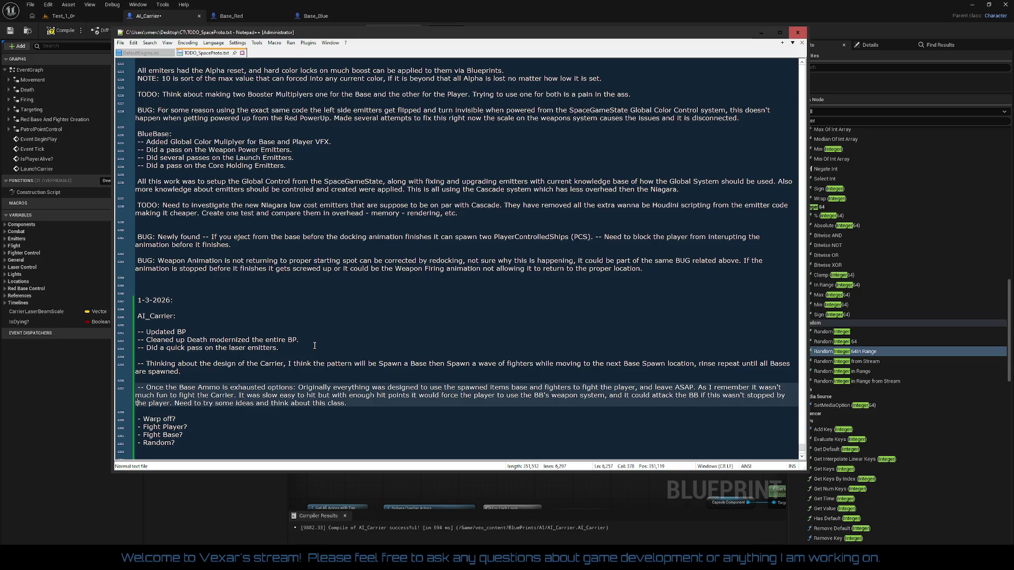
key(Down)
key(Down)
key(Down)
text(R)
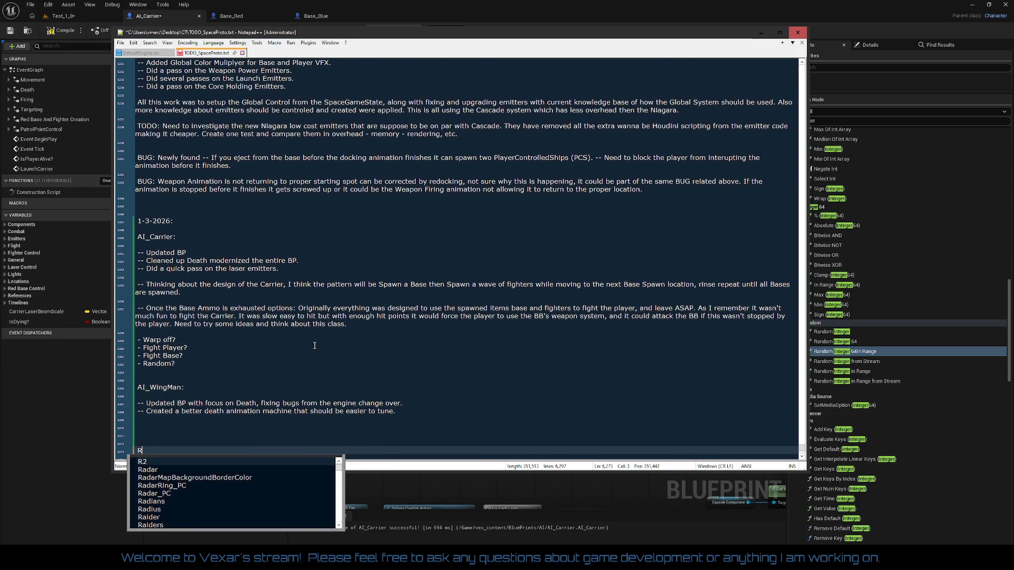
text(edBase:)
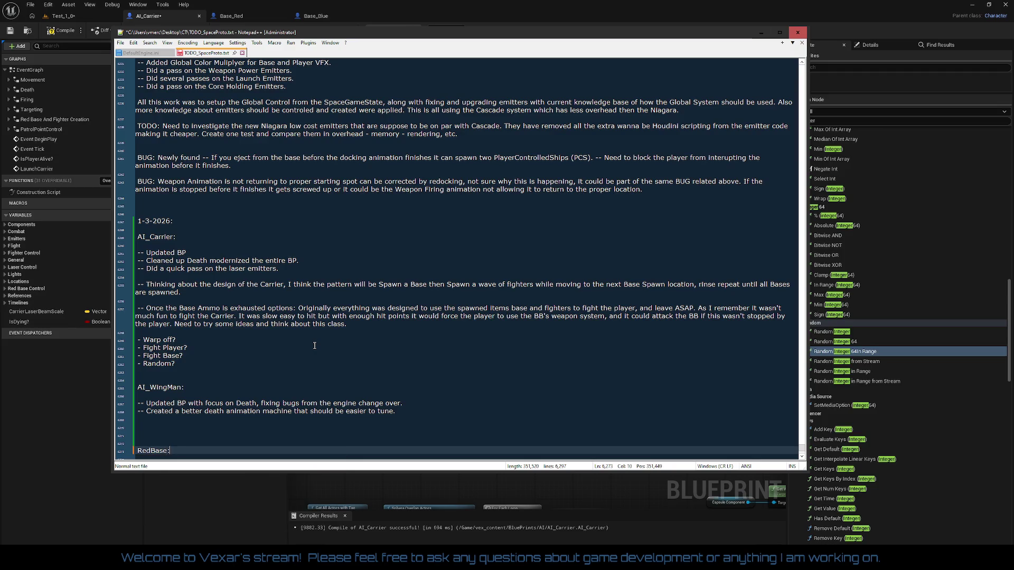
Put the RedBase heading on its own line, removing the extra empty line above it.
key(Return)
key(Return)
key(Return)
key(Up)
key(Up)
key(Up)
key(Delete)
key(Delete)
key(Down)
key(Down)
Add the RedBase TODO 'Add impact Emitters to Lightning Attack.' and save.
text(-- )
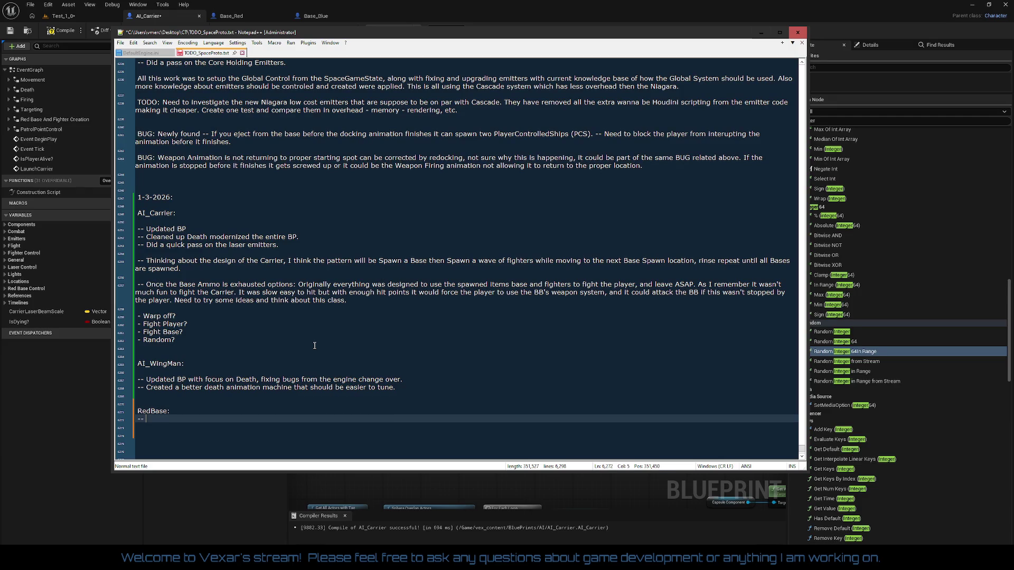
text(TODO)
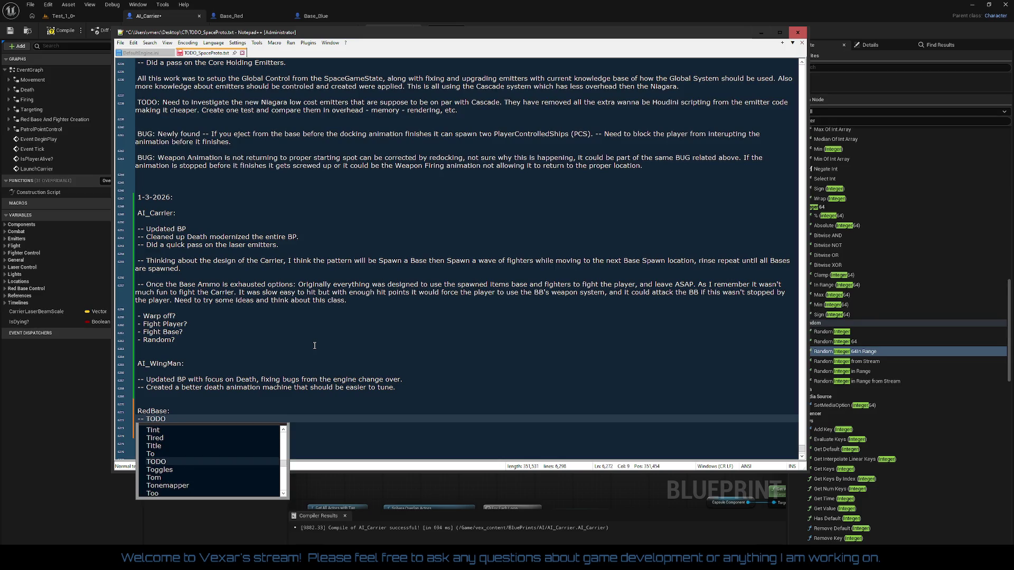
key(Left)
key(Left)
key(BackSpace)
key(BackSpace)
key(BackSpace)
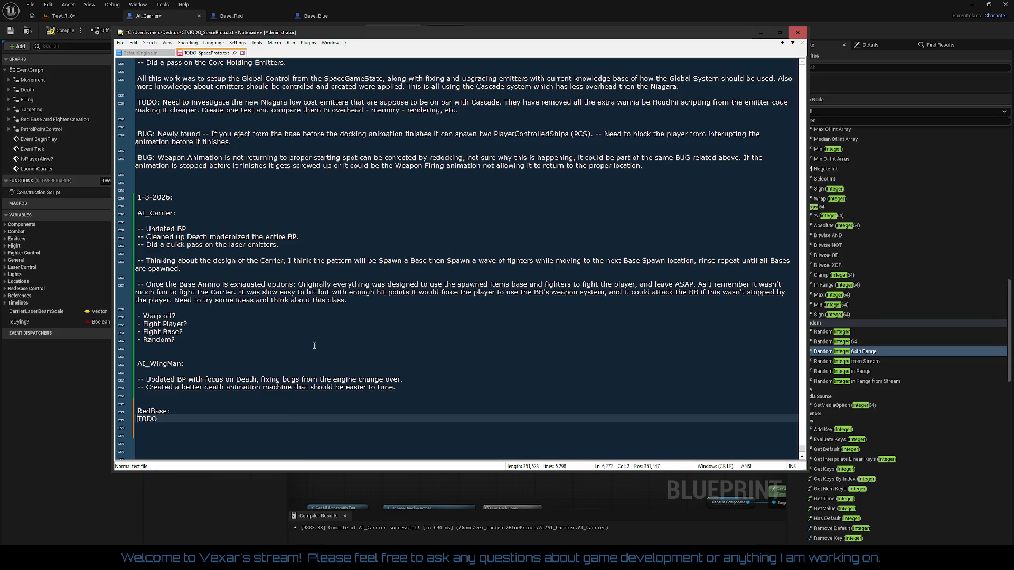
text(: A)
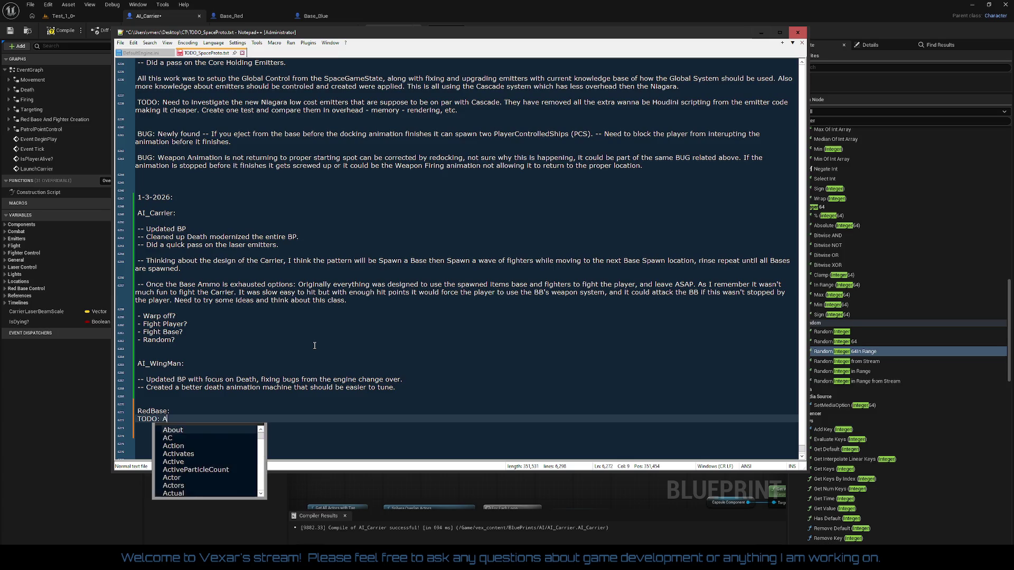
text(dd impact of)
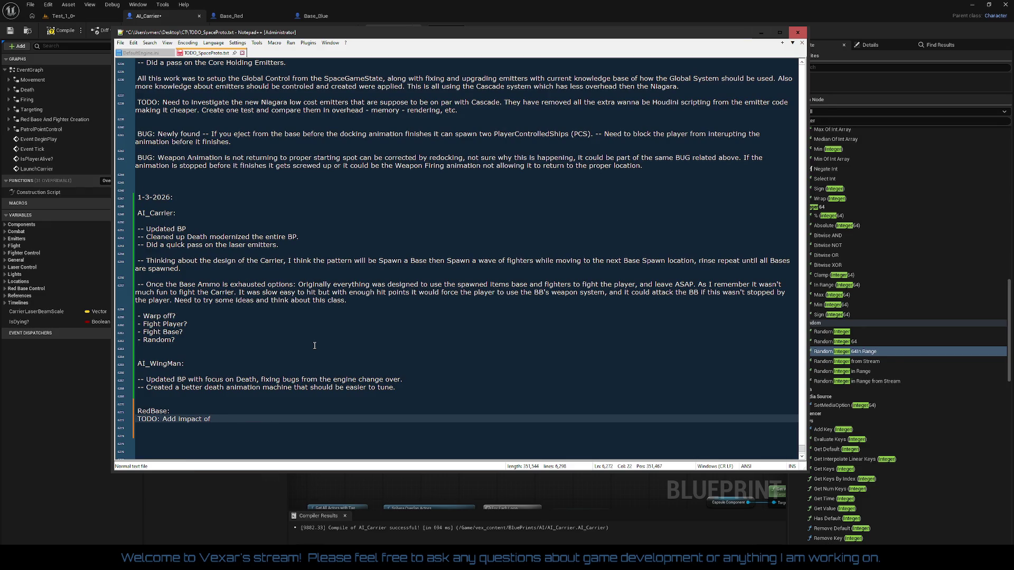
text(lightni)
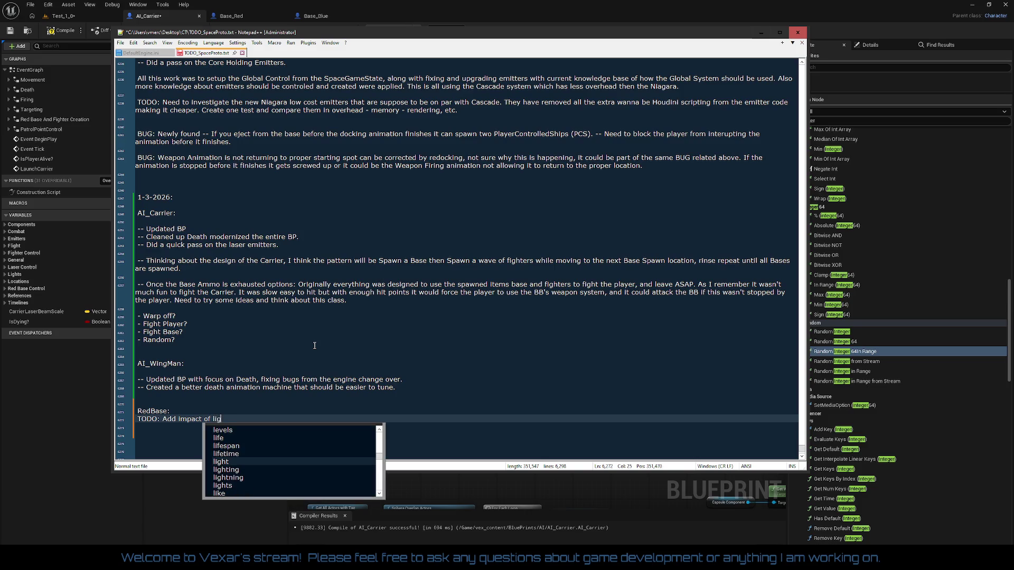
key(Return)
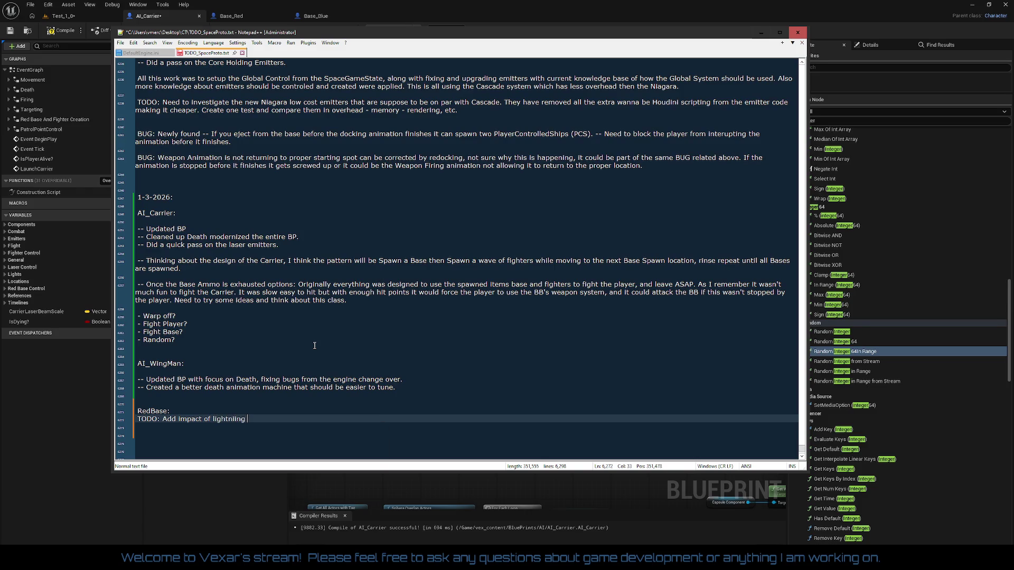
key(BackSpace)
key(BackSpace)
key(BackSpace)
key(BackSpace)
key(BackSpace)
key(BackSpace)
text(St)
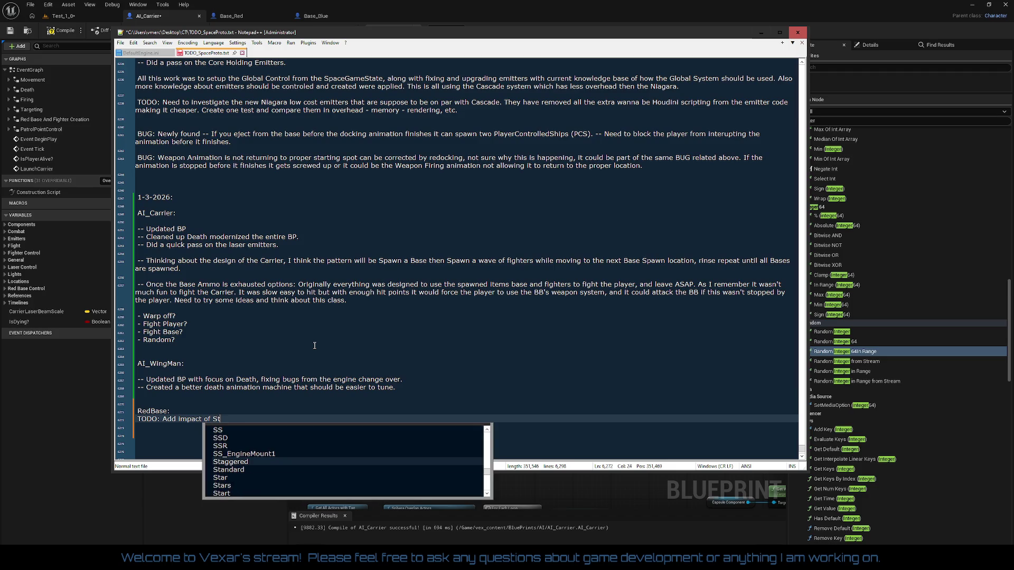
text(atic Bean)
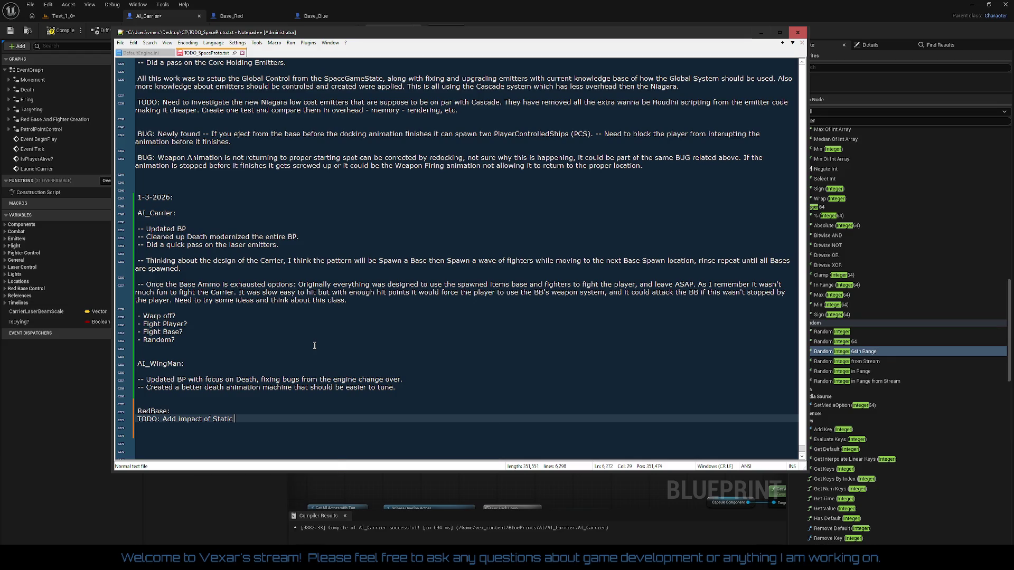
key(BackSpace)
text(m)
key(BackSpace)
key(BackSpace)
key(BackSpace)
key(BackSpace)
key(BackSpace)
text(Emitters to)
text(Lig)
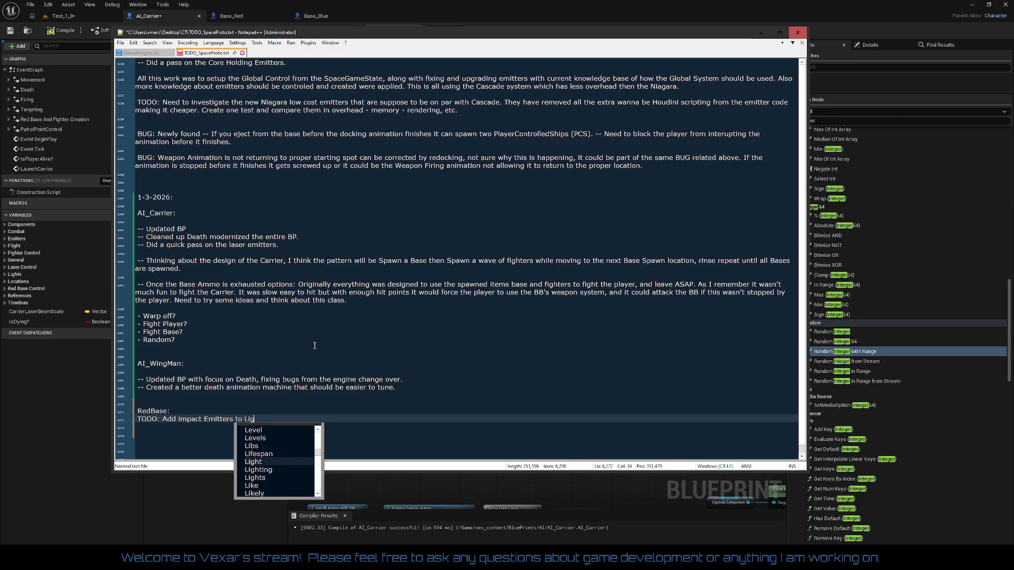
text(htn)
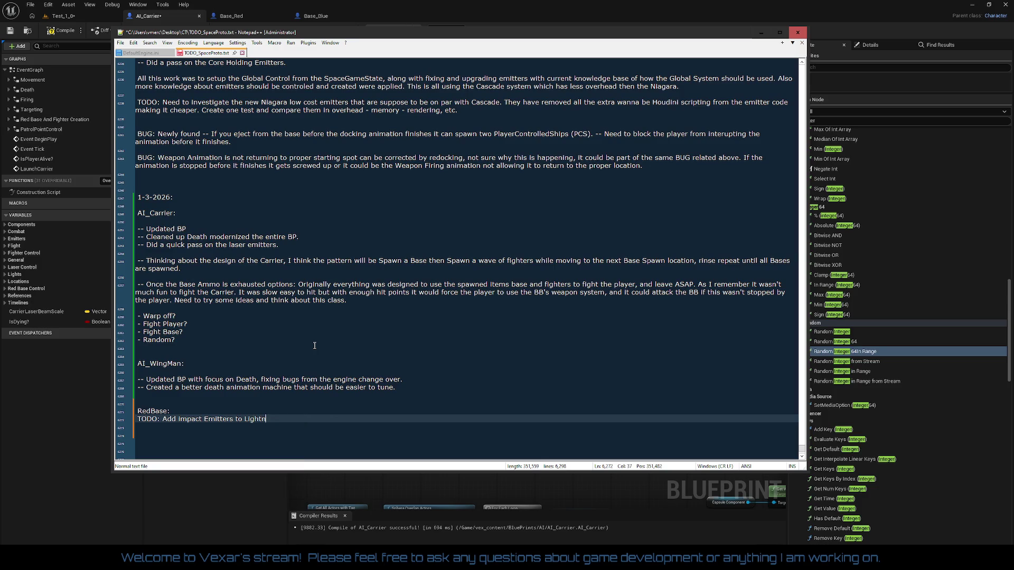
text(ing Attack.)
key(ctrl+s)
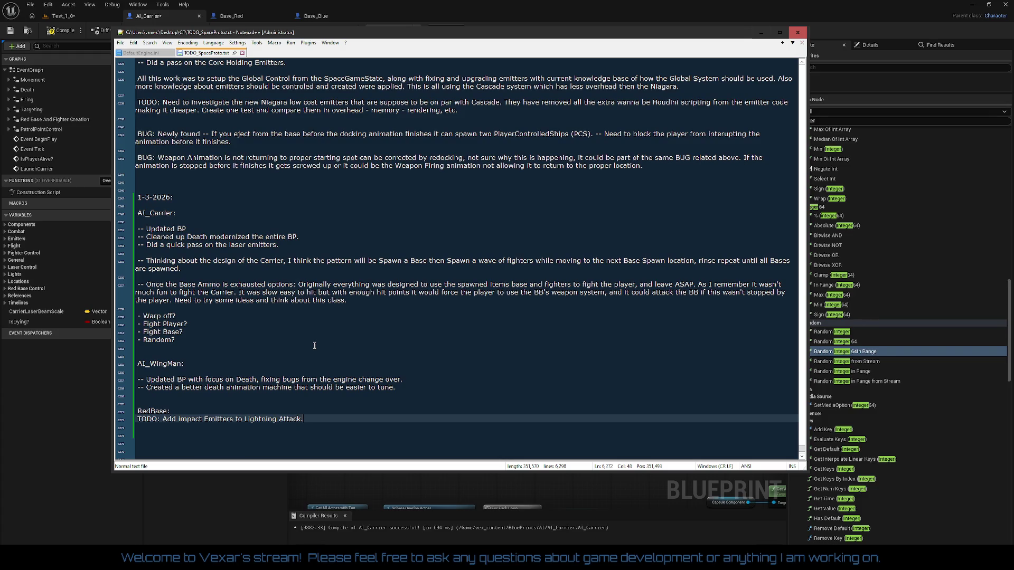
Add '- Fixed MiniMap Icon.' under the RedBase TODO and save.
key(Return)
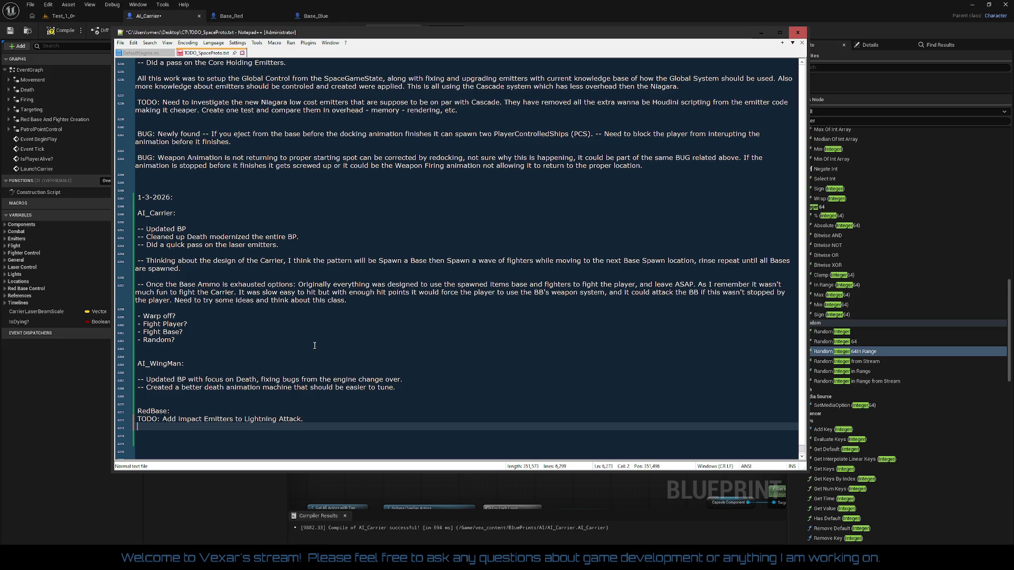
text(- Fixed )
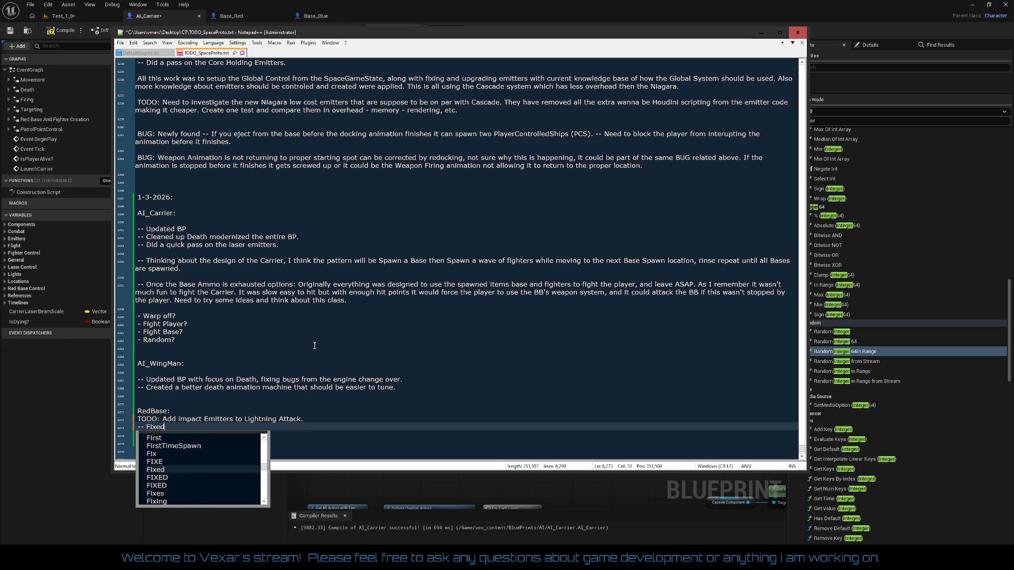
text(Mini)
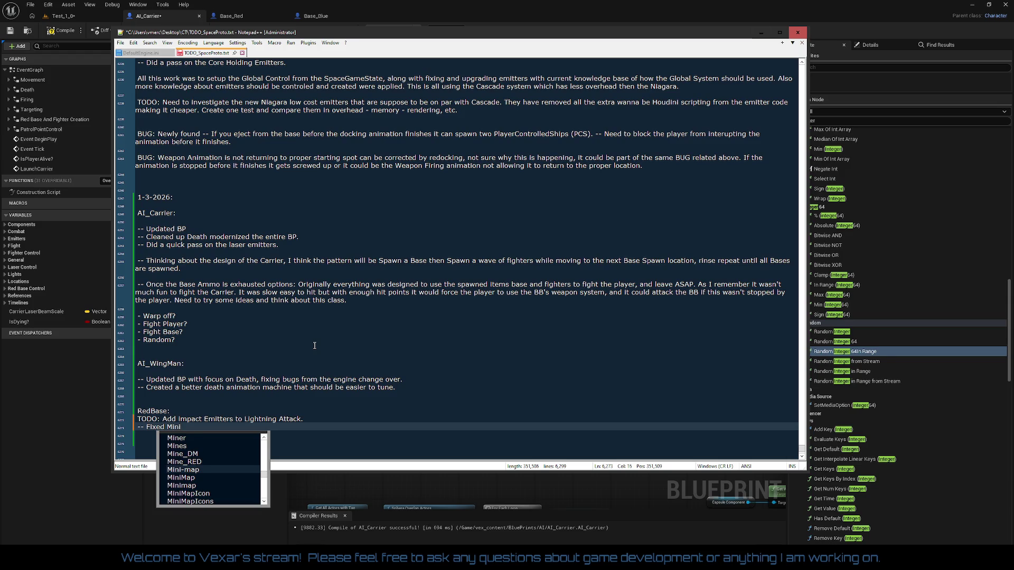
text(Map Icon.)
key(ctrl+s)
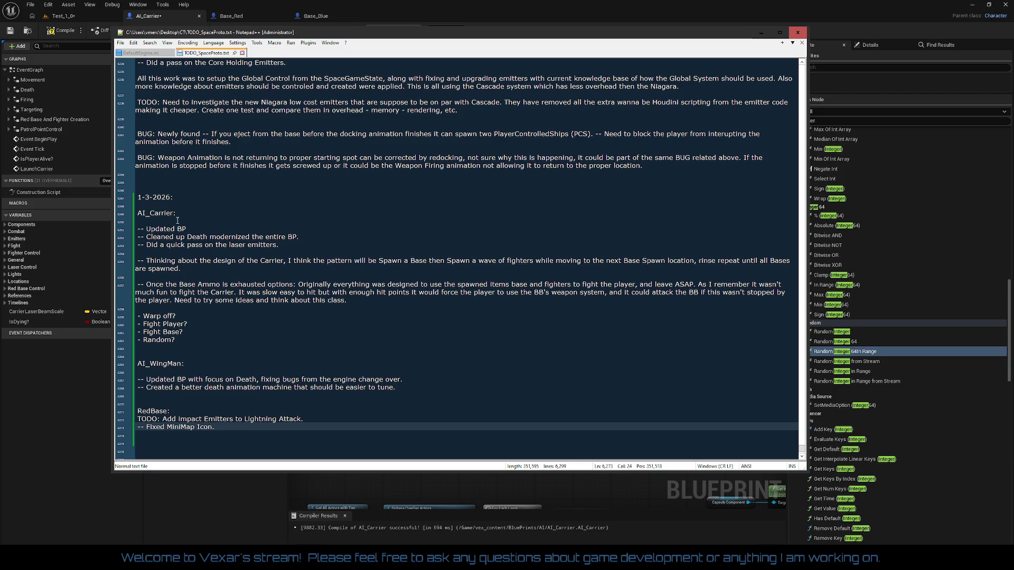
click(305, 253)
Note under AI_Carrier that refactored Minimap Icons need resetting and Child Actors seem broken in 5.7.1, then save.
text(-- Fixed MiniMap Idon since it was )
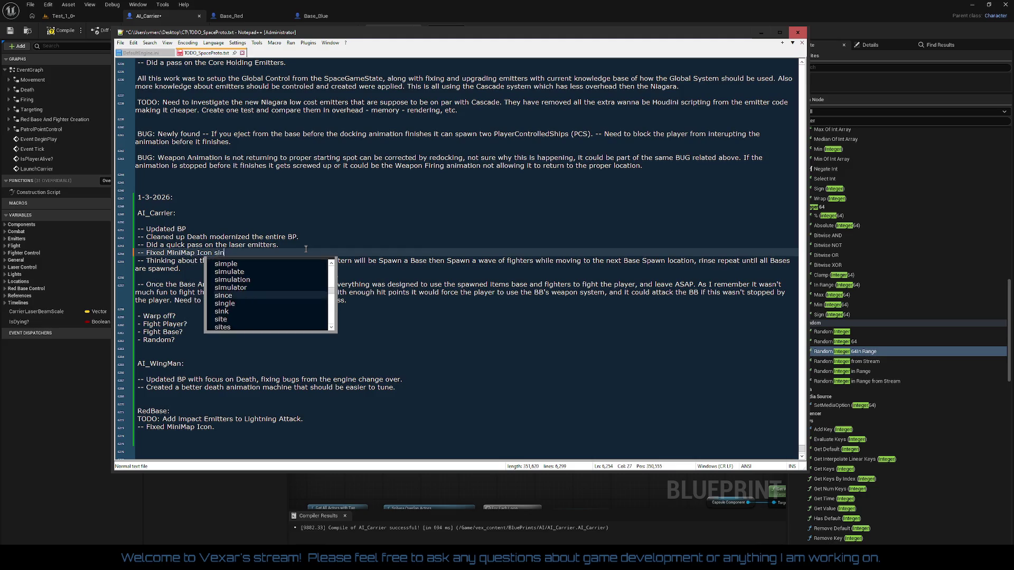
text(re)
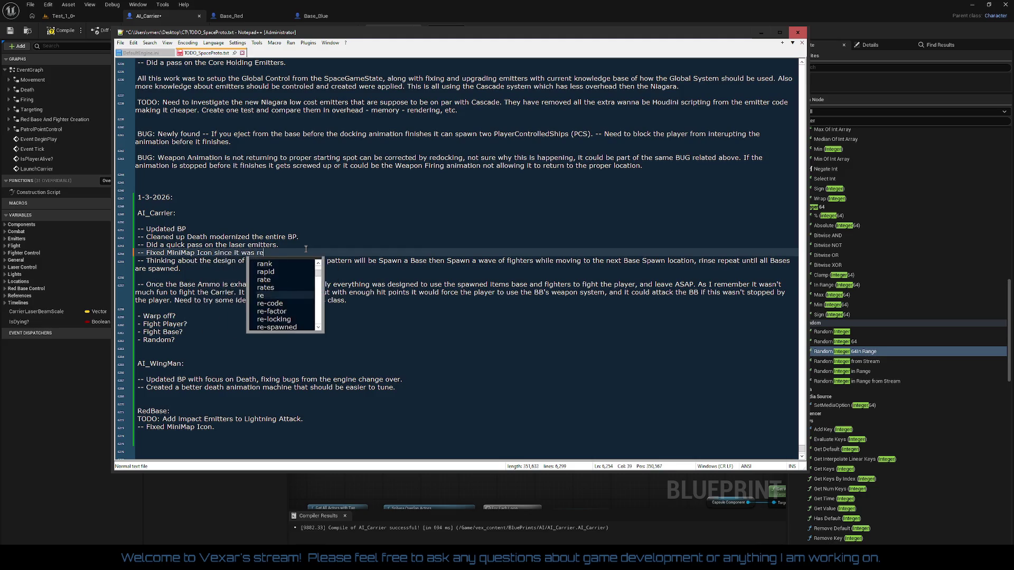
text(factored al)
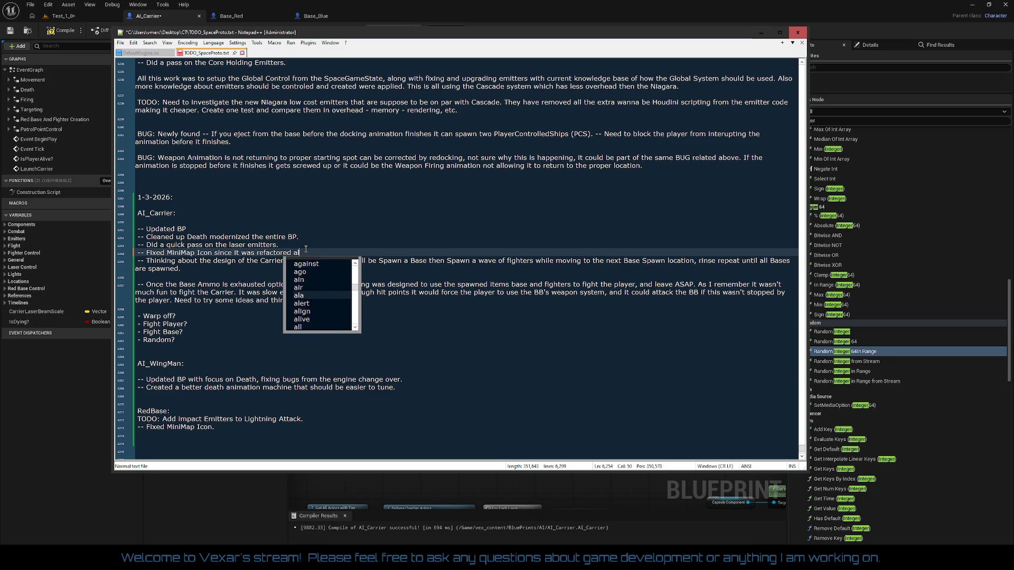
text(l the )
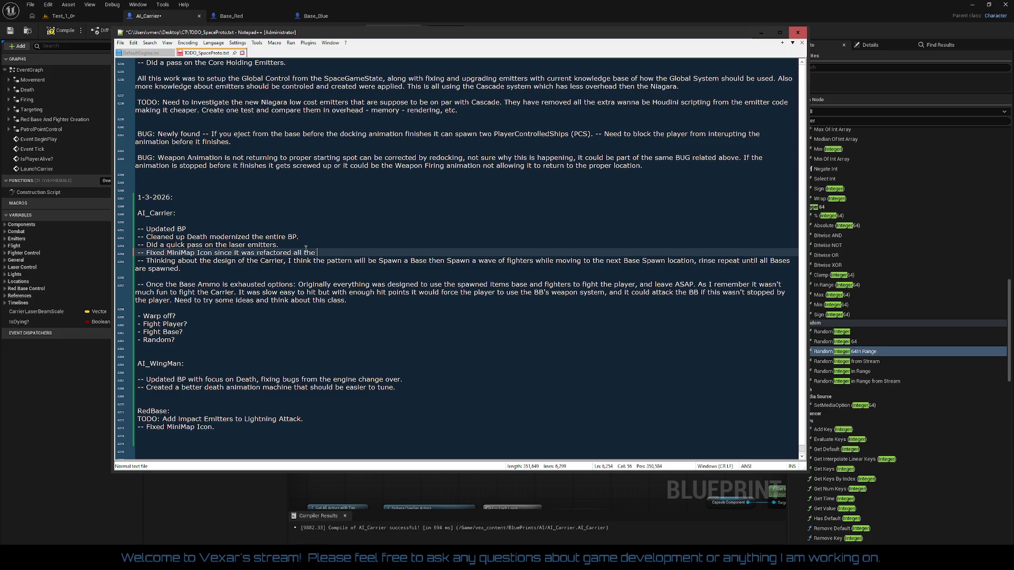
text(Minim)
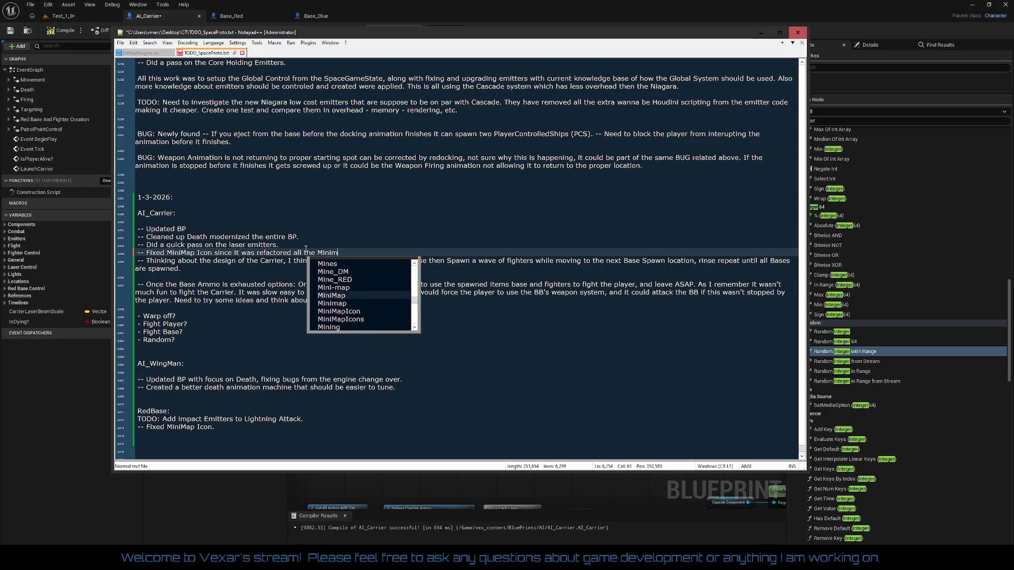
text(ap I)
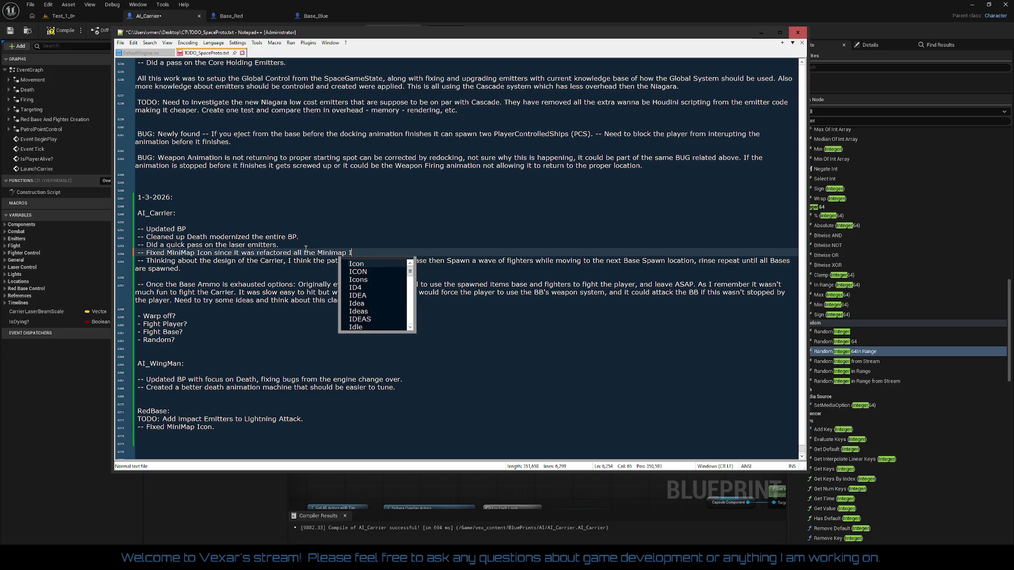
text(con )
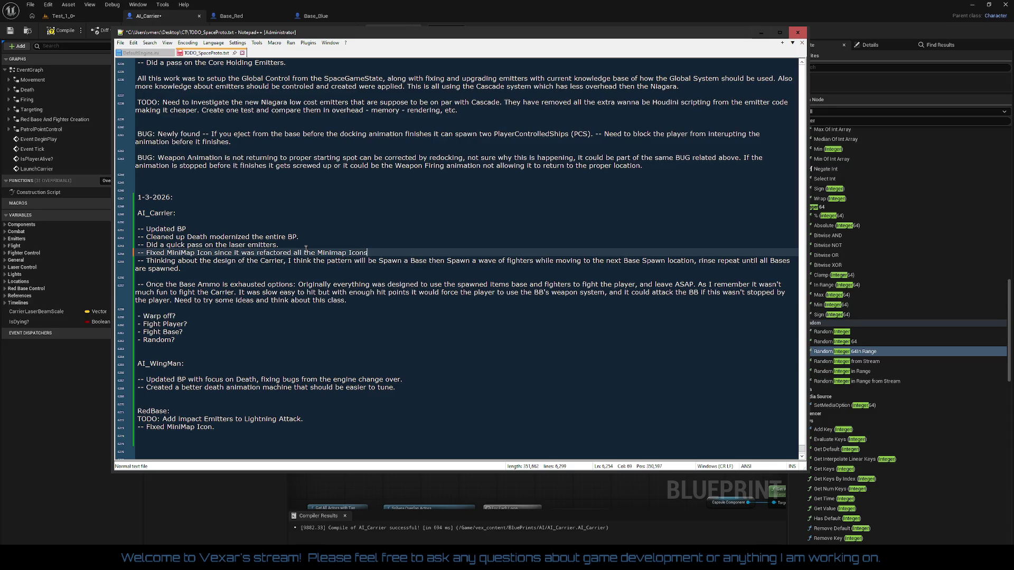
text( need to be reset, also something )
text(happened )
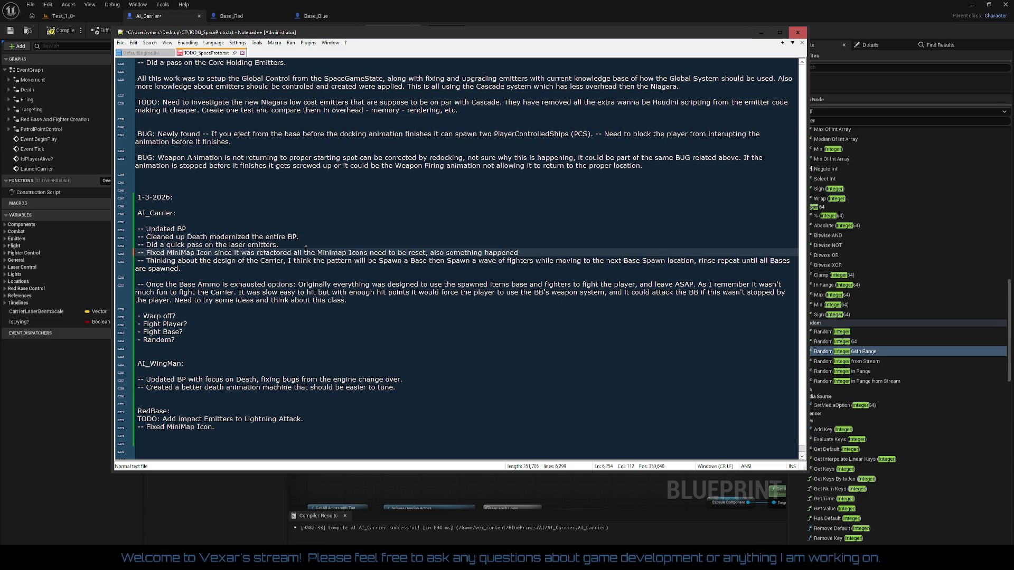
text(in the engine to)
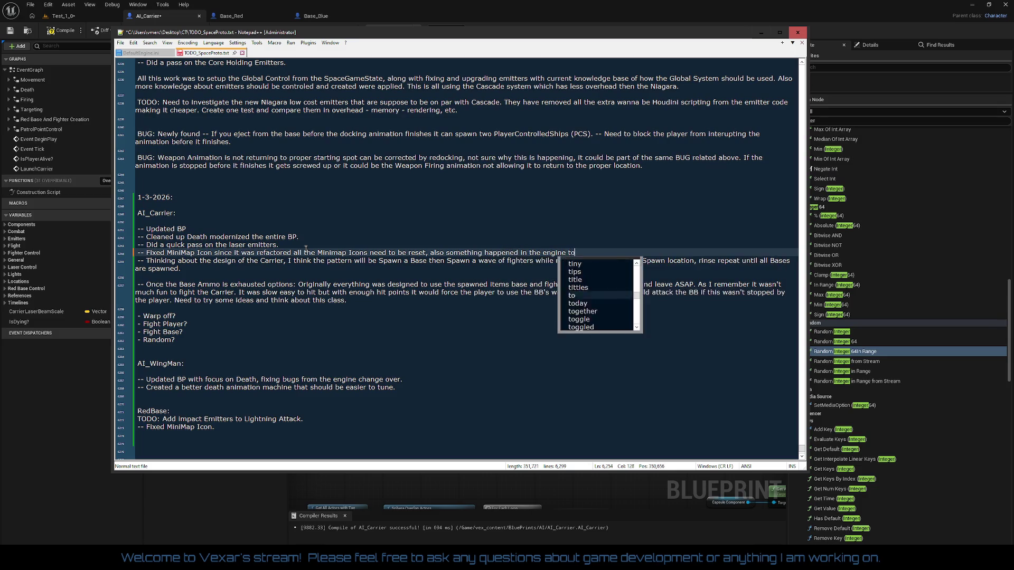
text( Child Actors, they se)
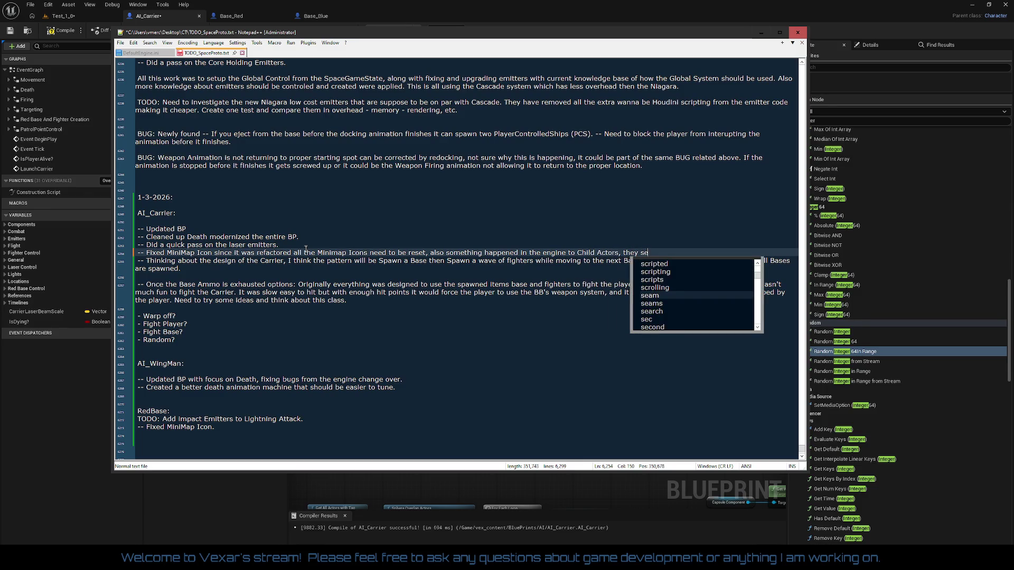
text(em broken)
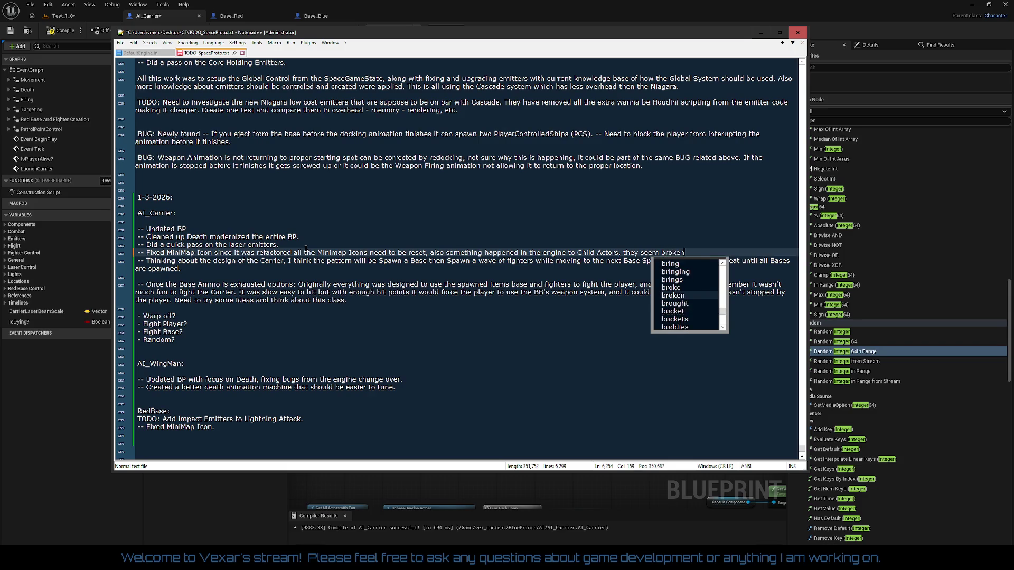
text( in 5)
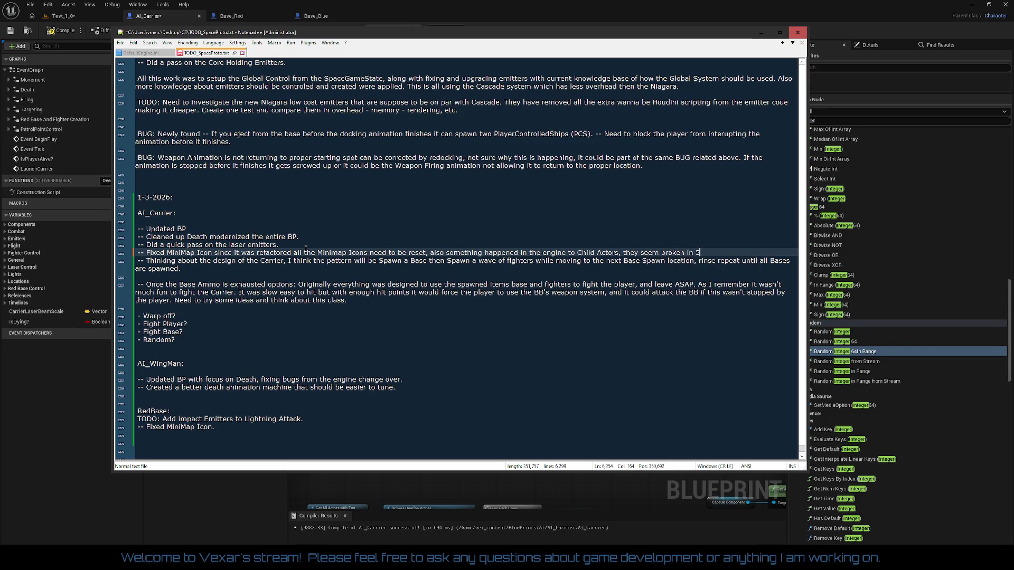
text(.7.1.)
key(Return)
key(Return)
key(ctrl+s)
key(Down)
key(Down)
key(Down)
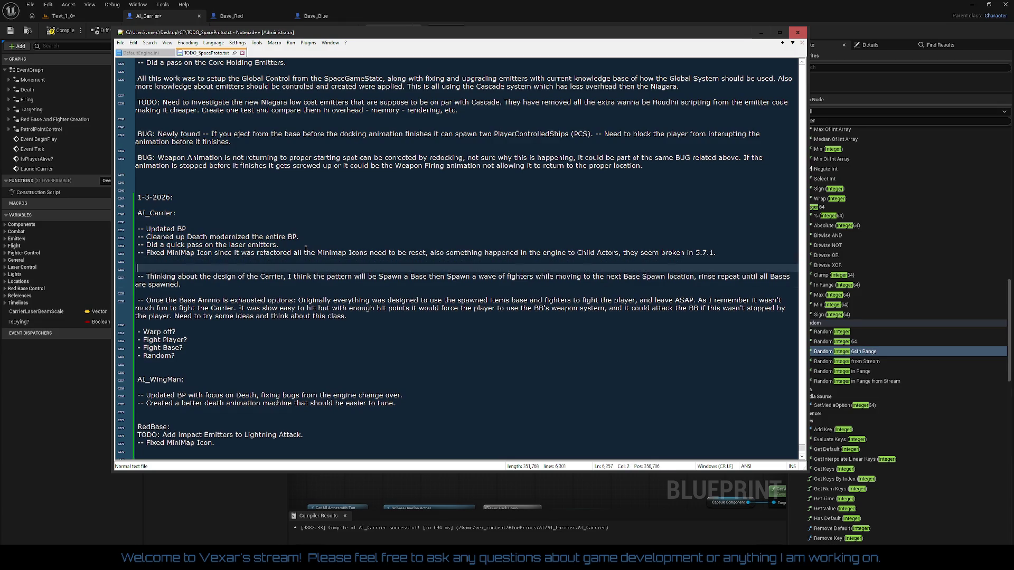
key(Down)
key(Down)
key(Down)
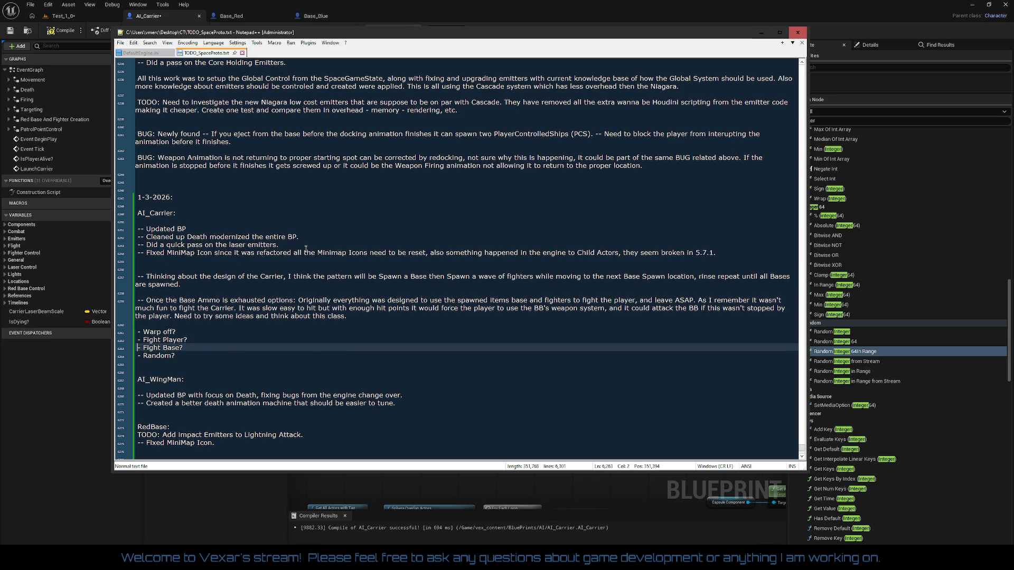
Delete the trailing blank lines at the log's end, save, and return to the Unreal Editor.
key(Down)
key(Down)
key(Down)
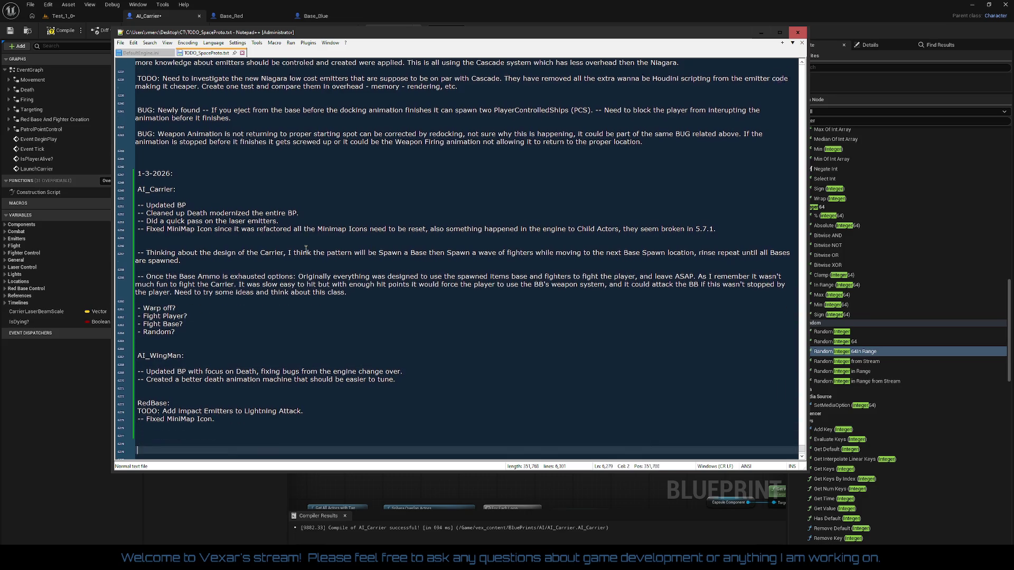
key(Up)
key(Up)
key(BackSpace)
key(BackSpace)
key(BackSpace)
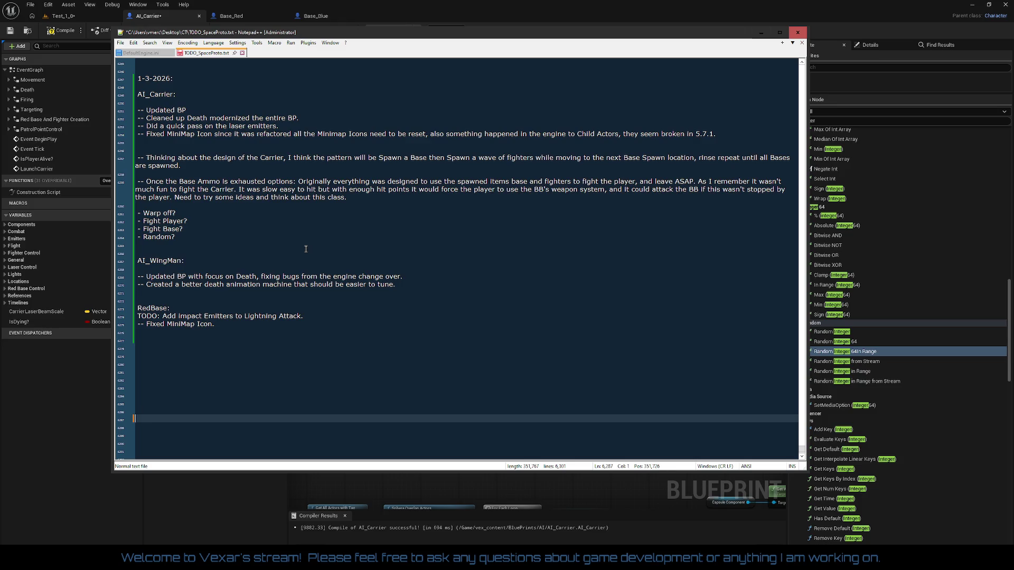
key(BackSpace)
key(BackSpace)
key(BackSpace)
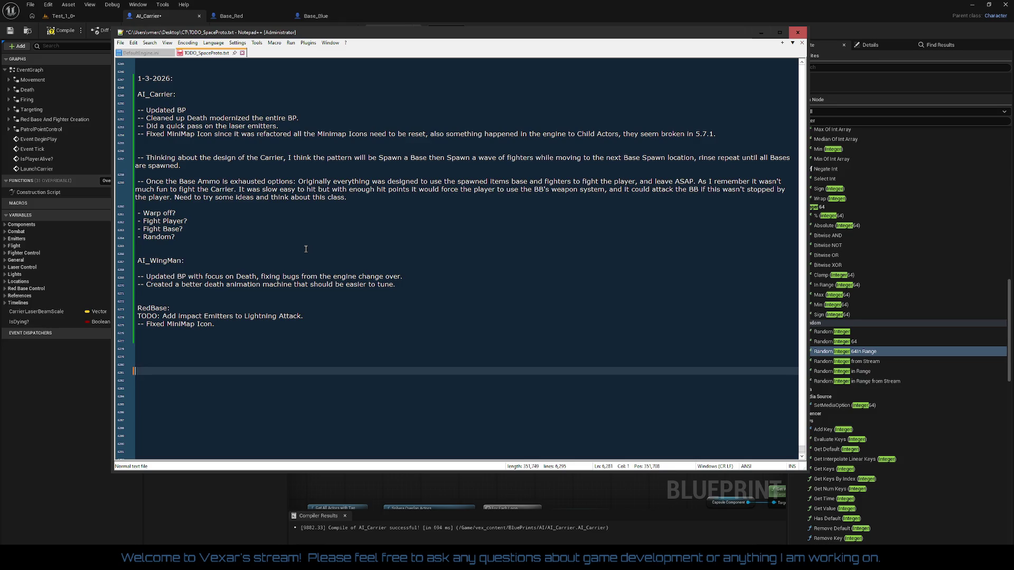
key(BackSpace)
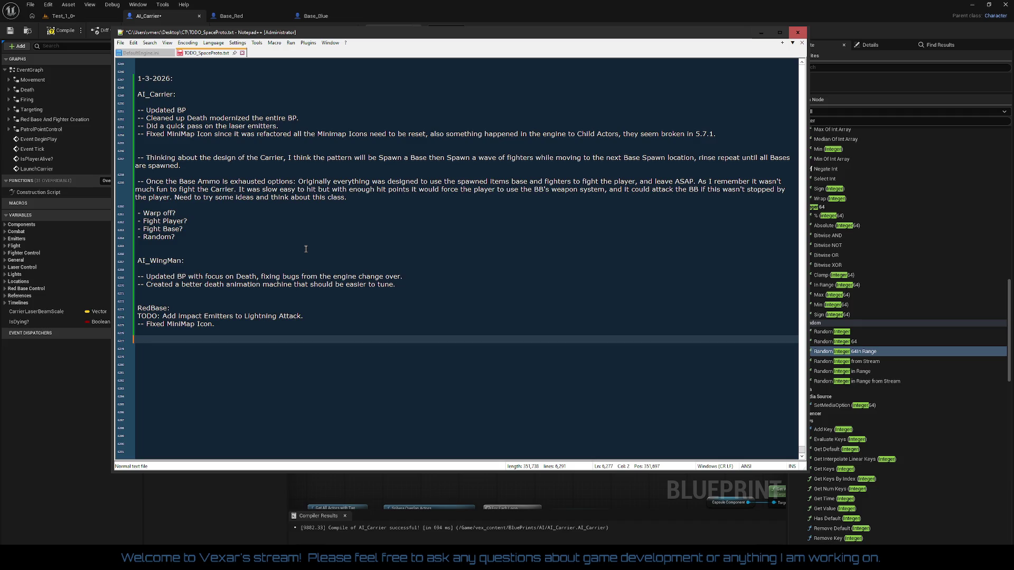
key(ctrl+s)
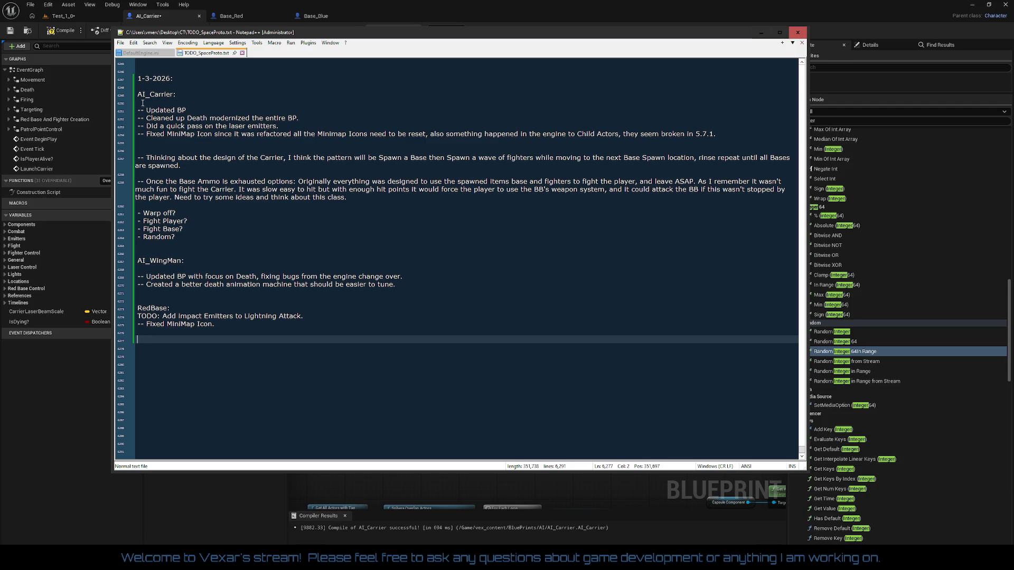
click(60, 33)
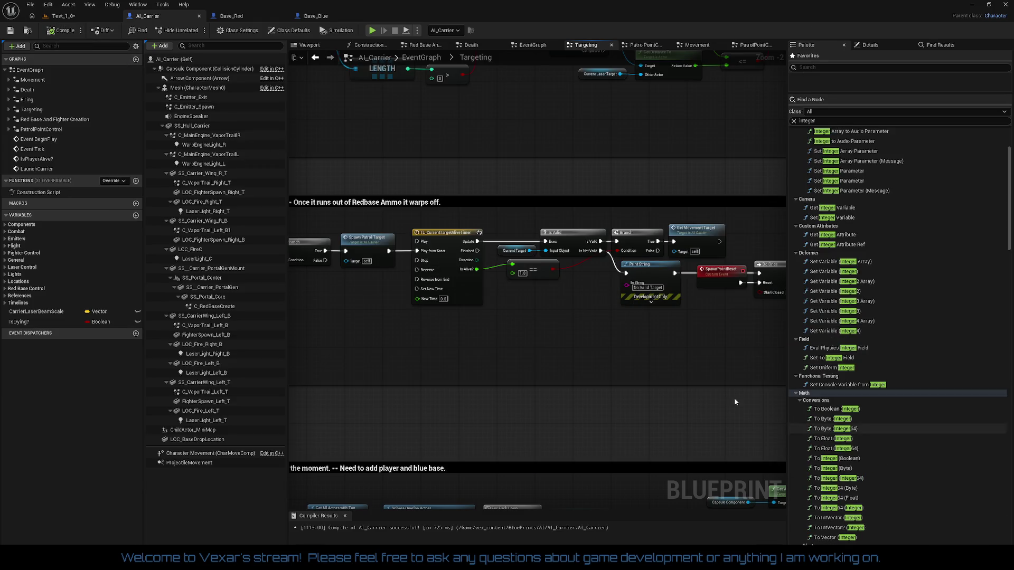
Save the Test_1_0 level and switch to the Firefox trackball search results.
click(72, 20)
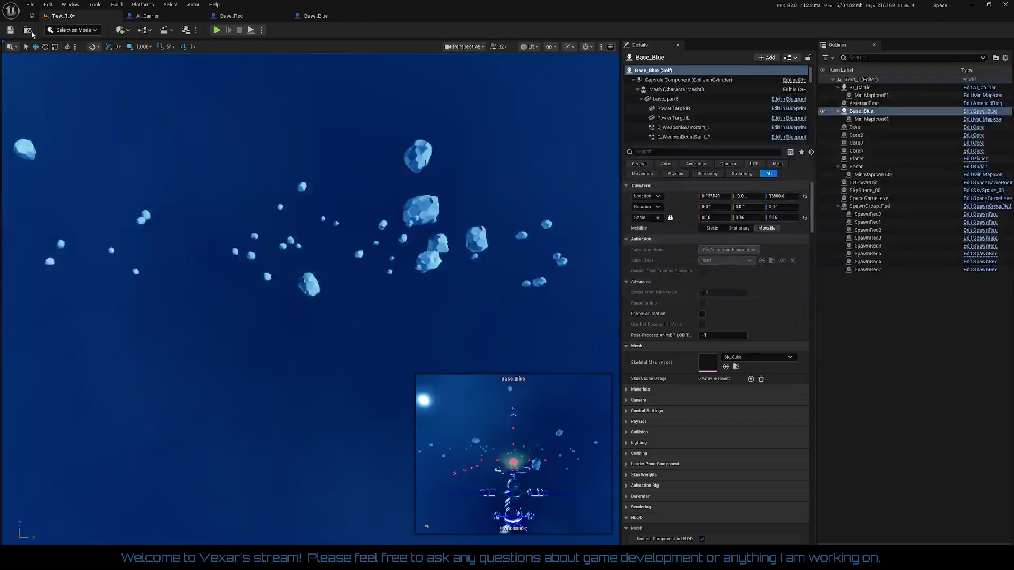
click(10, 31)
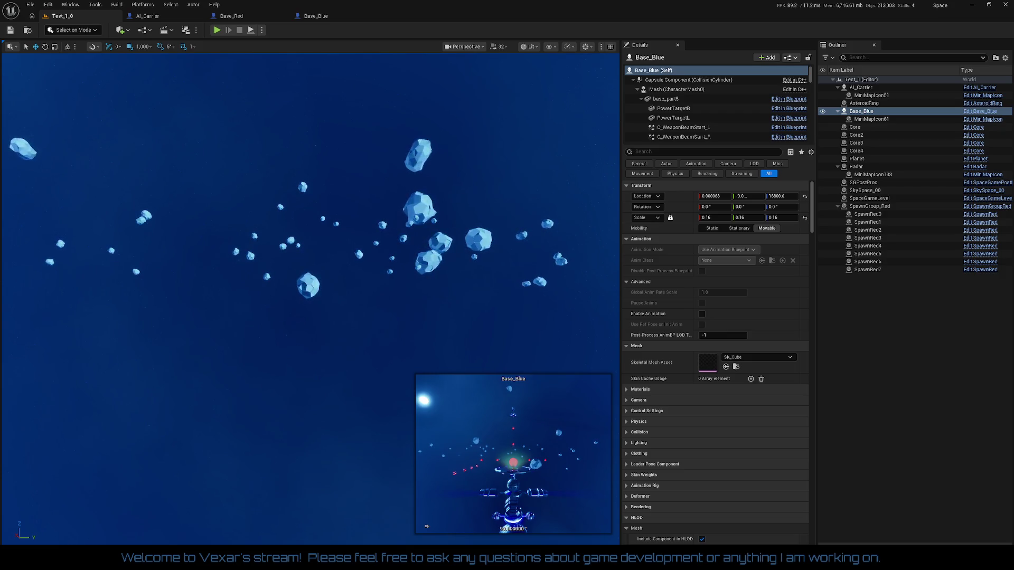
key(alt+Tab)
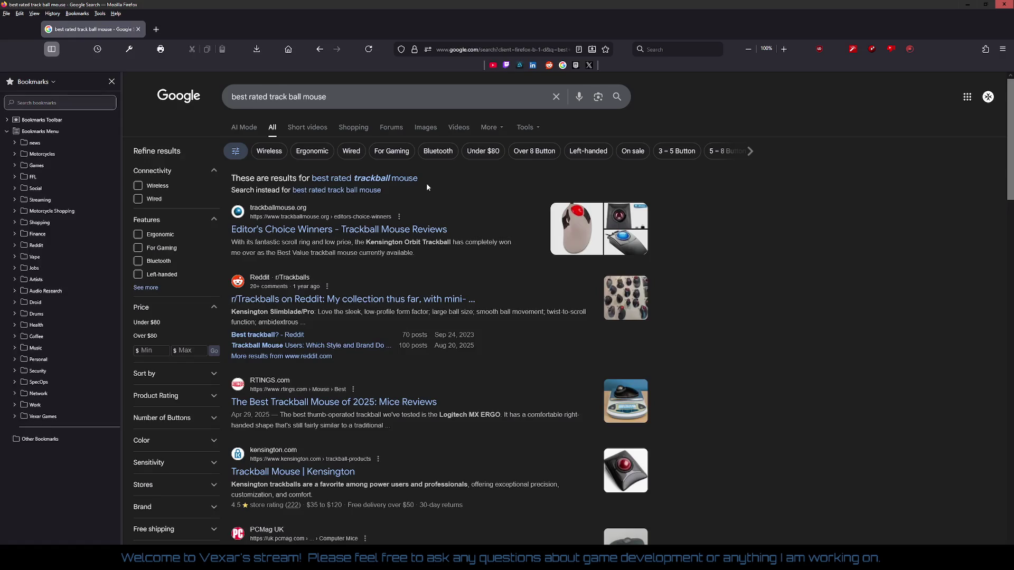
Open trackballmouse.org's Editor's Choice Winners page and scroll through its trackball picks.
click(425, 233)
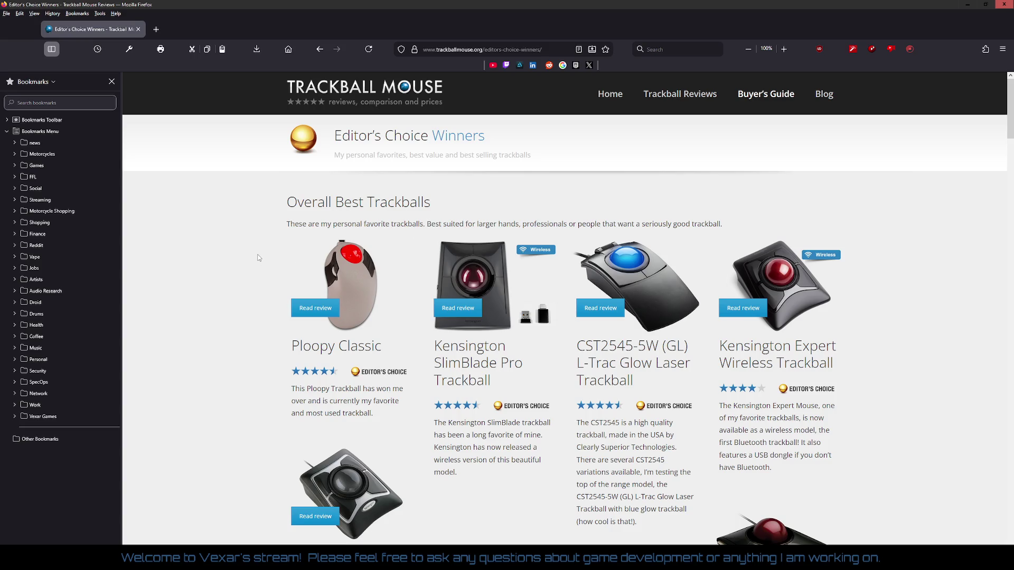
scroll(259, 258, down, 3)
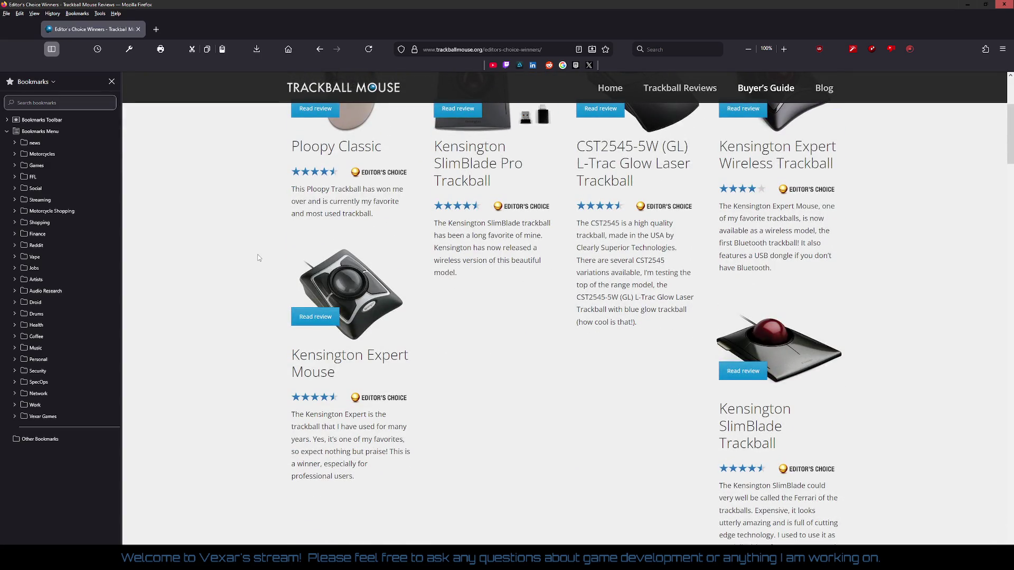
scroll(258, 258, down, 6)
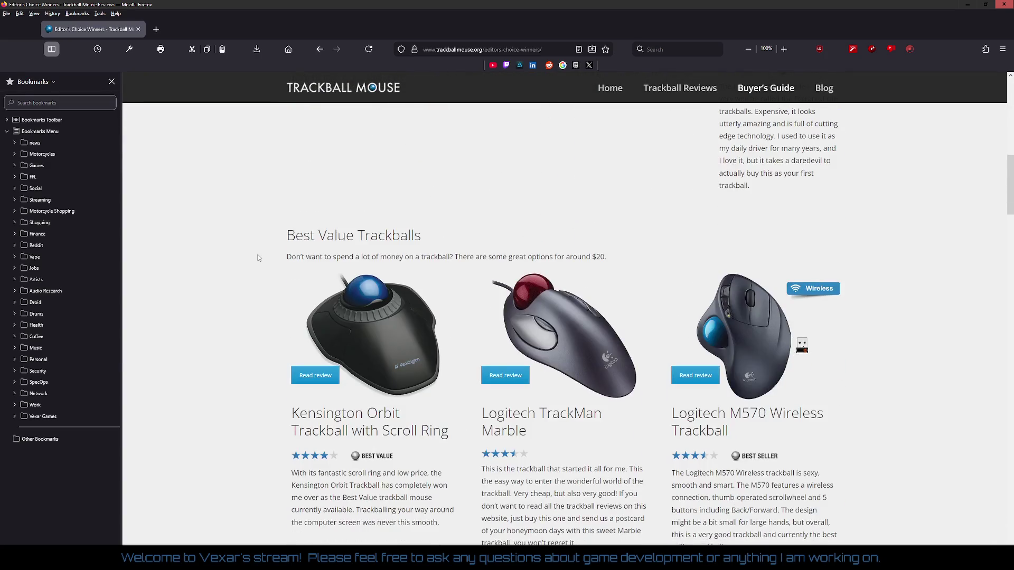
scroll(258, 258, down, 5)
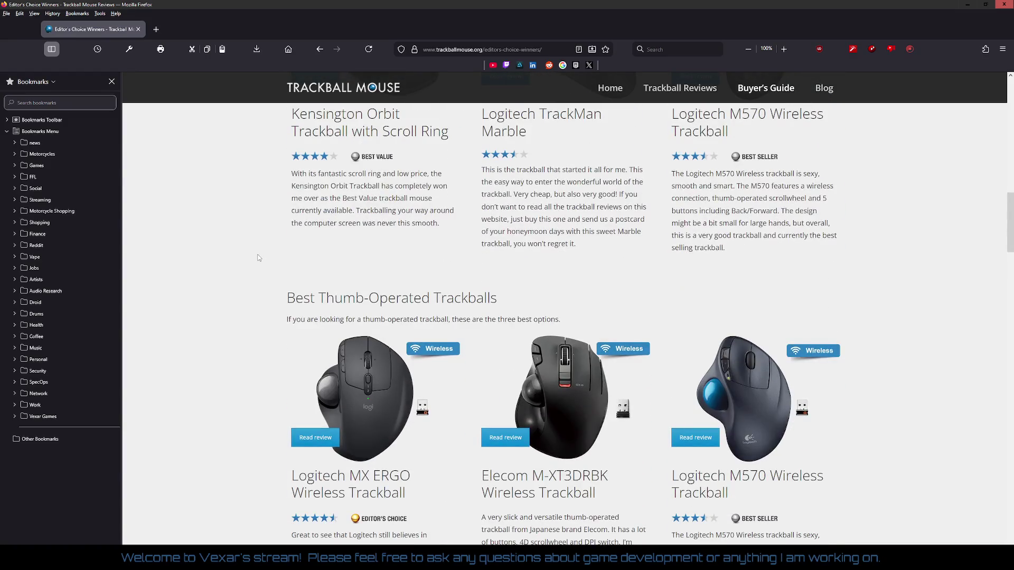
scroll(259, 258, down, 2)
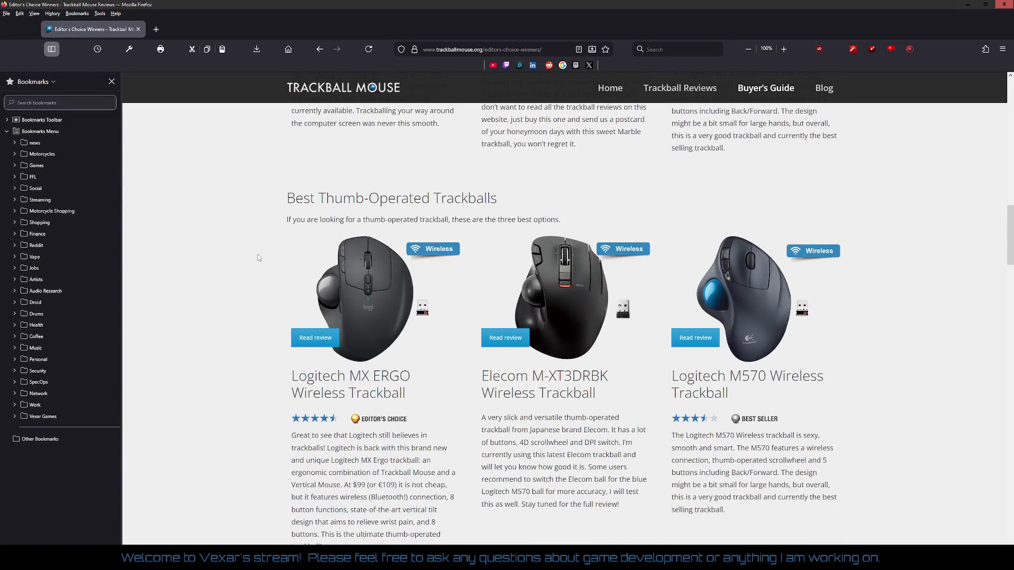
scroll(259, 257, down, 5)
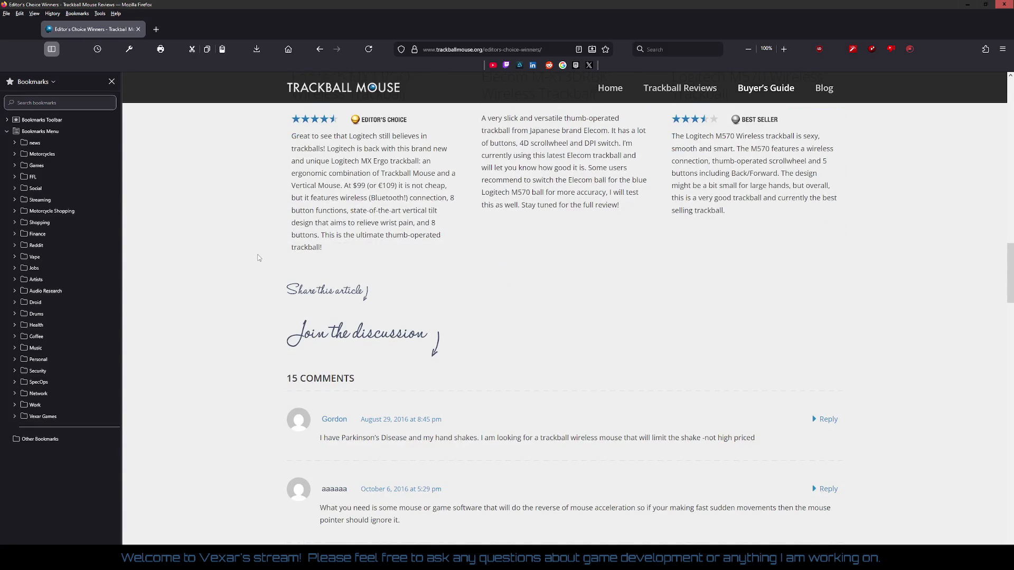
scroll(259, 258, down, 2)
scroll(259, 257, down, 6)
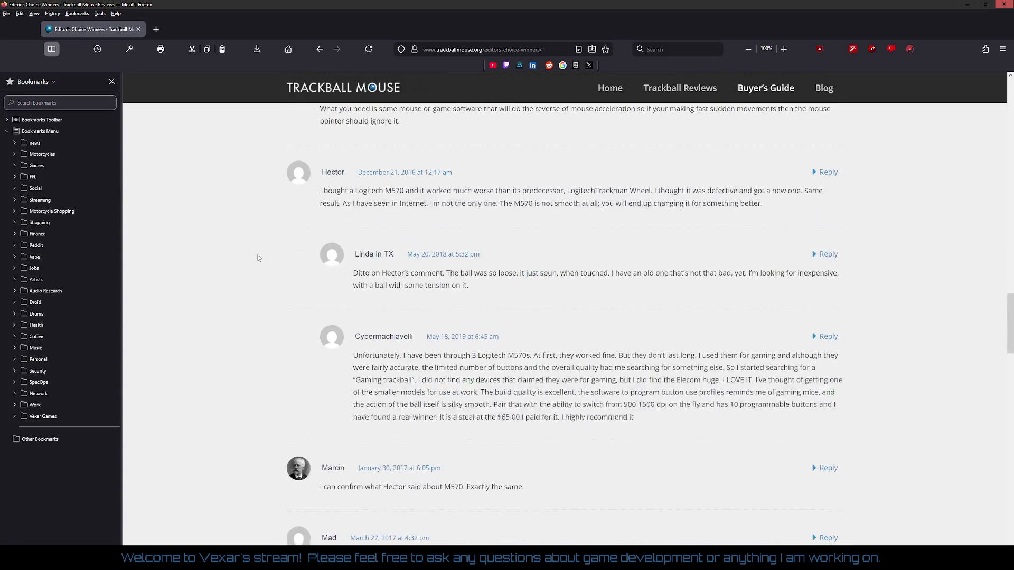
scroll(258, 258, up, 20)
scroll(262, 259, down, 5)
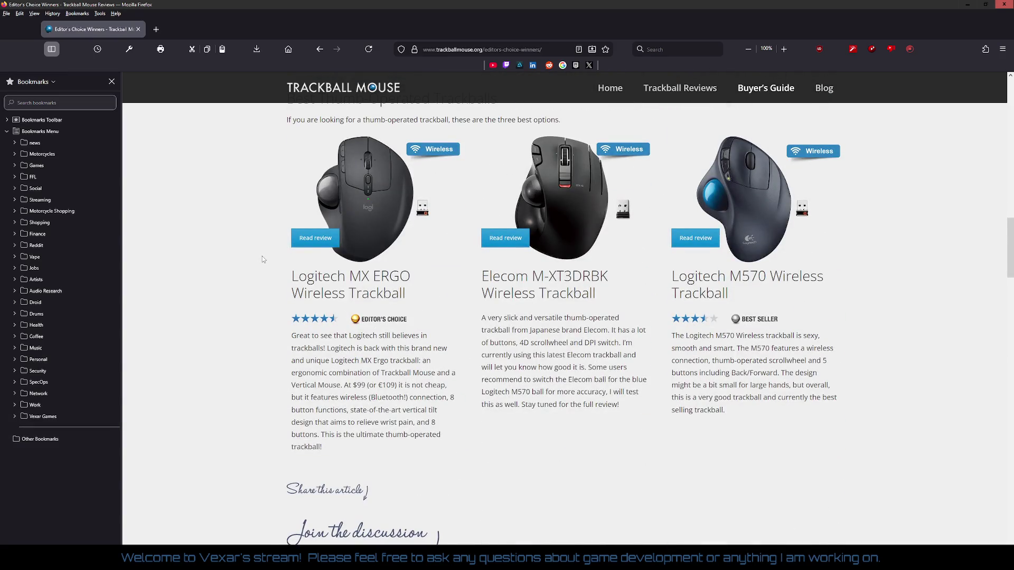
scroll(262, 258, up, 20)
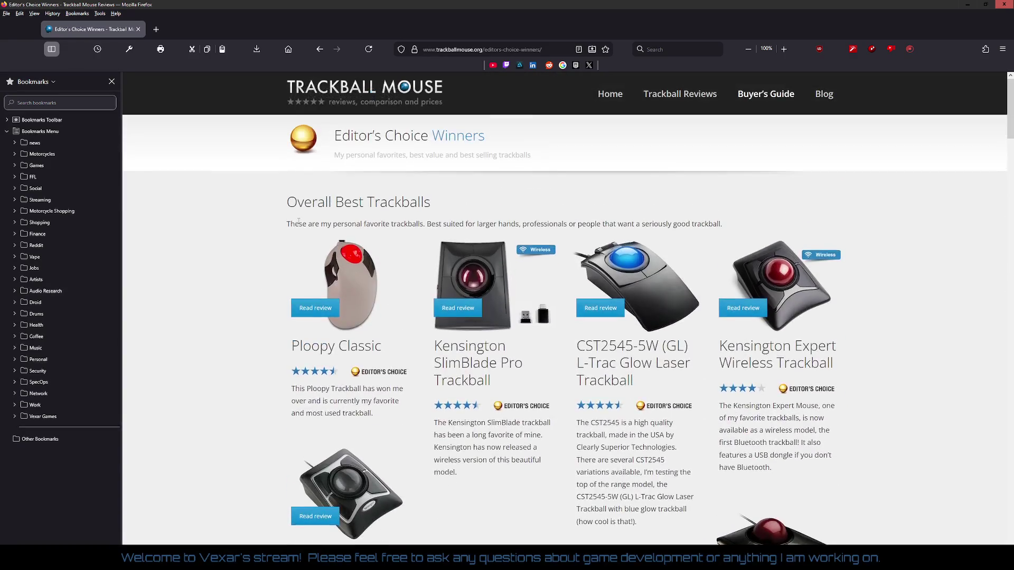
Refine the search to 'best rated track ball mouse wired' and open the Top 10 Trackball Mouse result.
click(560, 53)
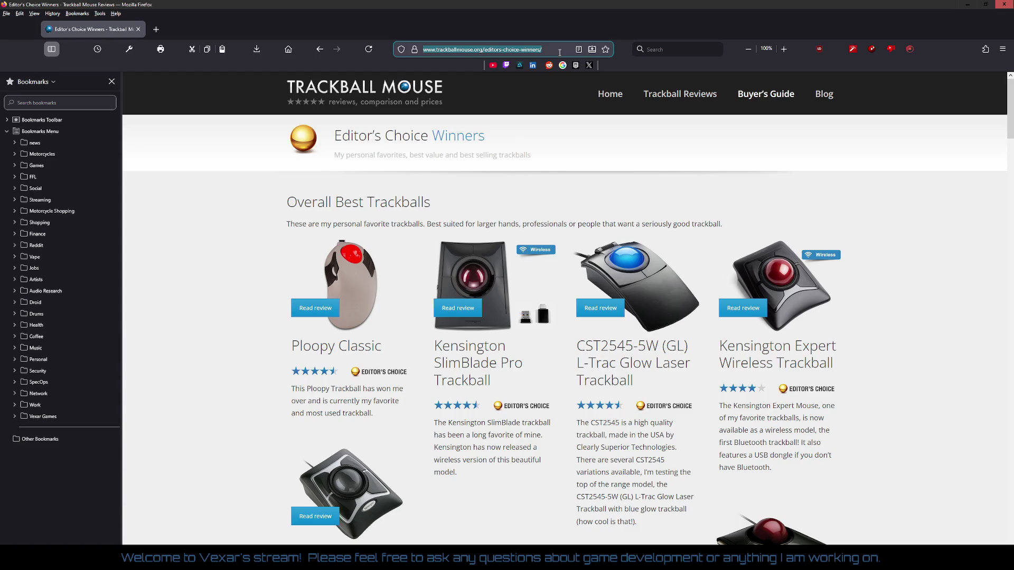
click(320, 50)
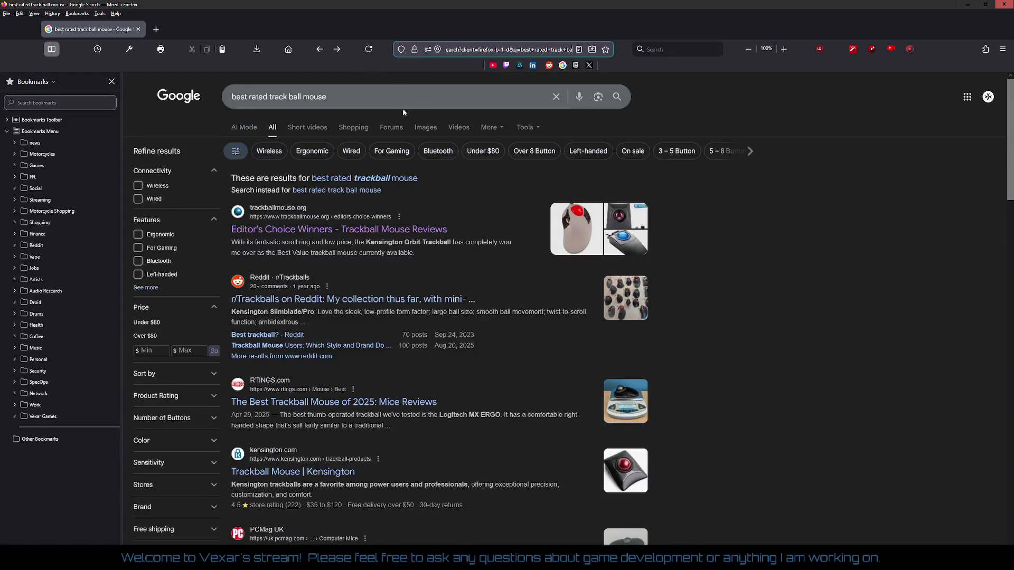
click(393, 97)
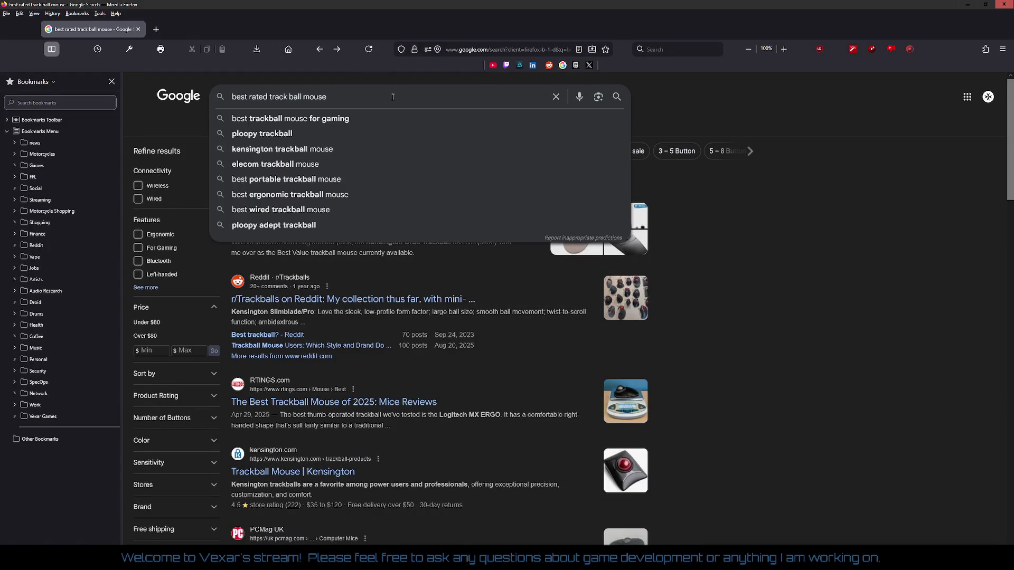
text(wired)
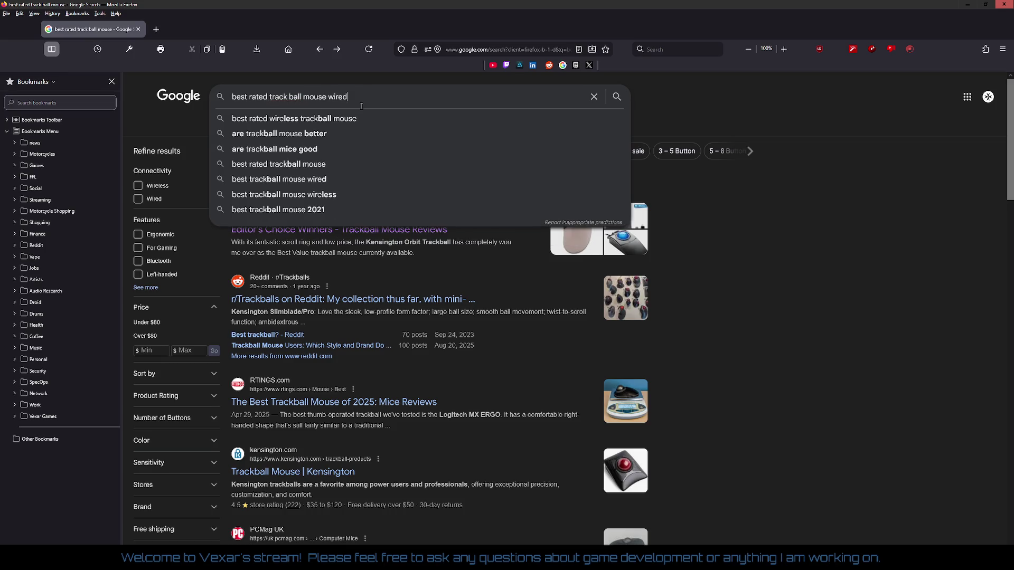
key(Return)
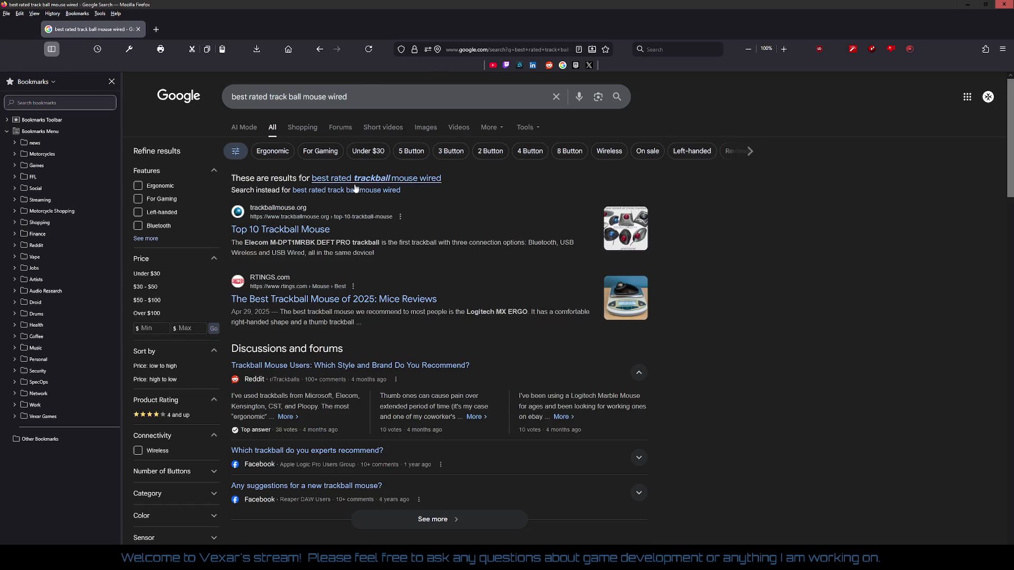
click(290, 230)
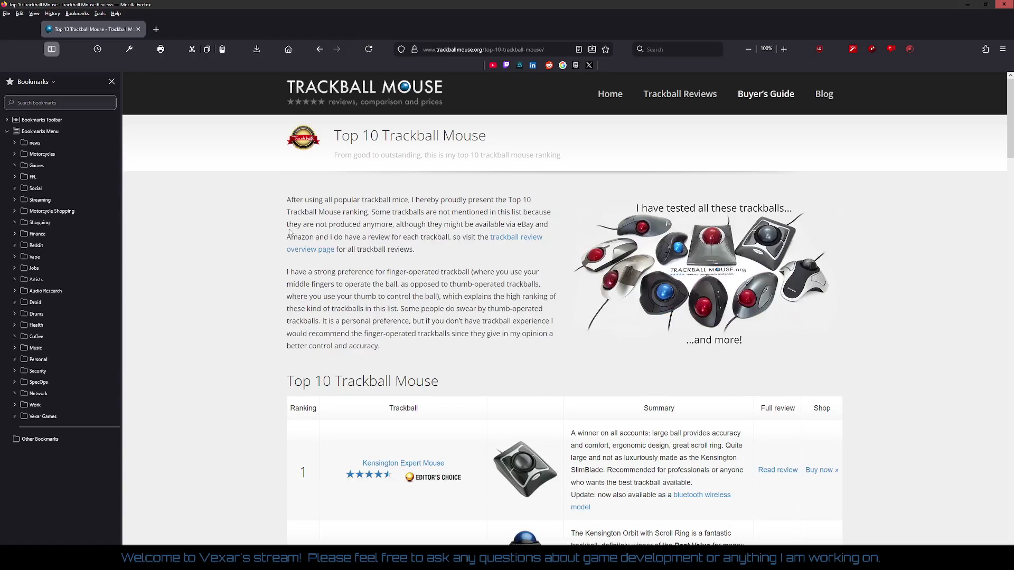
Scroll to the Top 10 table and open the Kensington Expert Mouse Trackball review.
scroll(252, 263, down, 4)
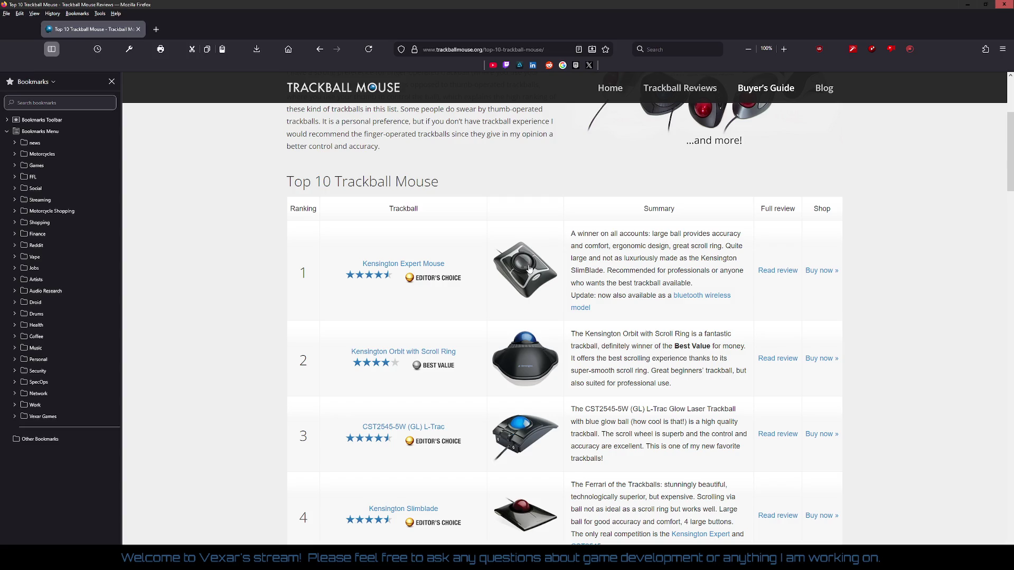
click(417, 264)
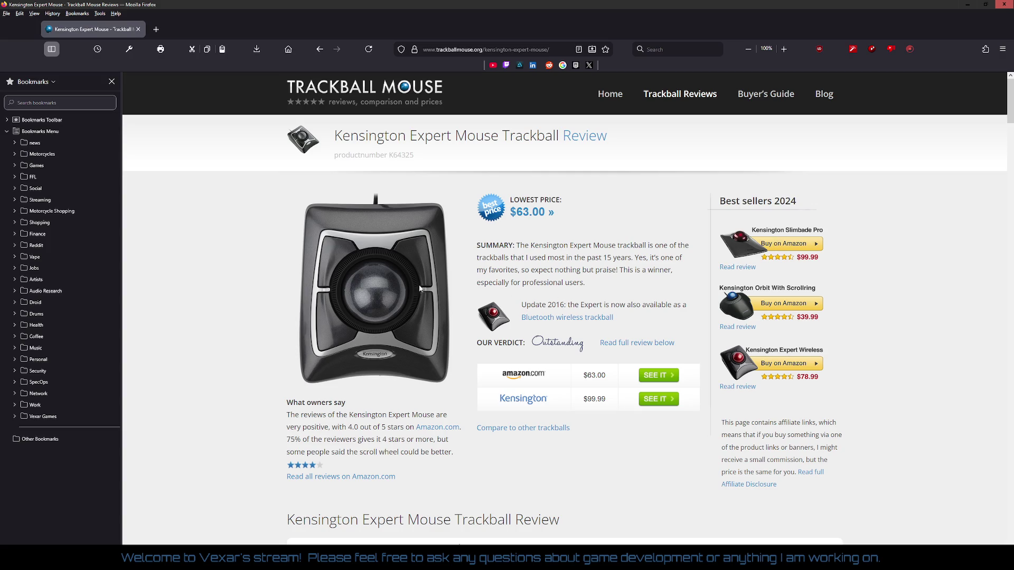
Enlarge and close each of the Kensington Expert Mouse review photos in the gallery.
scroll(350, 281, down, 3)
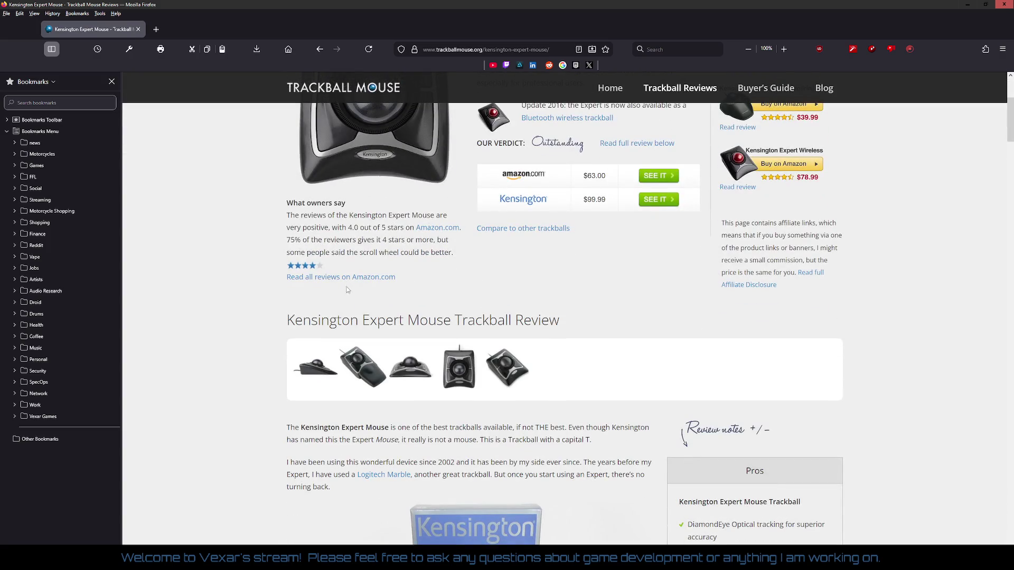
click(327, 373)
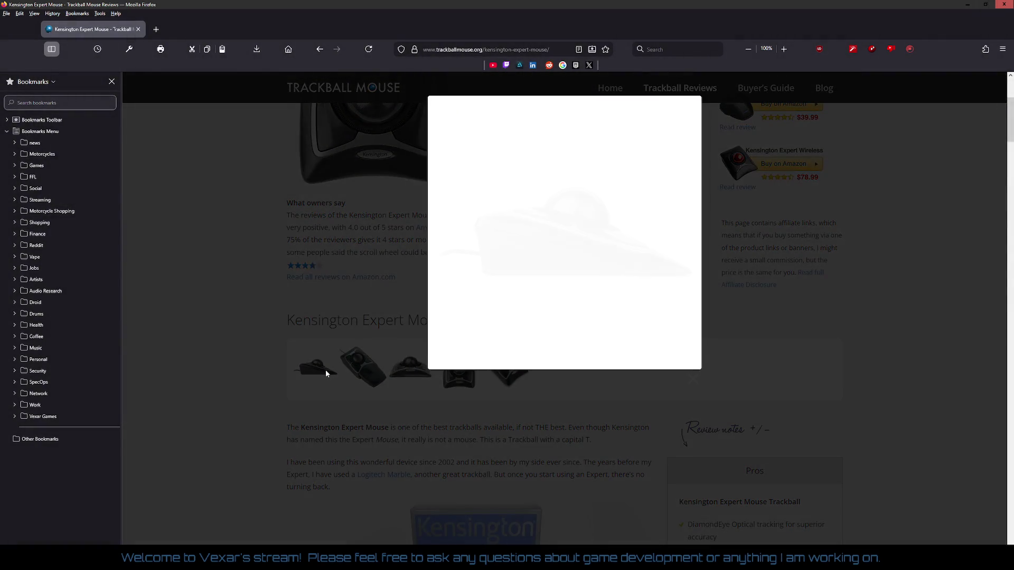
click(373, 372)
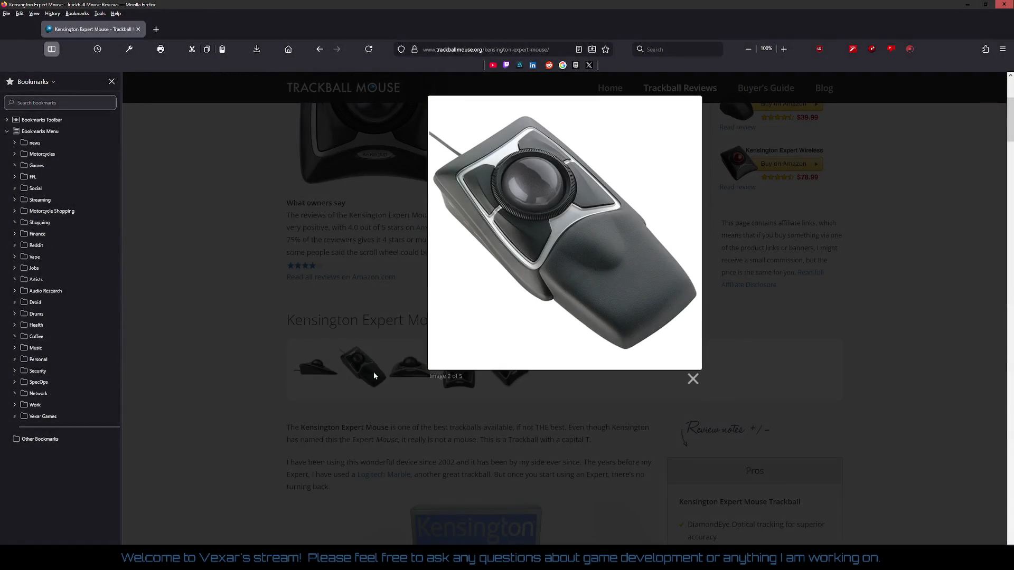
click(250, 290)
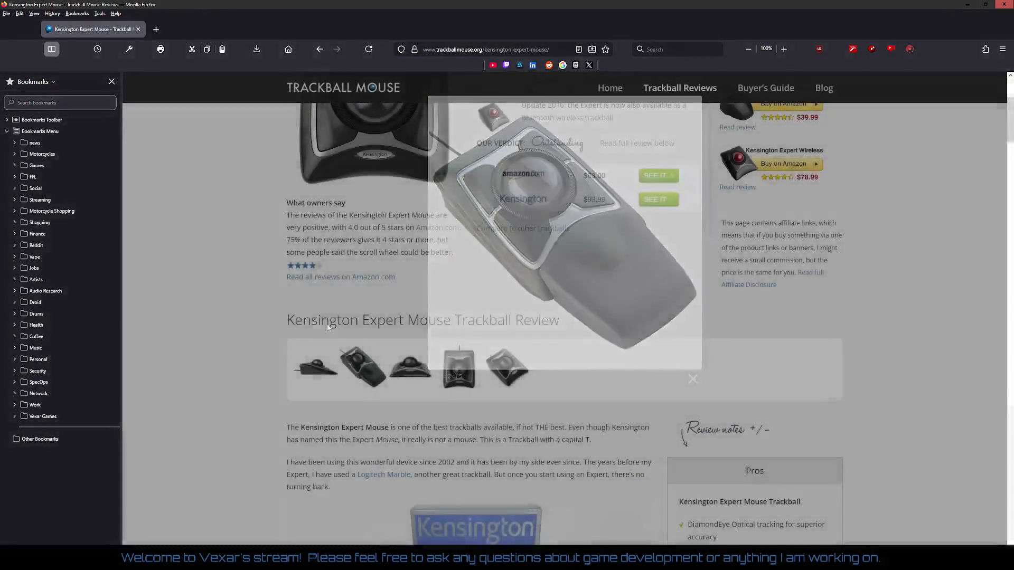
click(418, 370)
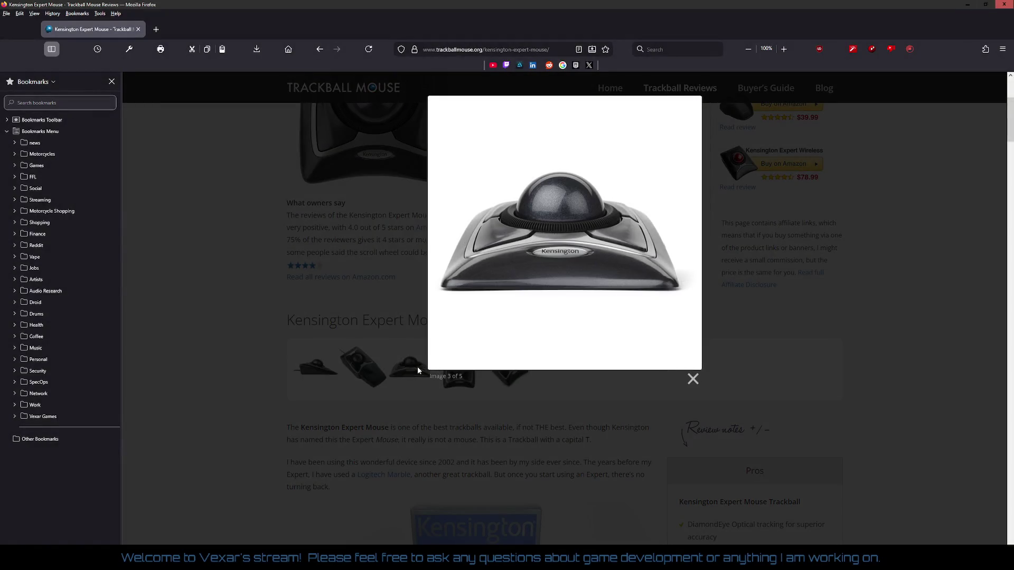
click(242, 279)
click(506, 367)
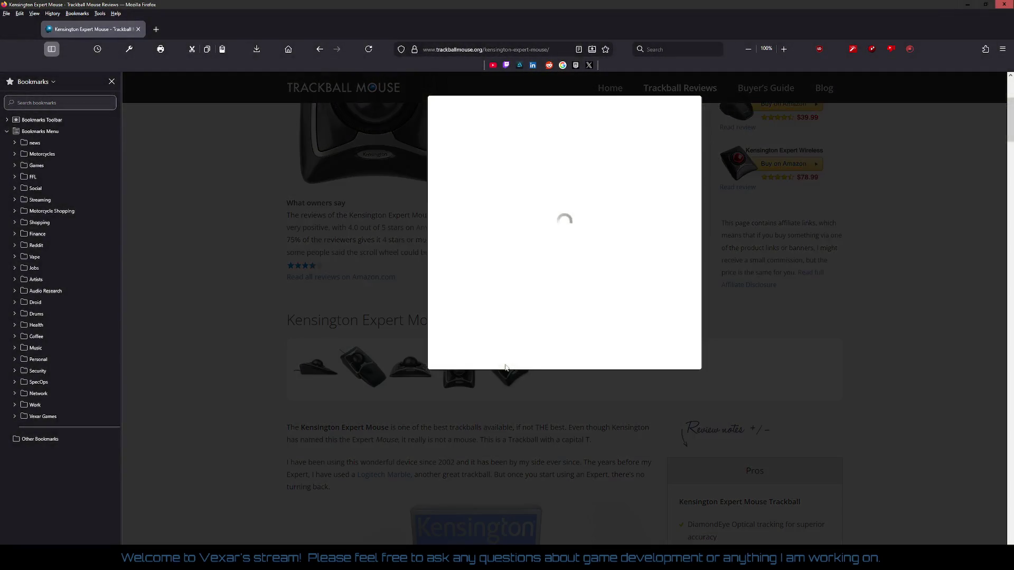
click(223, 238)
scroll(649, 160, up, 4)
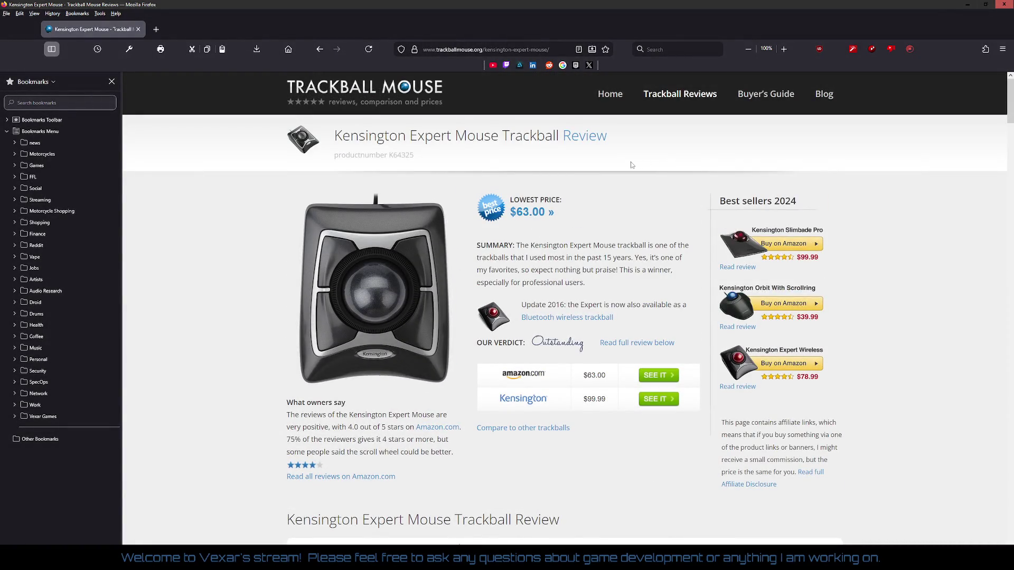
Copy the Kensington Expert Mouse review address and bring the Notepad++ dev log forward.
click(479, 50)
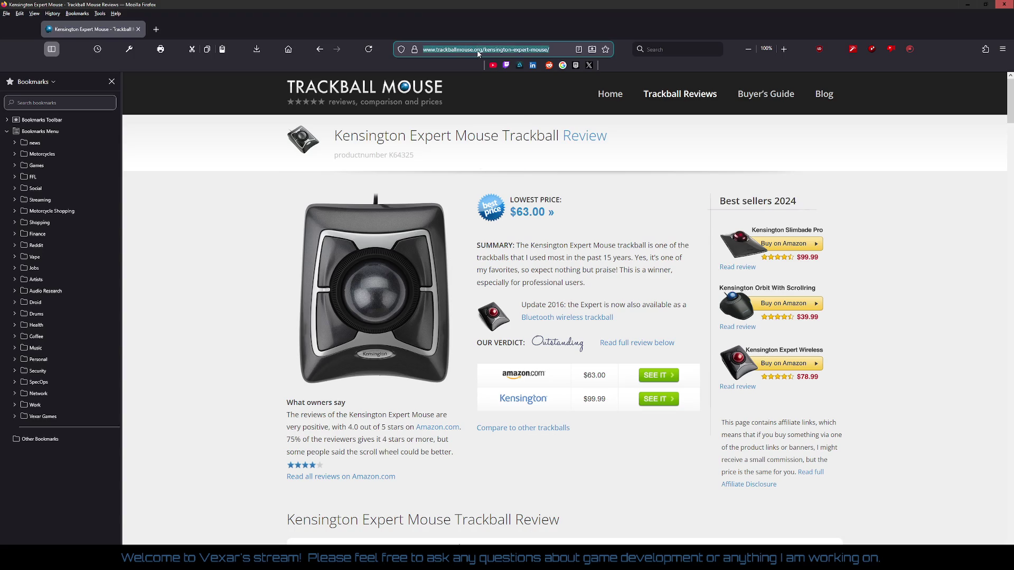
right_click(479, 52)
click(505, 105)
key(alt+Tab)
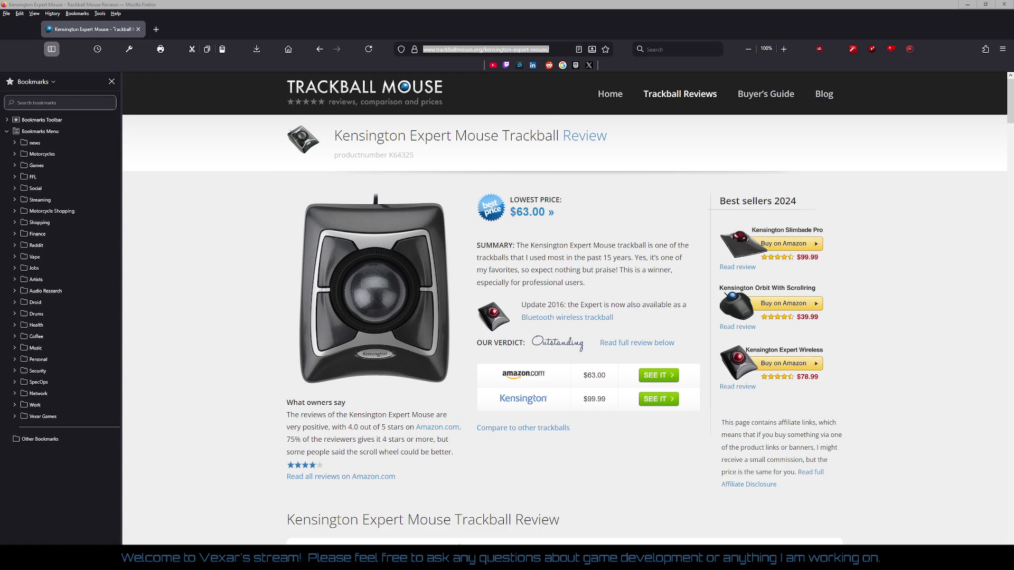
key(alt+Tab)
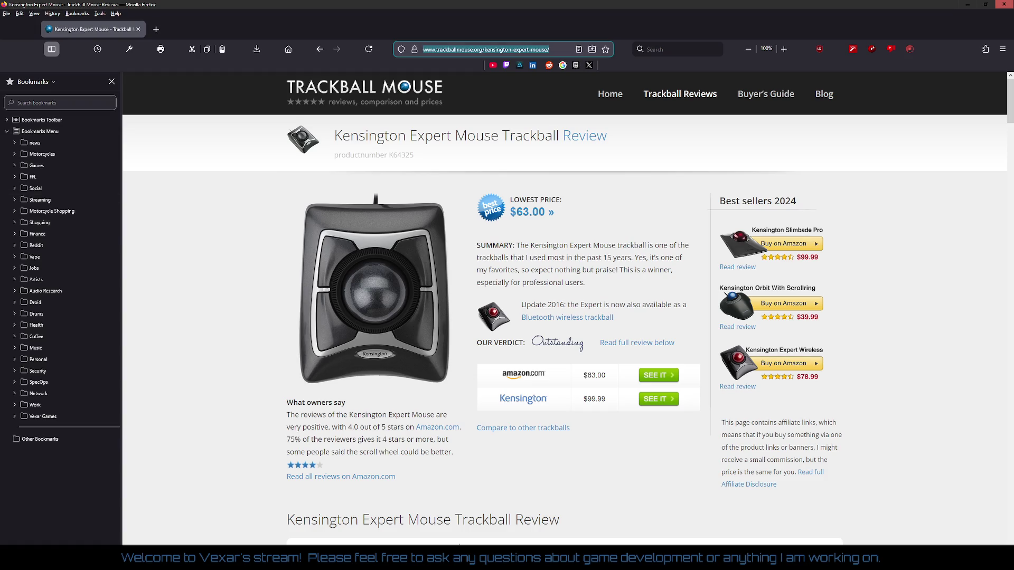
key(alt+Tab)
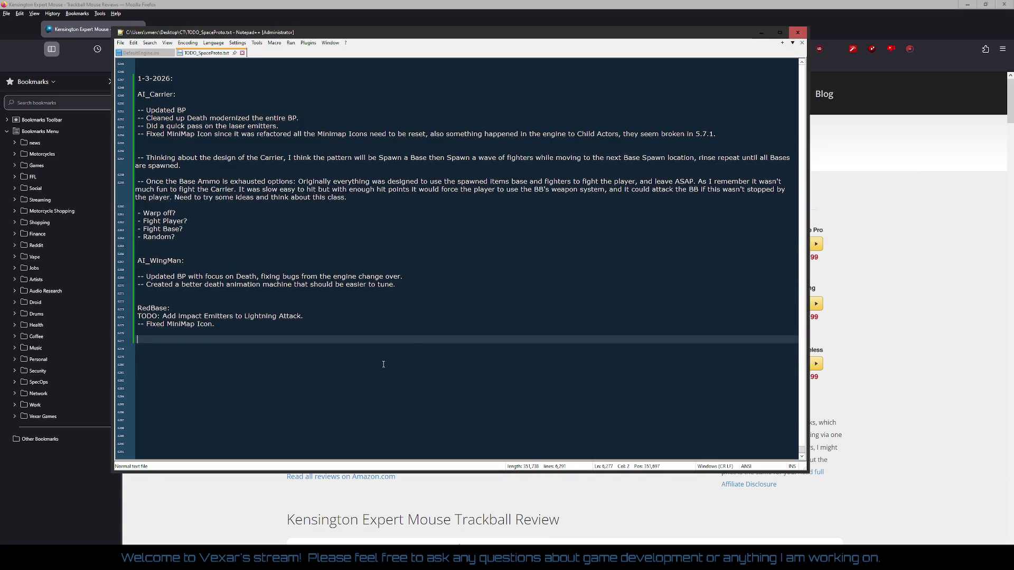
Below the RedBase notes, add 'Shopping for Brother in Law:' with the pasted Kensington review URL.
click(239, 372)
key(Return)
key(Return)
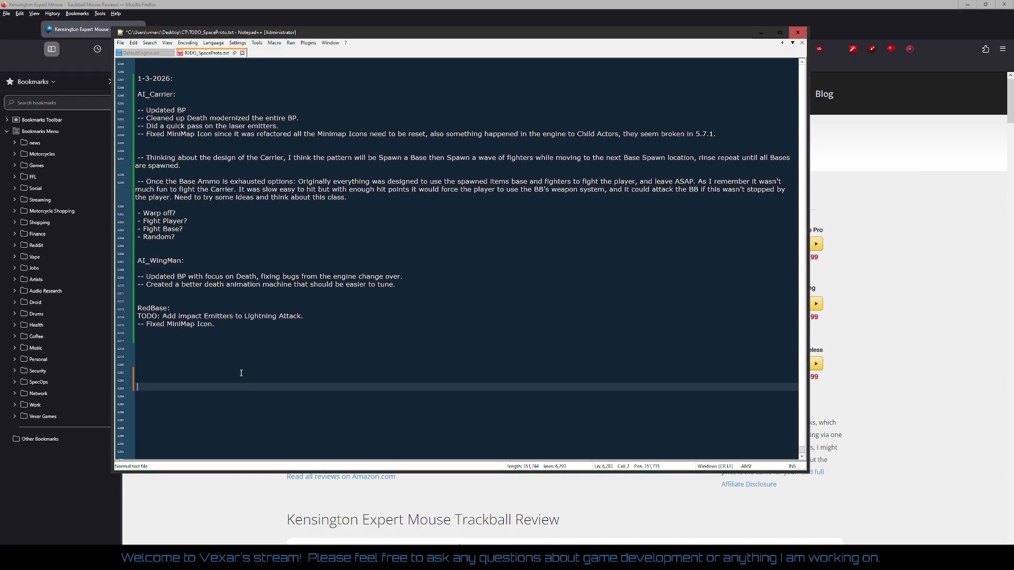
text(Shopping )
text(for Brother in )
text(Law:)
key(Return)
key(Return)
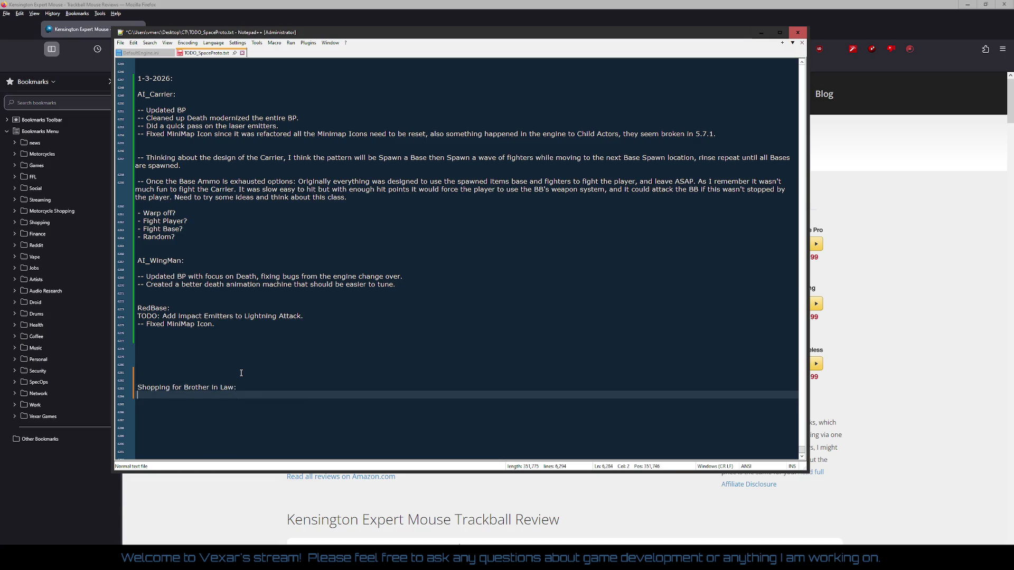
text(https://www.trackballmouse.org/kensington-expert-mouse/)
key(Return)
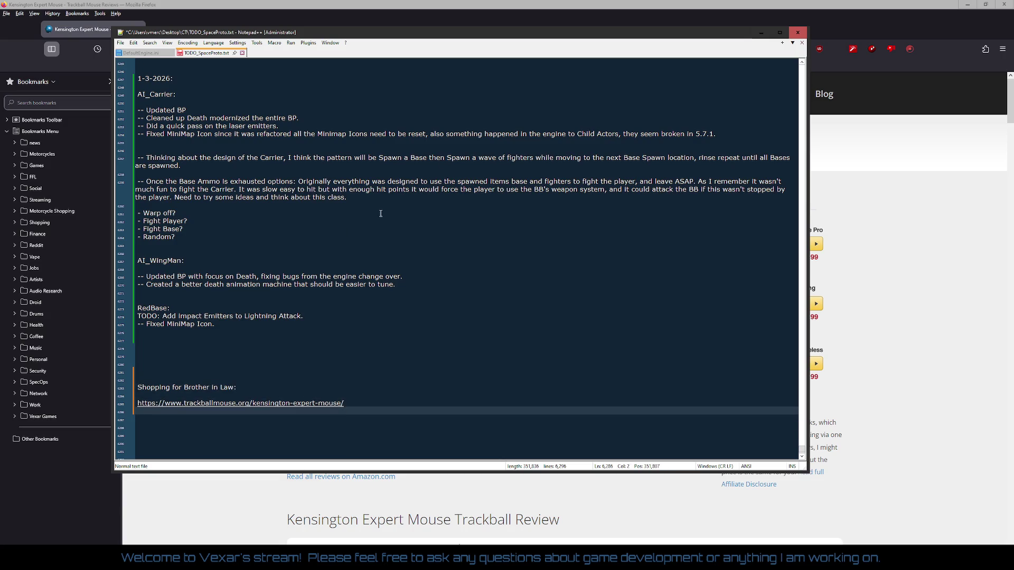
mouse_move(426, 35)
mouse_down()
mouse_move(0, 35)
mouse_move(0, 80)
mouse_move(1013, 134)
mouse_up()
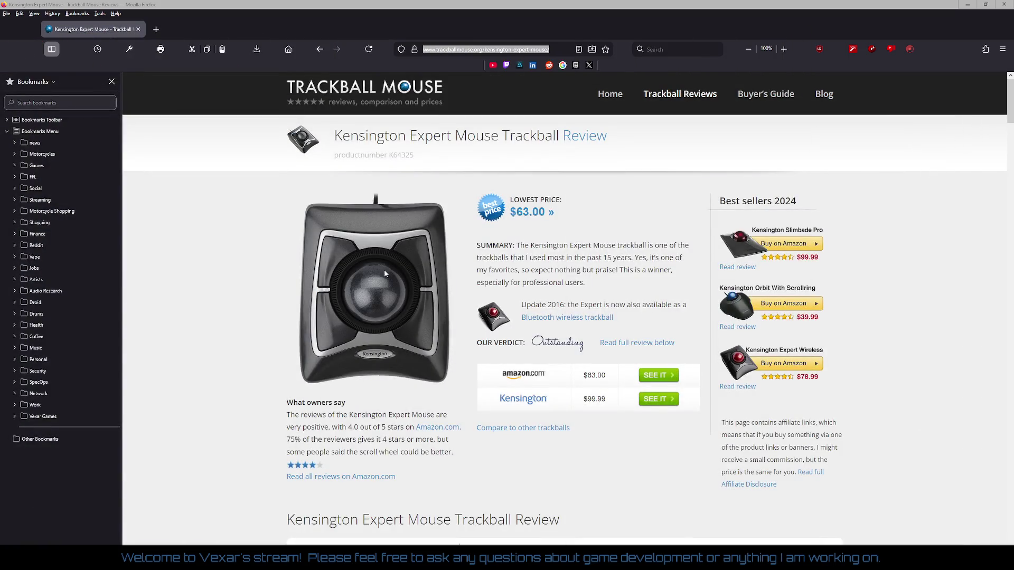
Skim the Kensington Expert Mouse review, then navigate Back to the Top 10 Trackball Mouse list.
scroll(476, 272, down, 5)
scroll(273, 233, up, 1)
scroll(291, 254, down, 7)
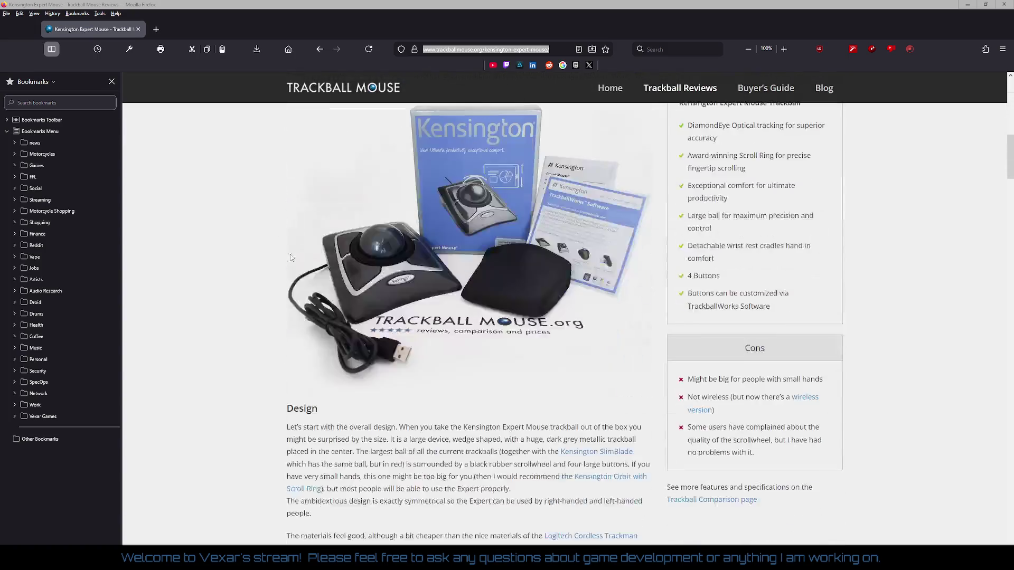
scroll(290, 256, up, 4)
scroll(290, 272, down, 2)
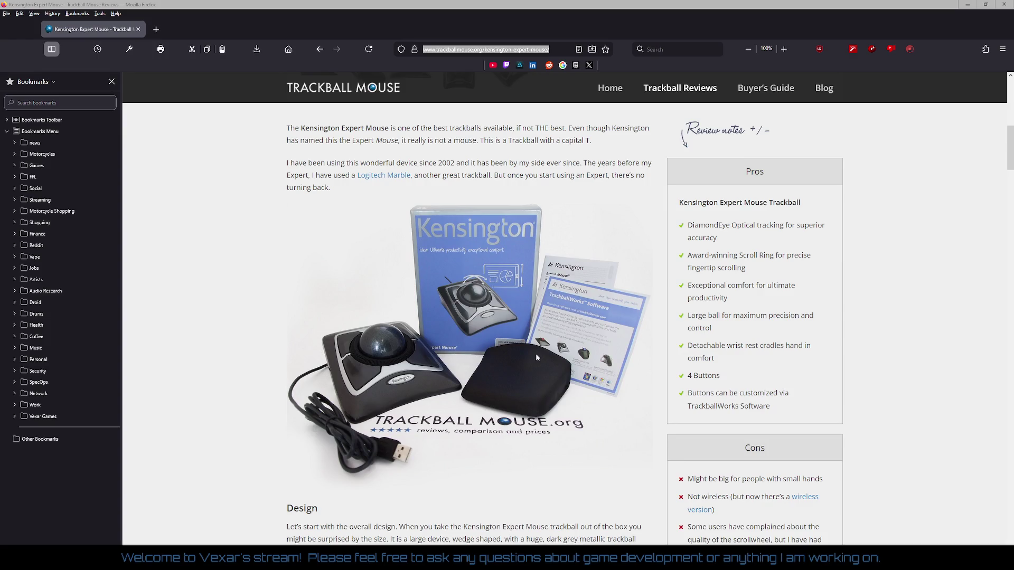
scroll(536, 353, up, 8)
click(176, 157)
right_click(176, 157)
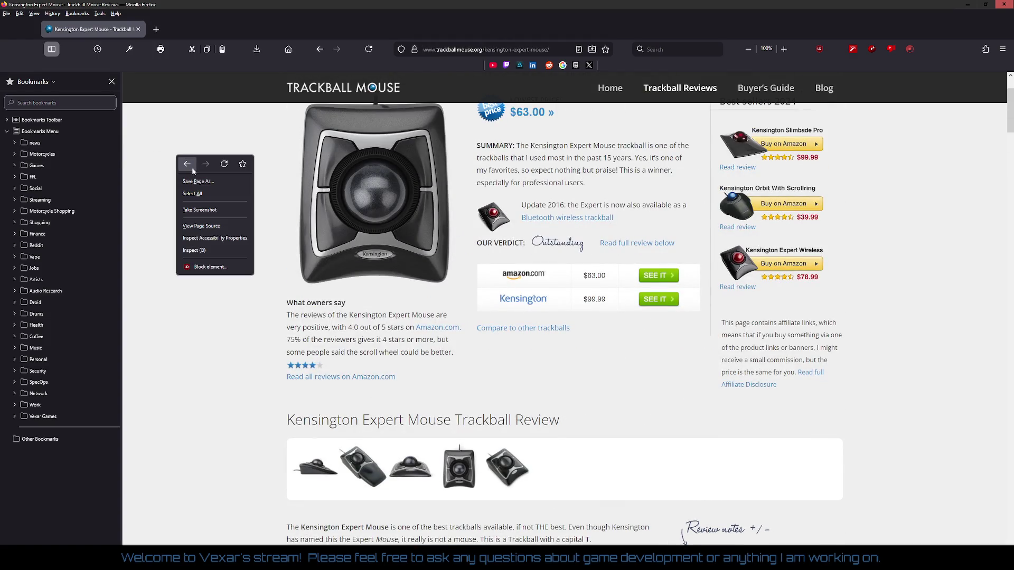
click(189, 166)
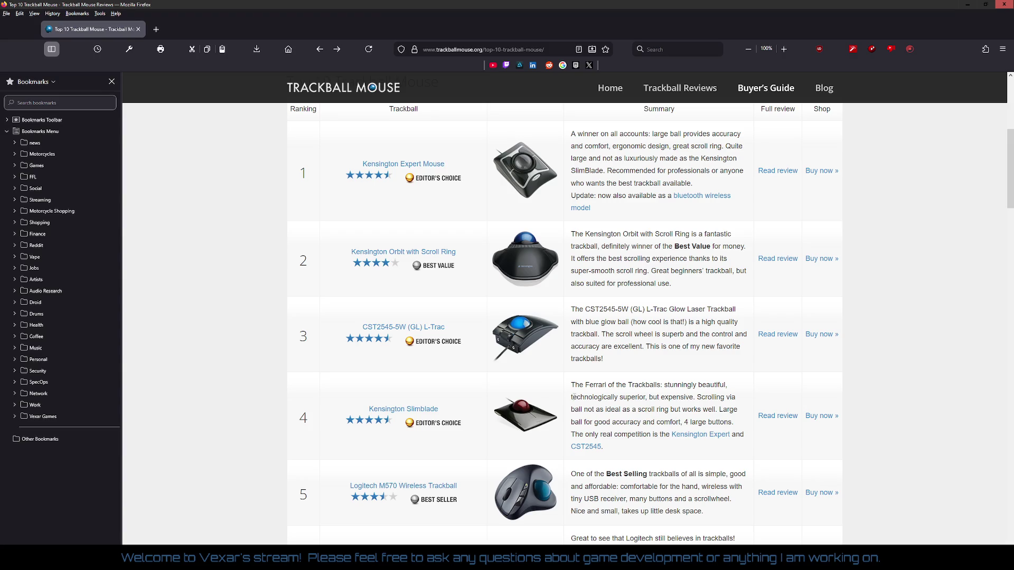
Open the 'Kensington Slimblade' review link in the Top 10 table.
click(432, 414)
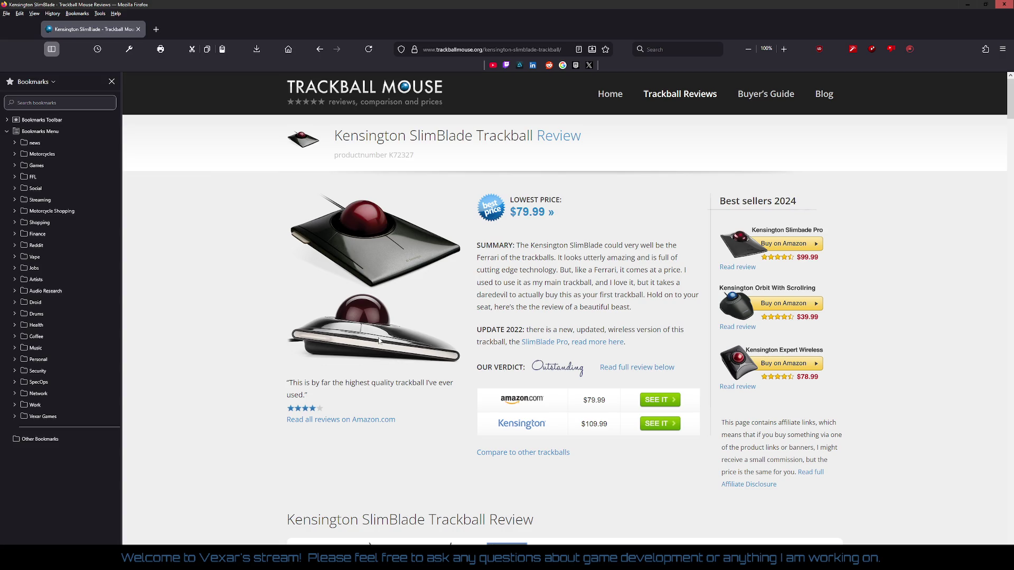
View the Kensington SlimBlade gallery photos enlarged, one after another.
scroll(383, 342, down, 5)
scroll(393, 347, up, 2)
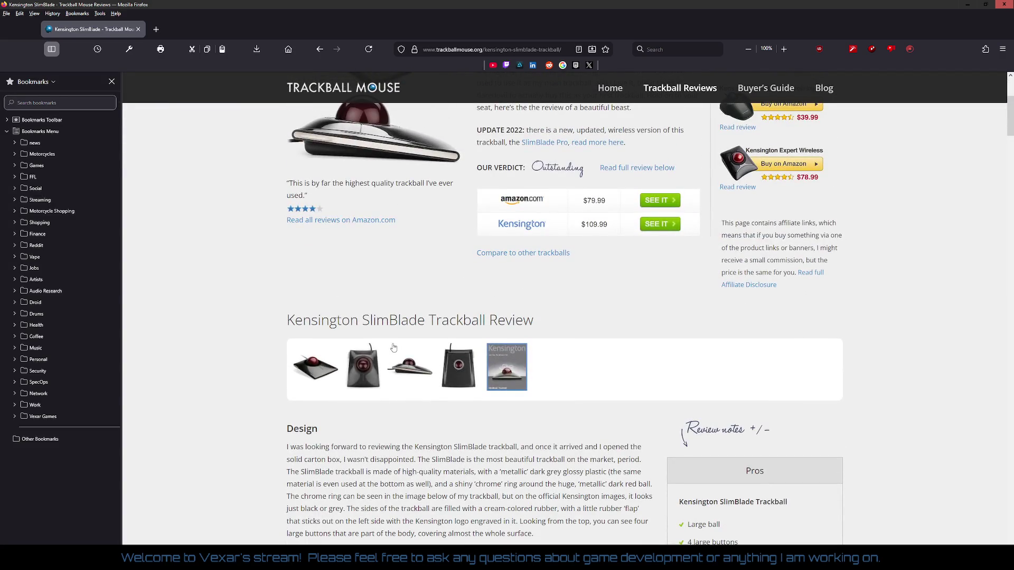
click(364, 361)
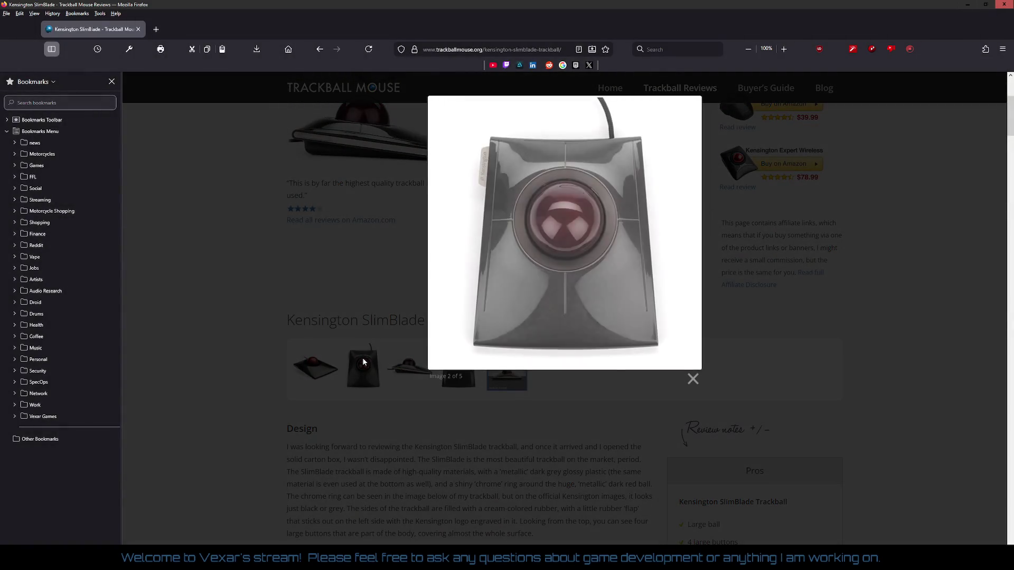
click(241, 299)
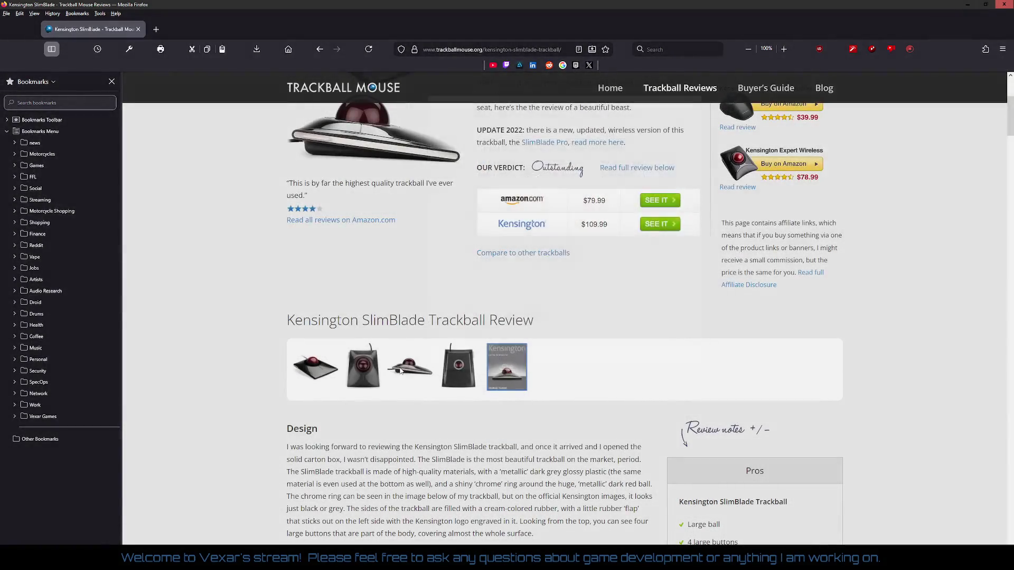
click(400, 371)
click(304, 361)
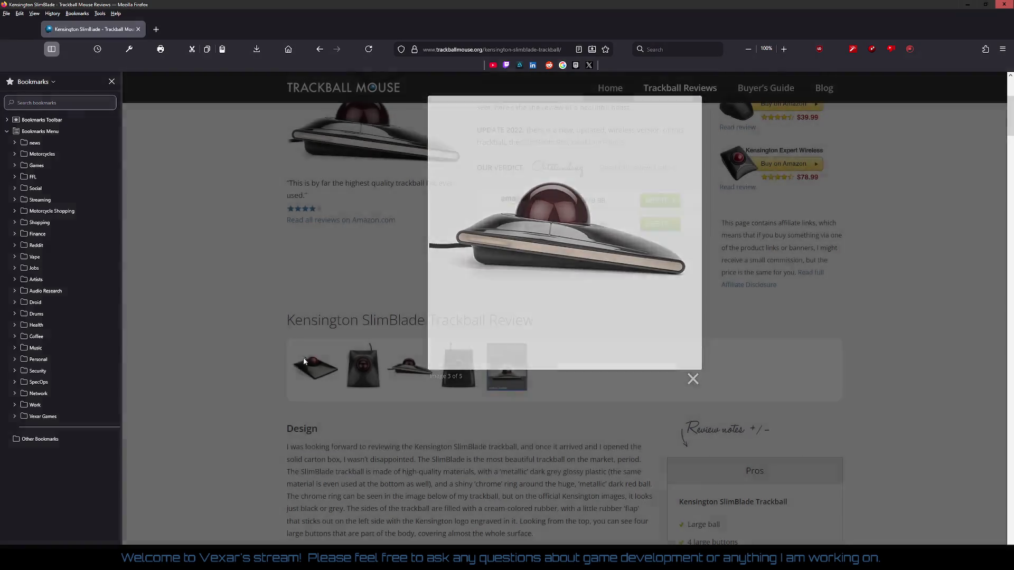
click(315, 367)
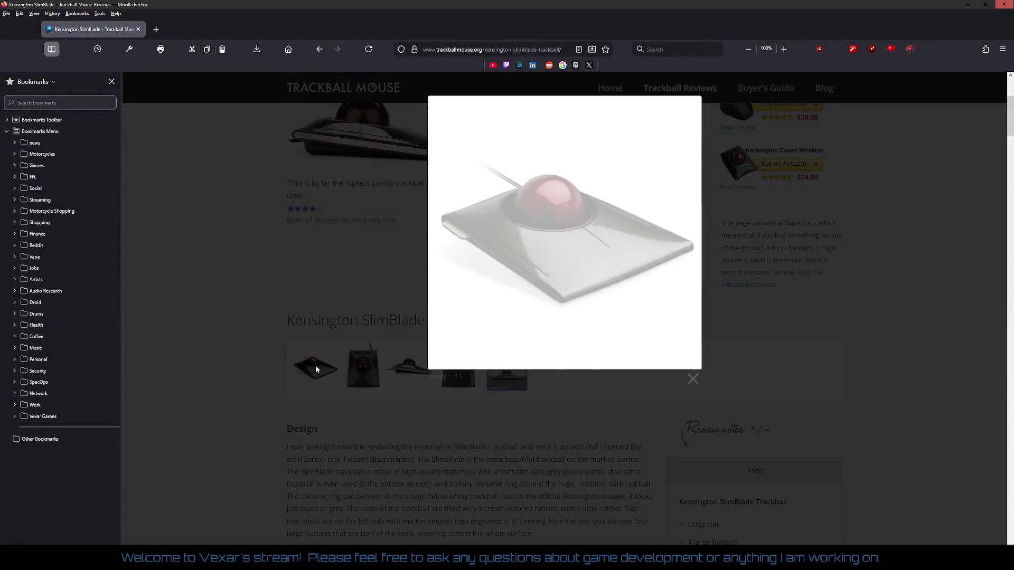
click(189, 342)
Read through the SlimBlade review, select its address, and go Back to the Top 10 ranking.
scroll(240, 338, down, 5)
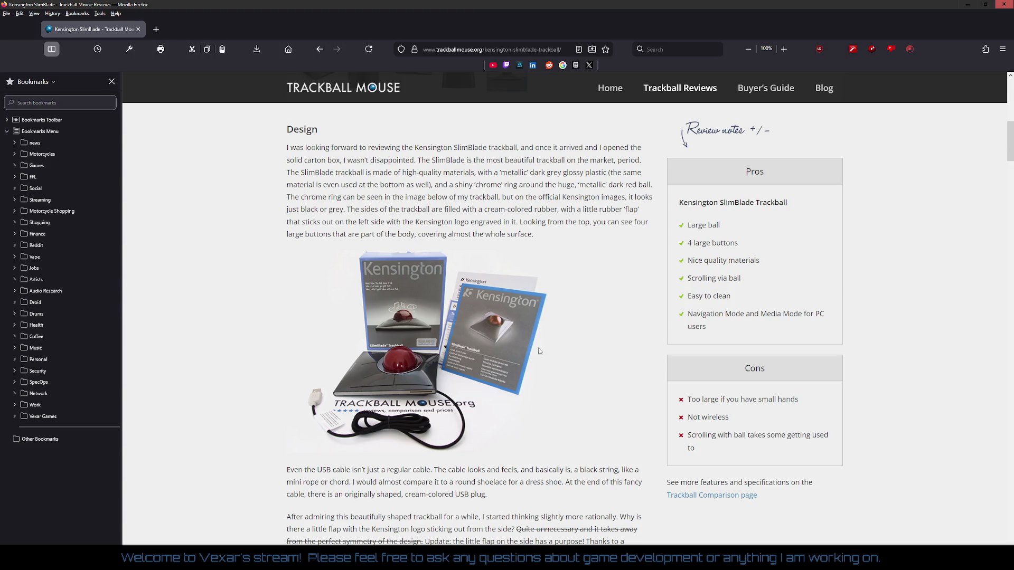
scroll(535, 359, down, 4)
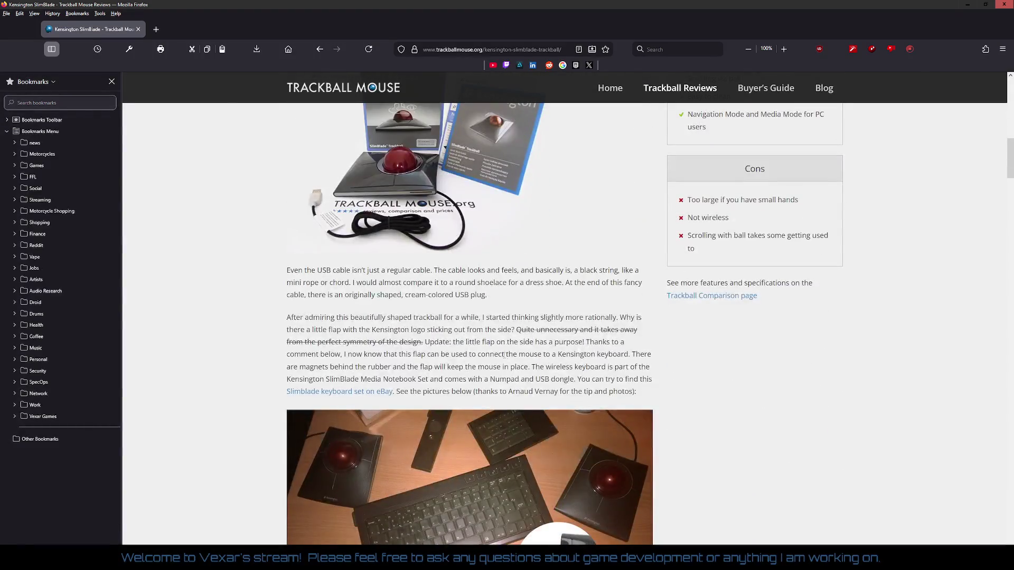
scroll(503, 355, down, 2)
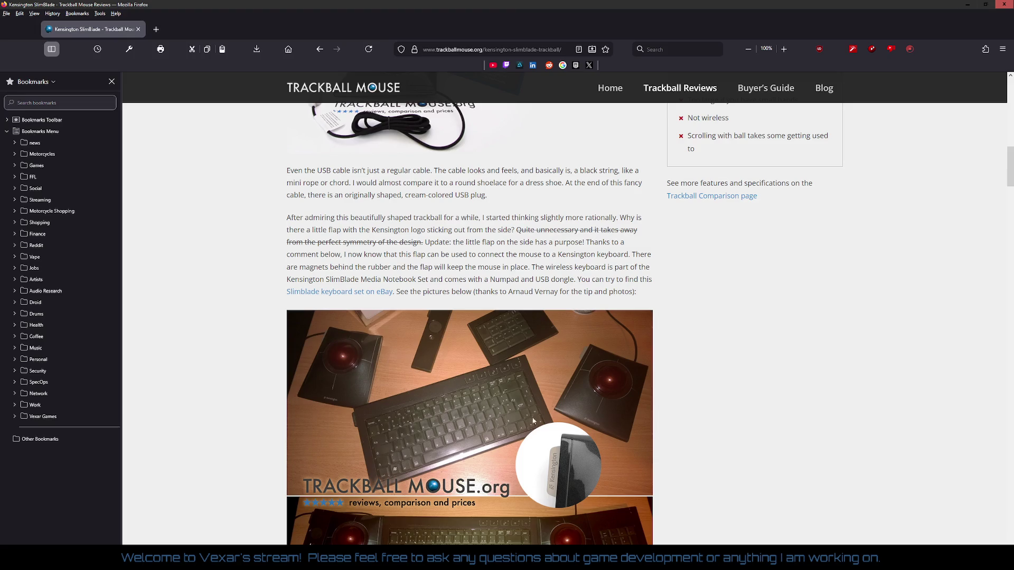
scroll(533, 421, down, 4)
scroll(697, 433, down, 8)
scroll(704, 414, down, 2)
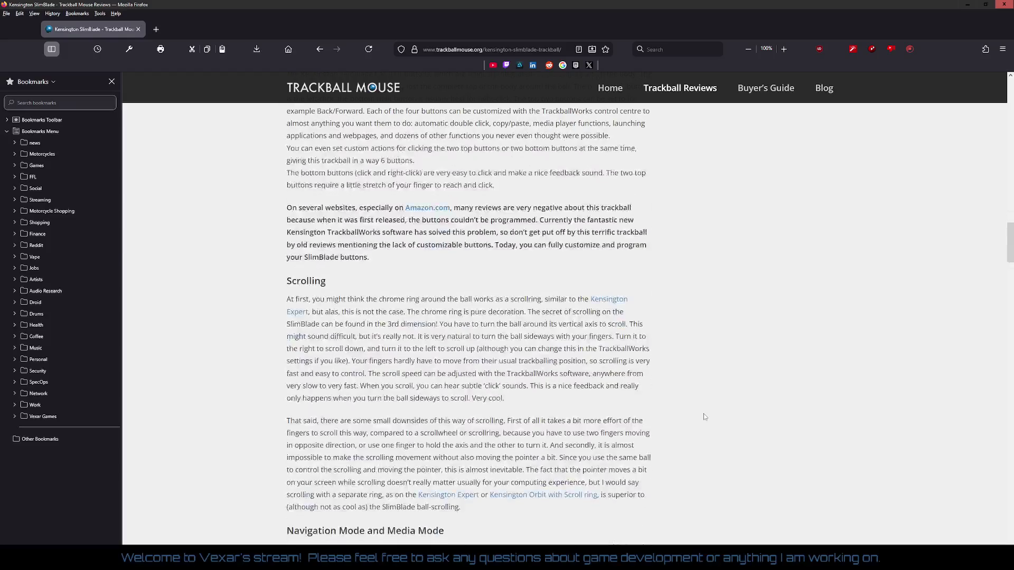
scroll(704, 413, up, 7)
scroll(703, 362, up, 15)
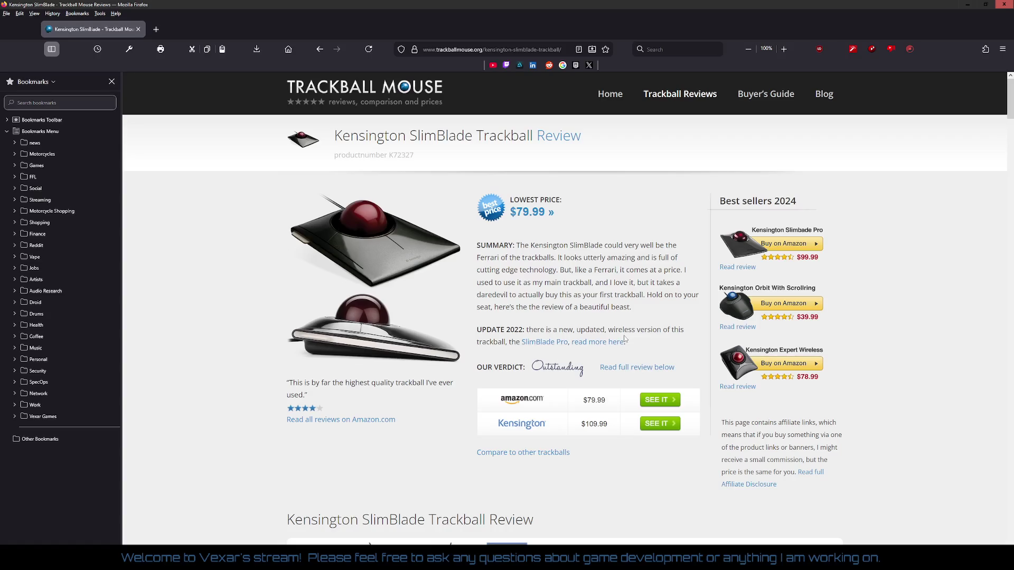
click(468, 50)
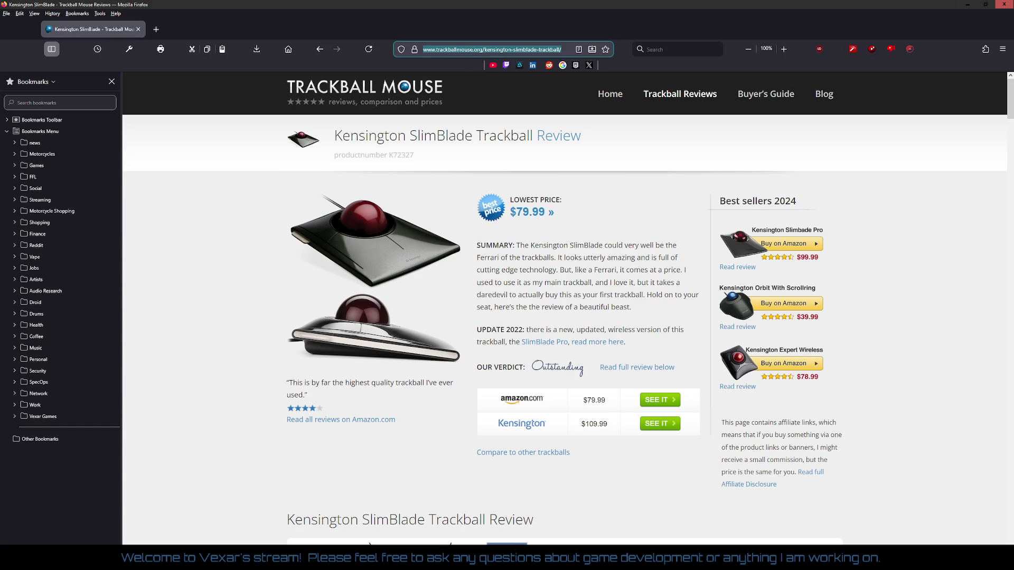
key(alt+Tab)
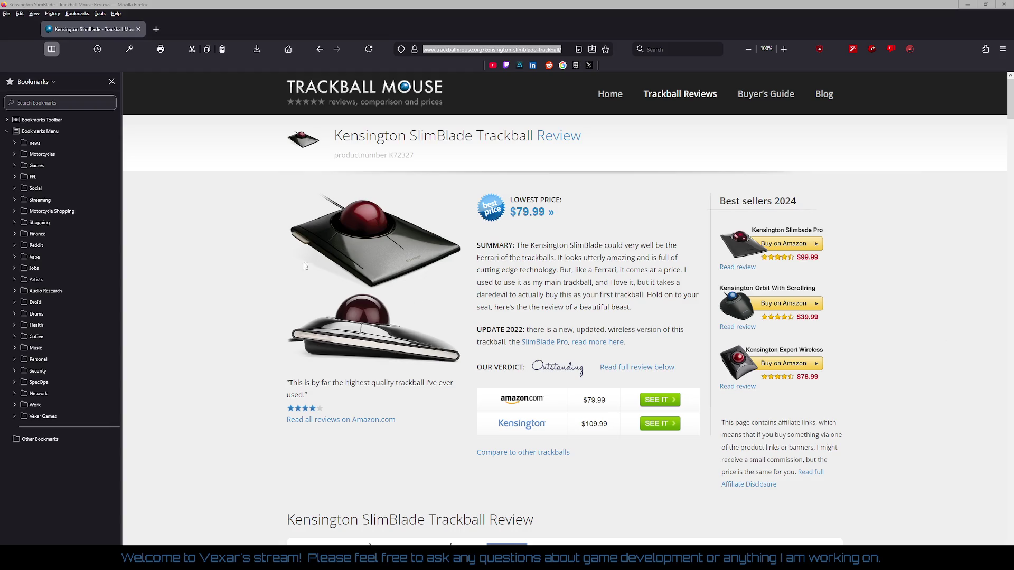
right_click(266, 218)
click(276, 224)
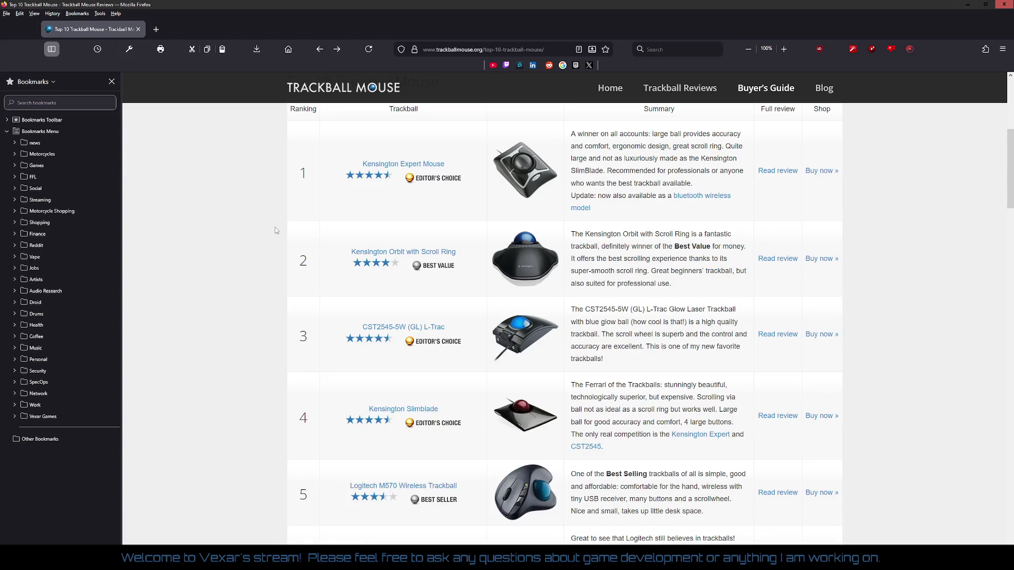
Search 'best wired keyboard of 2025' from the address bar and scroll the results.
scroll(323, 241, up, 5)
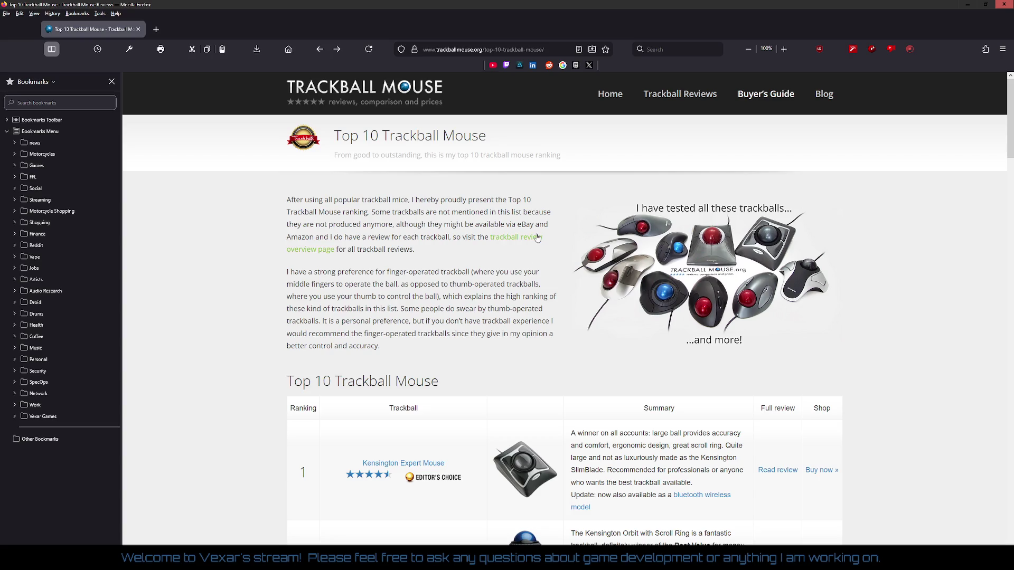
click(522, 48)
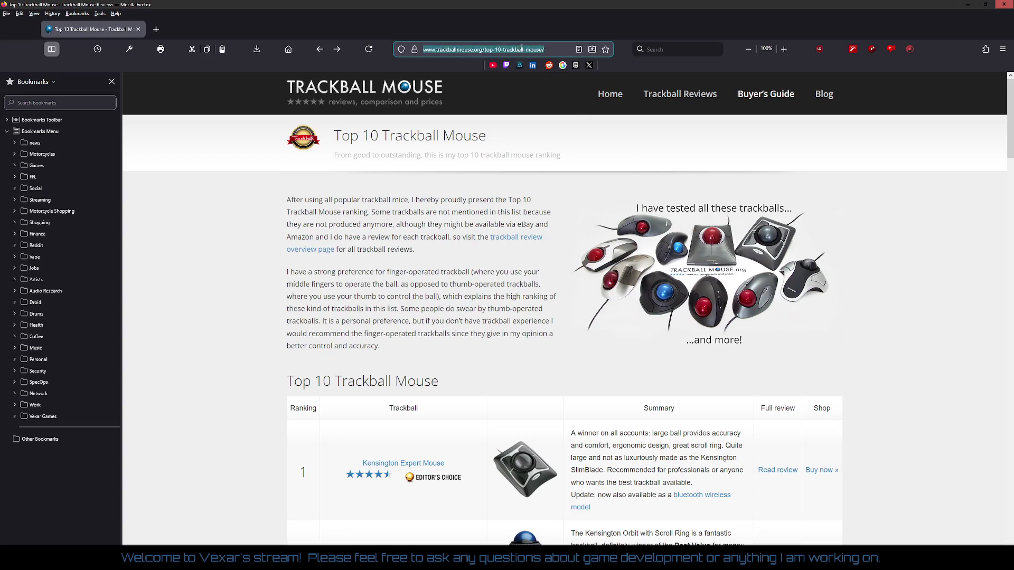
text(best)
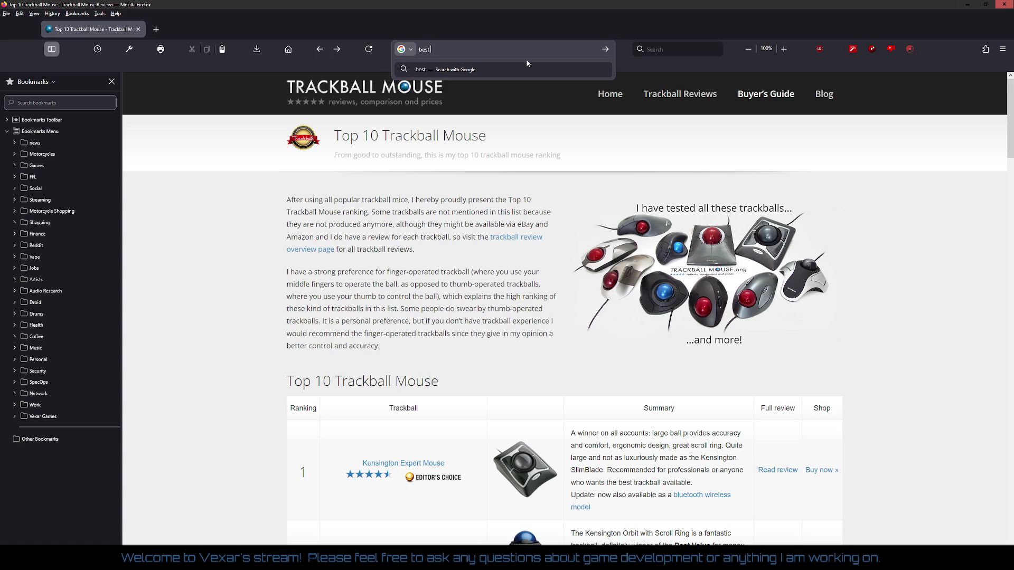
text( wired keyboa)
text(rd of 202)
text(5)
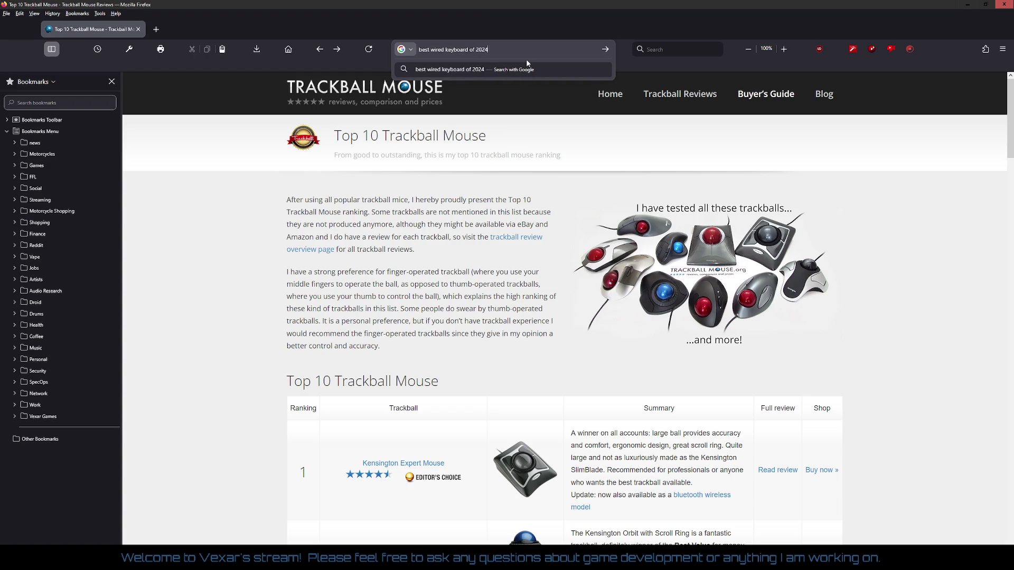
key(Return)
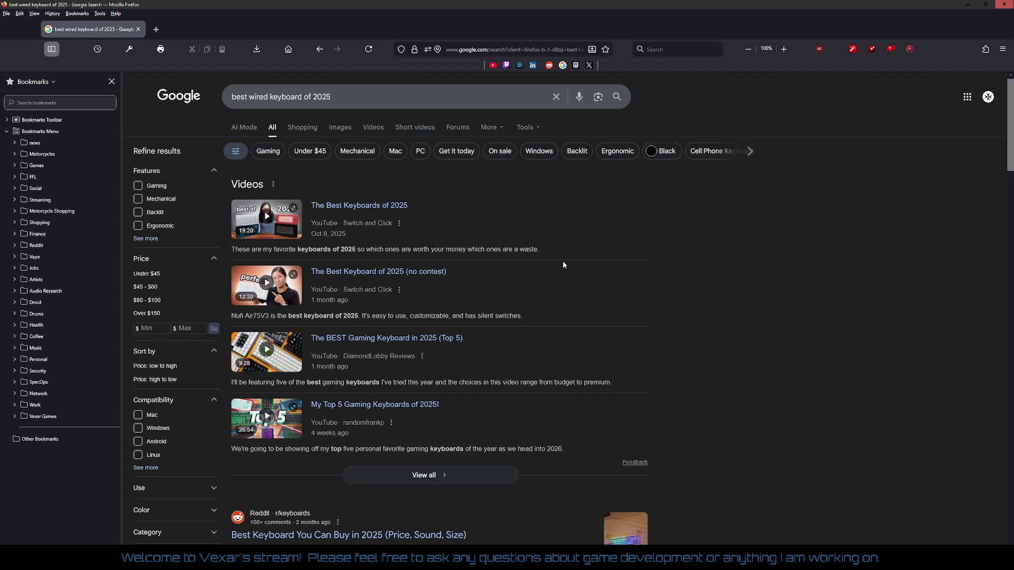
scroll(563, 264, down, 4)
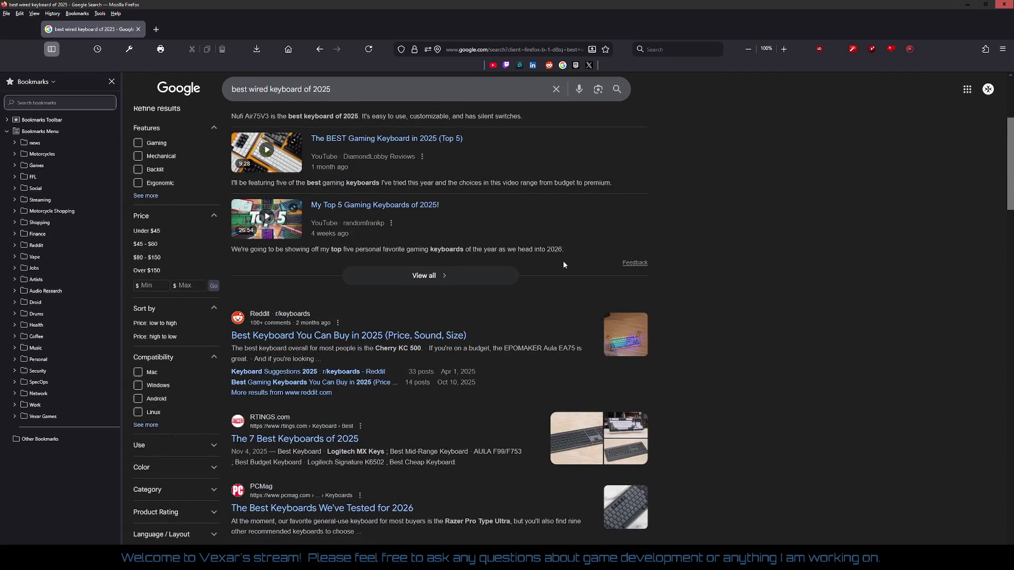
scroll(563, 264, down, 2)
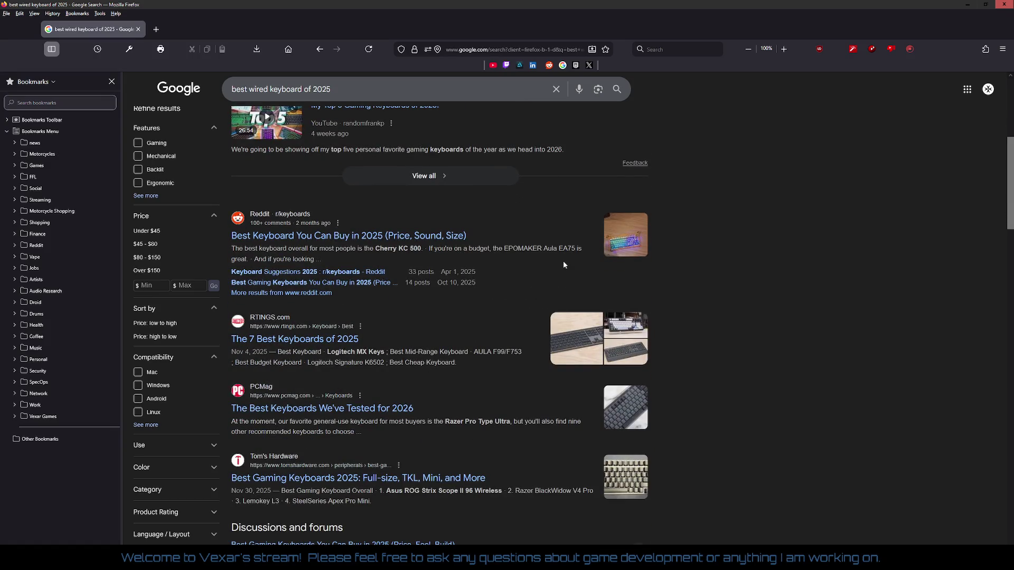
click(319, 338)
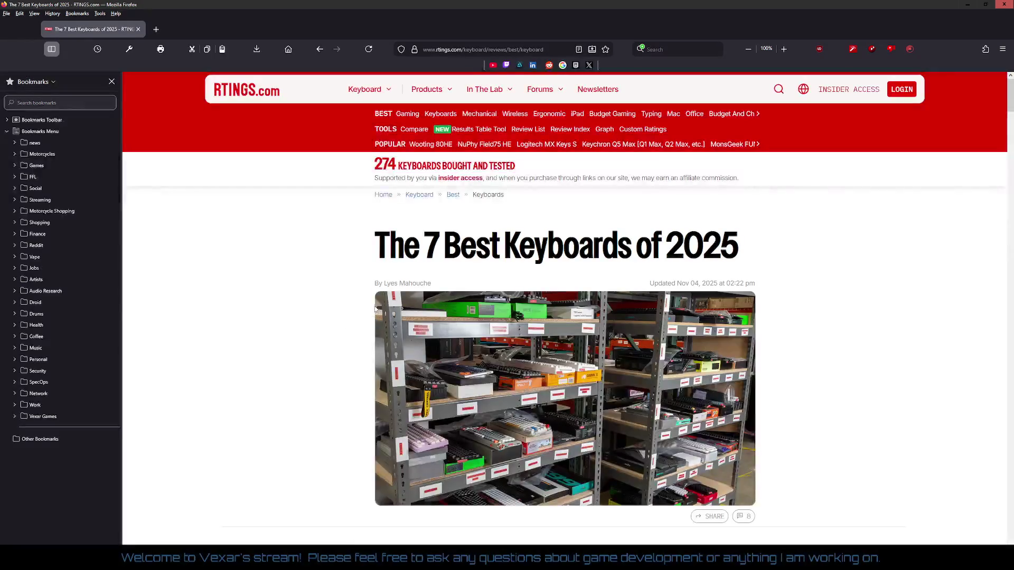
scroll(358, 296, down, 4)
scroll(358, 297, down, 6)
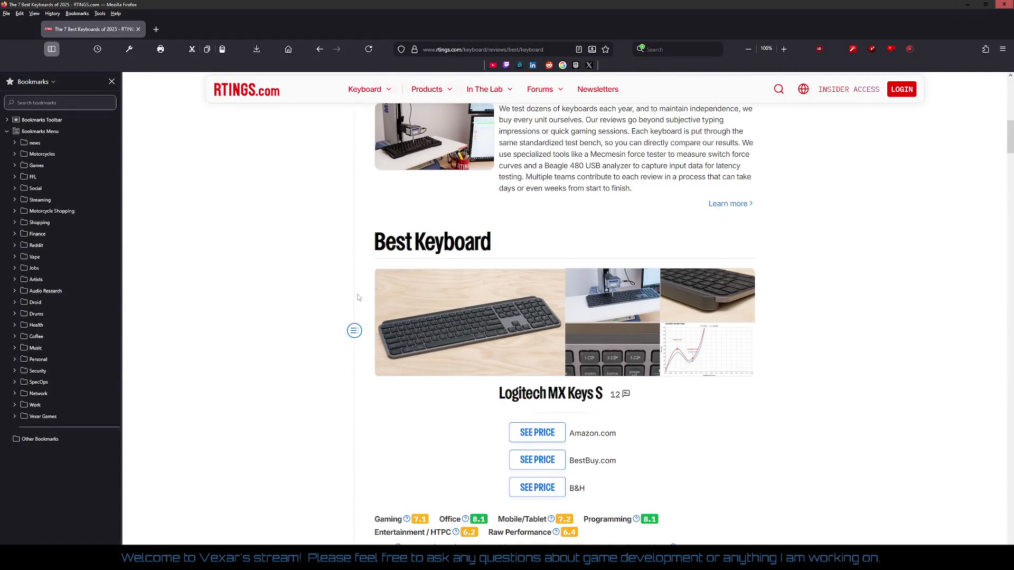
scroll(358, 297, down, 4)
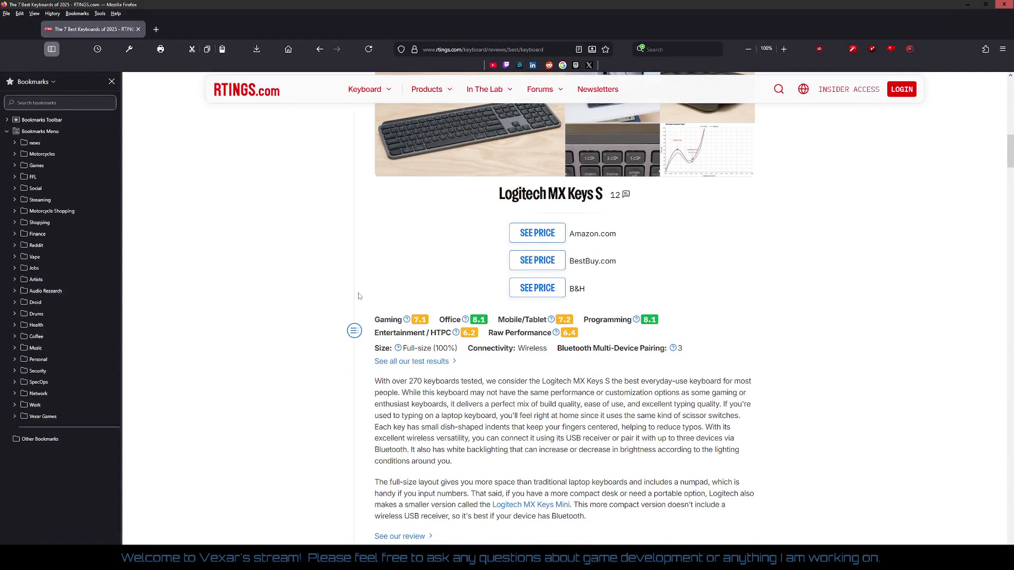
scroll(358, 296, down, 4)
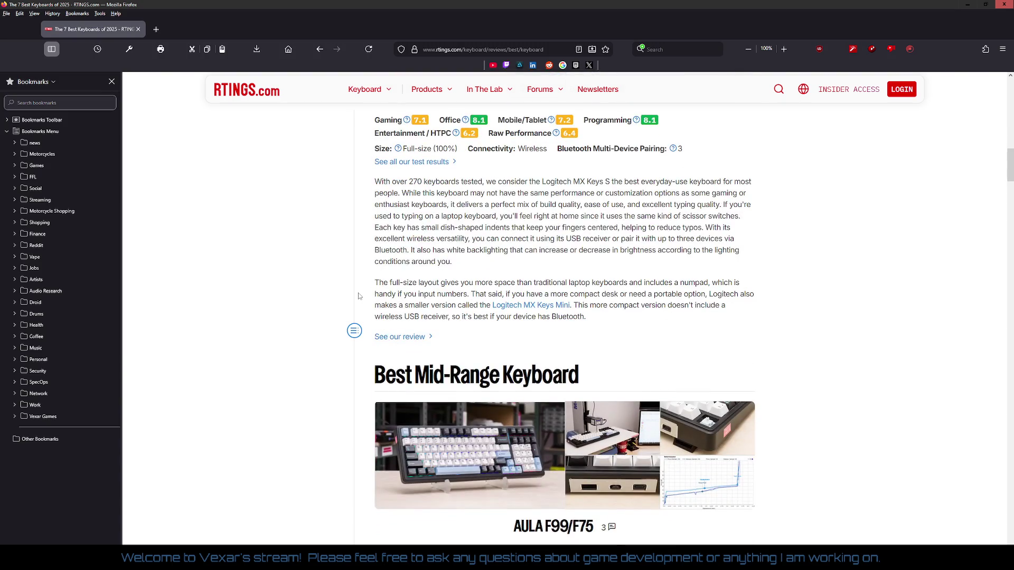
scroll(358, 296, down, 6)
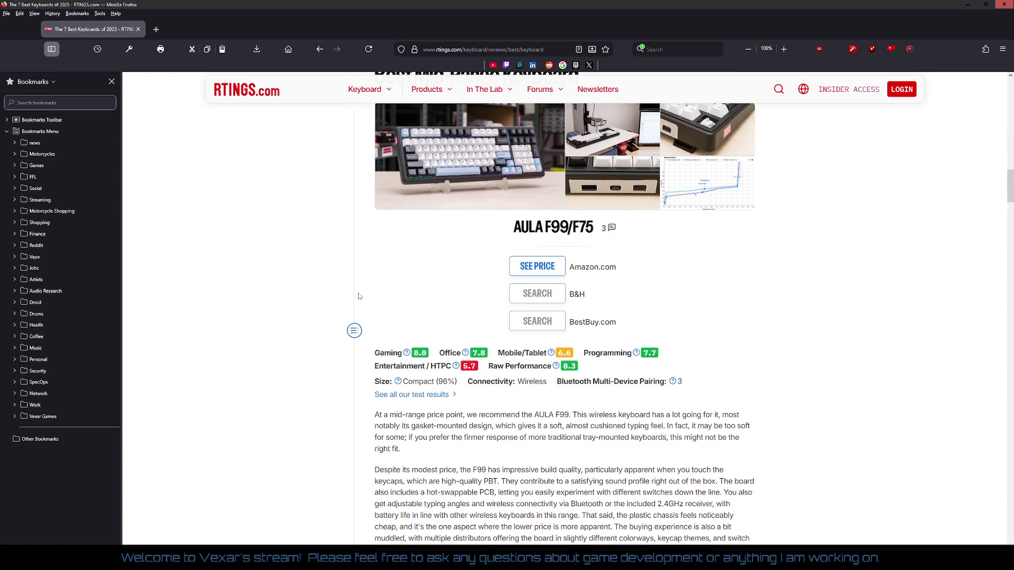
scroll(460, 289, up, 4)
scroll(499, 306, down, 12)
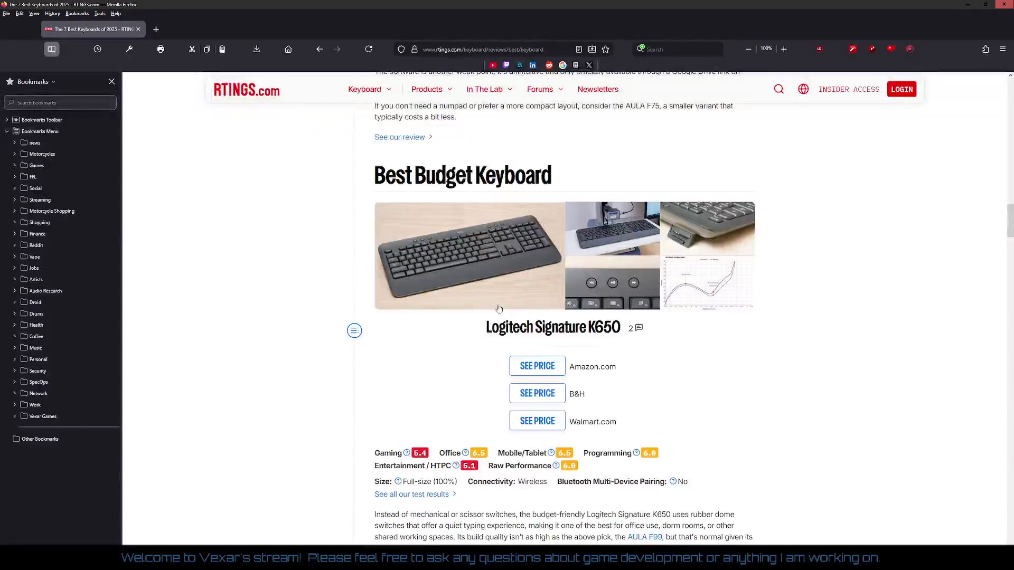
scroll(498, 309, down, 8)
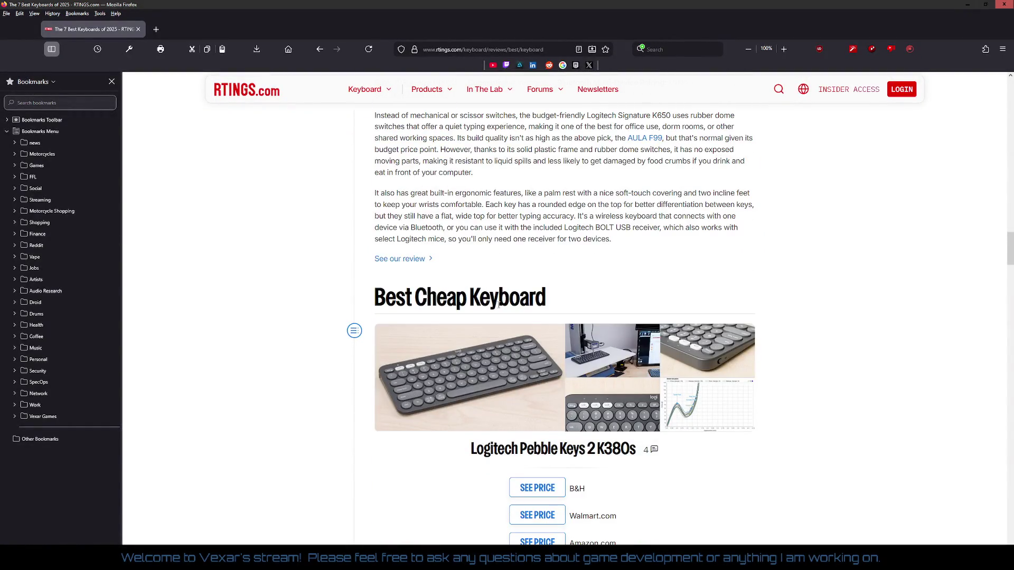
scroll(498, 307, down, 8)
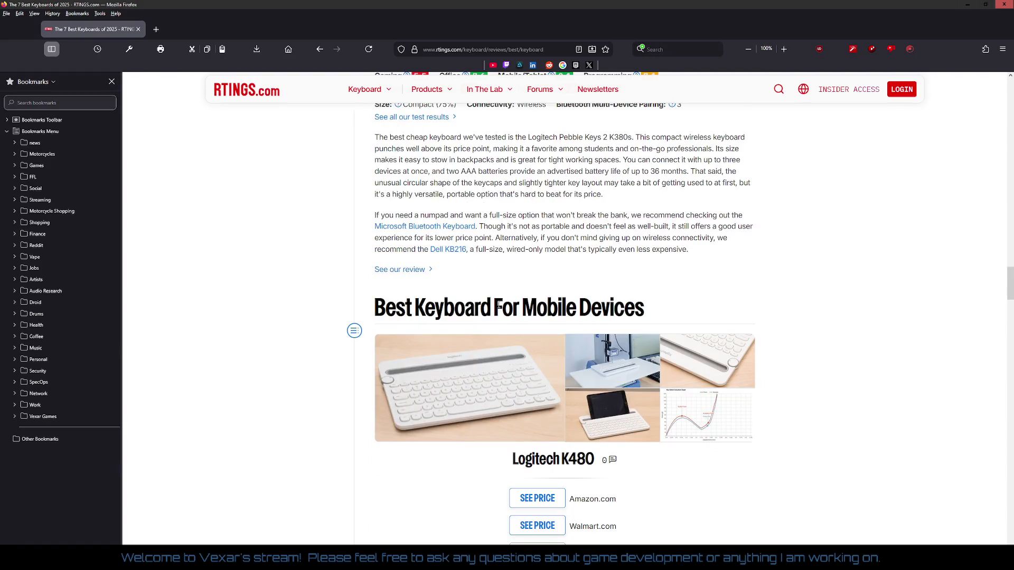
scroll(499, 305, down, 15)
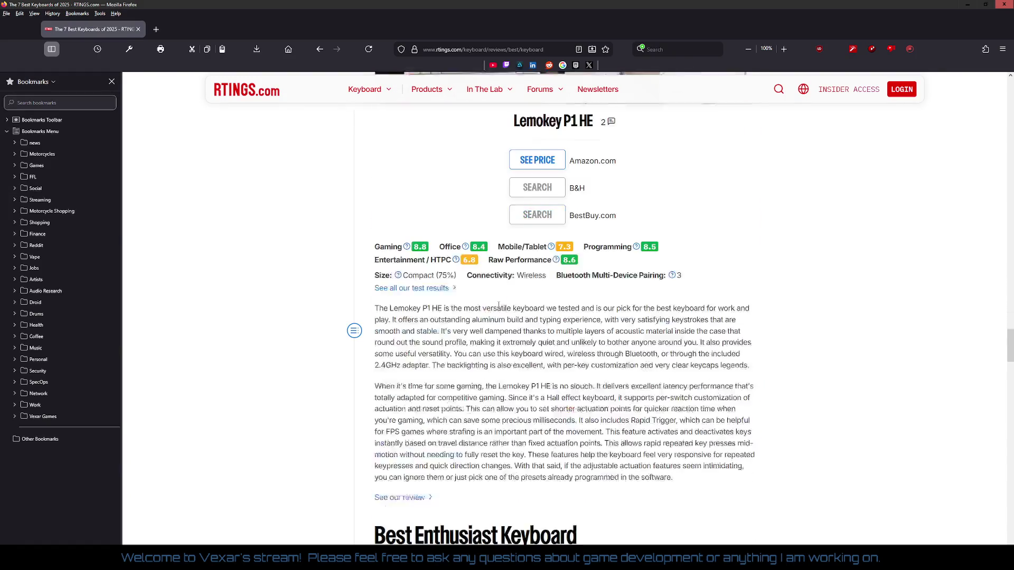
scroll(499, 306, up, 3)
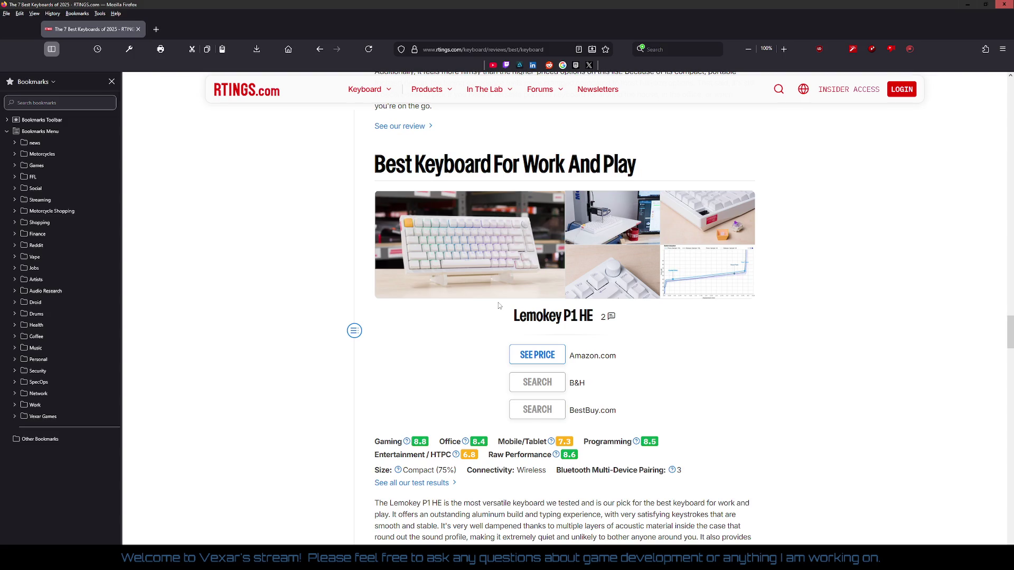
scroll(499, 306, up, 2)
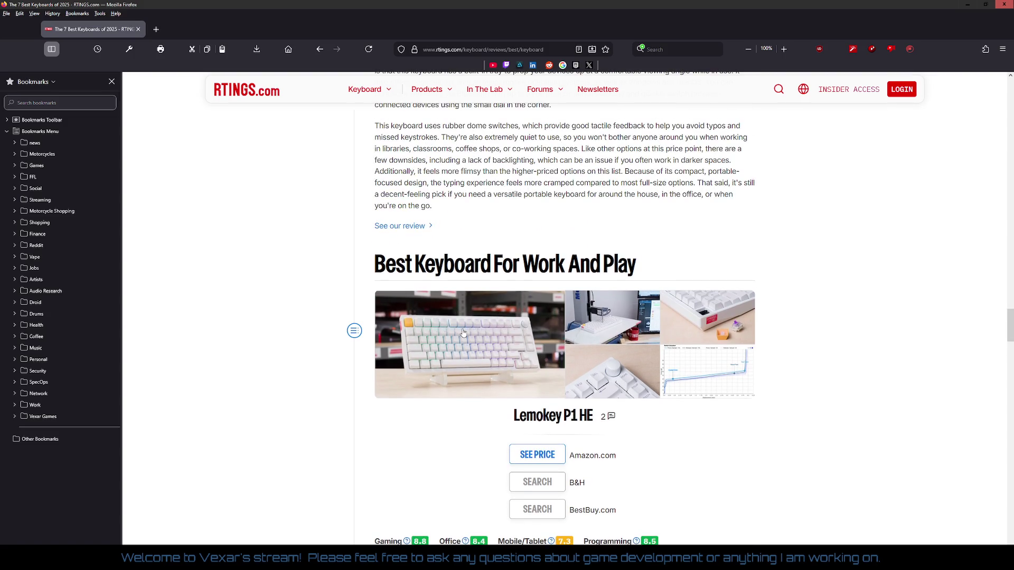
scroll(463, 333, down, 3)
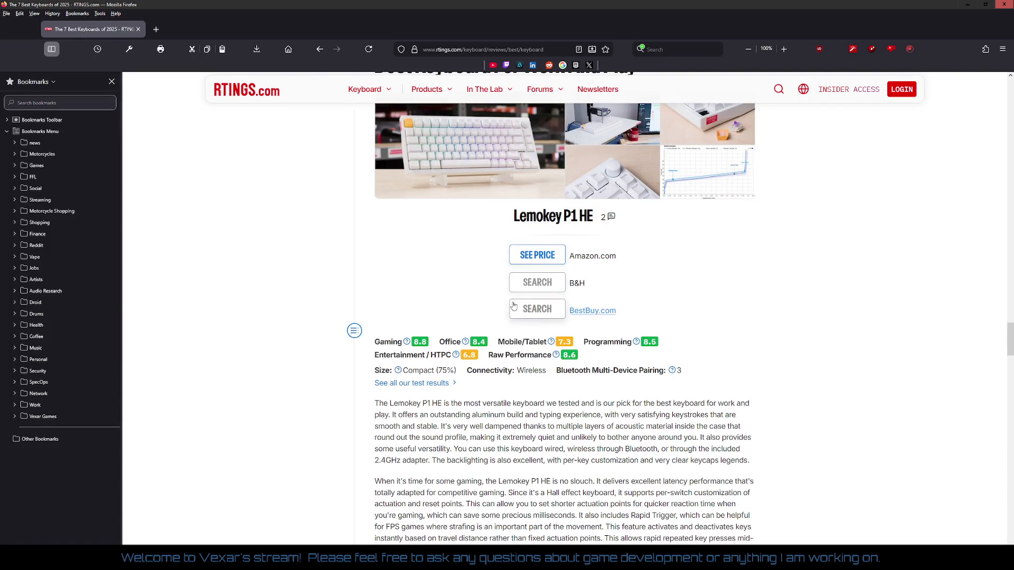
scroll(609, 227, down, 6)
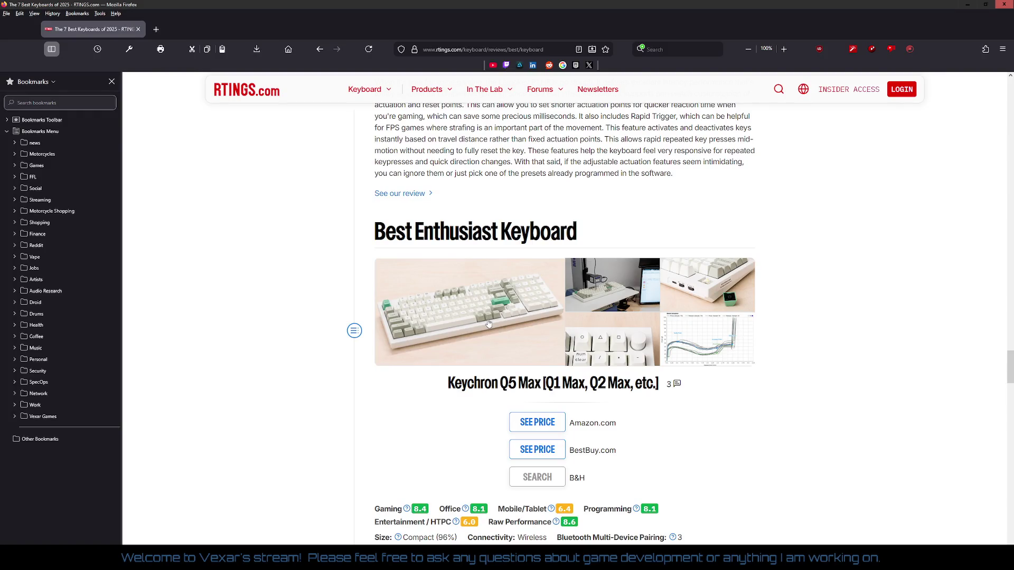
scroll(489, 323, down, 12)
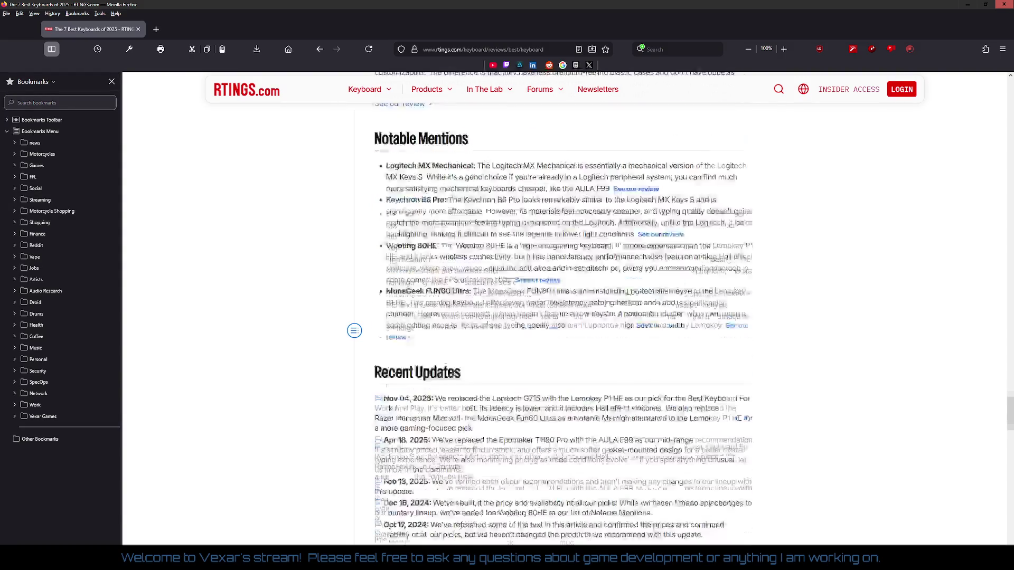
scroll(489, 324, down, 2)
scroll(489, 320, down, 1)
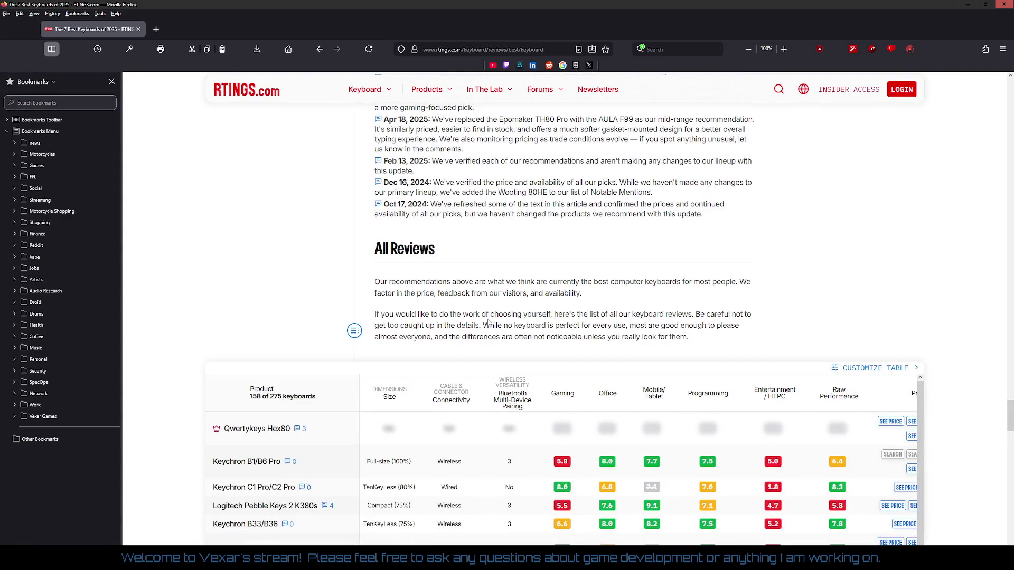
scroll(489, 321, down, 5)
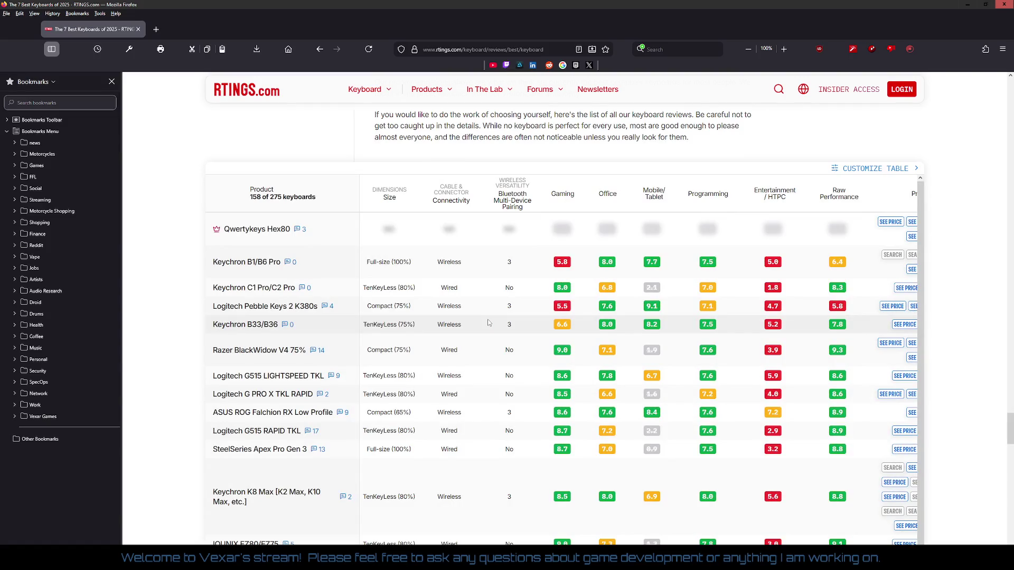
scroll(488, 323, down, 1)
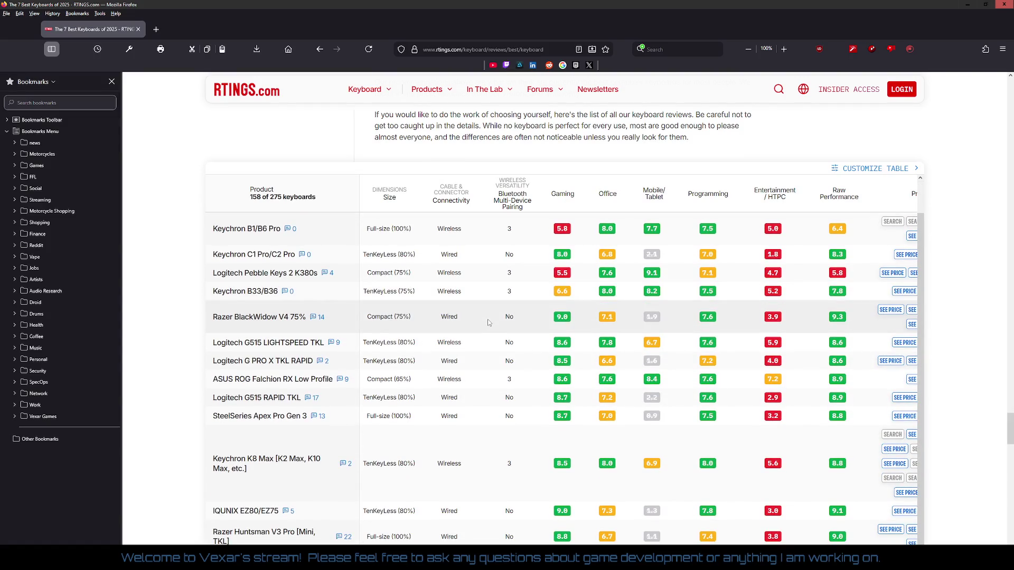
scroll(337, 331, down, 6)
scroll(337, 332, up, 3)
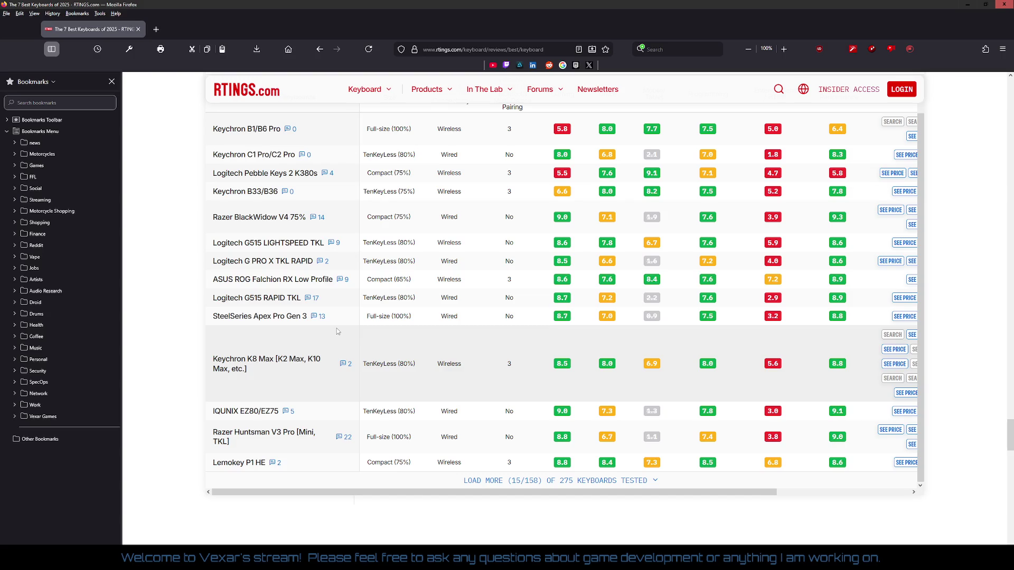
scroll(337, 332, up, 15)
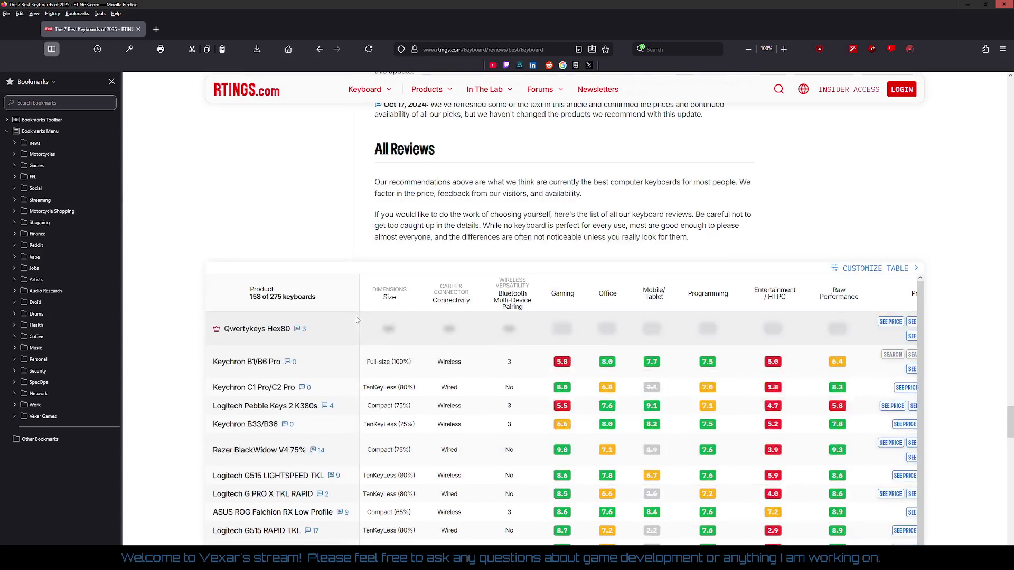
scroll(491, 195, up, 15)
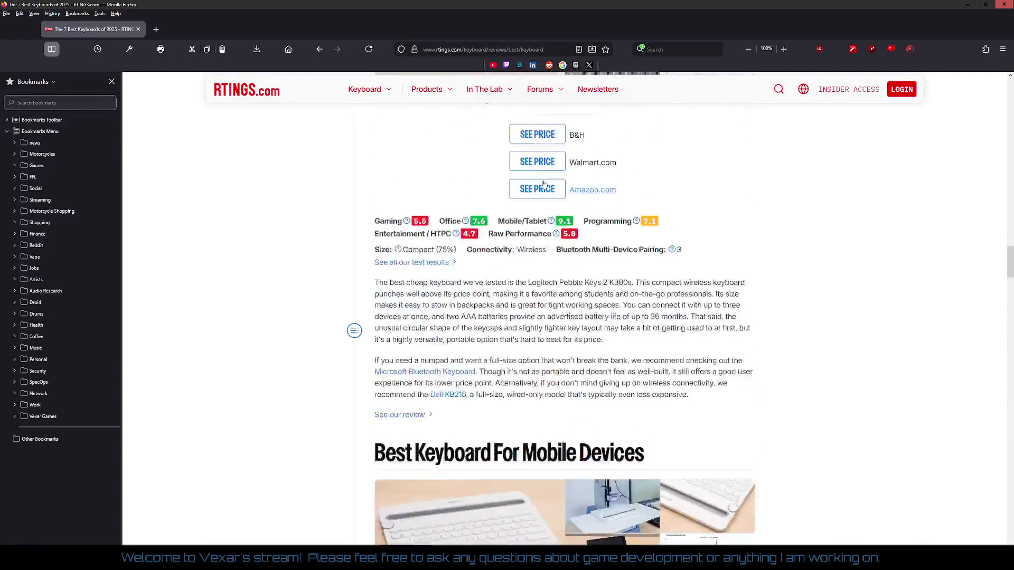
drag(545, 53, 345, 50)
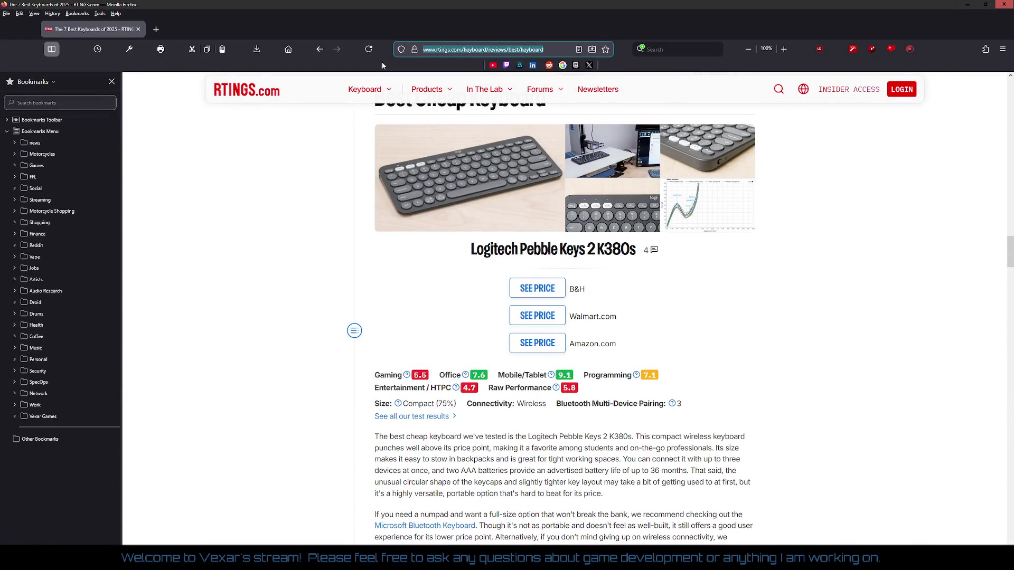
text(best ergonomic )
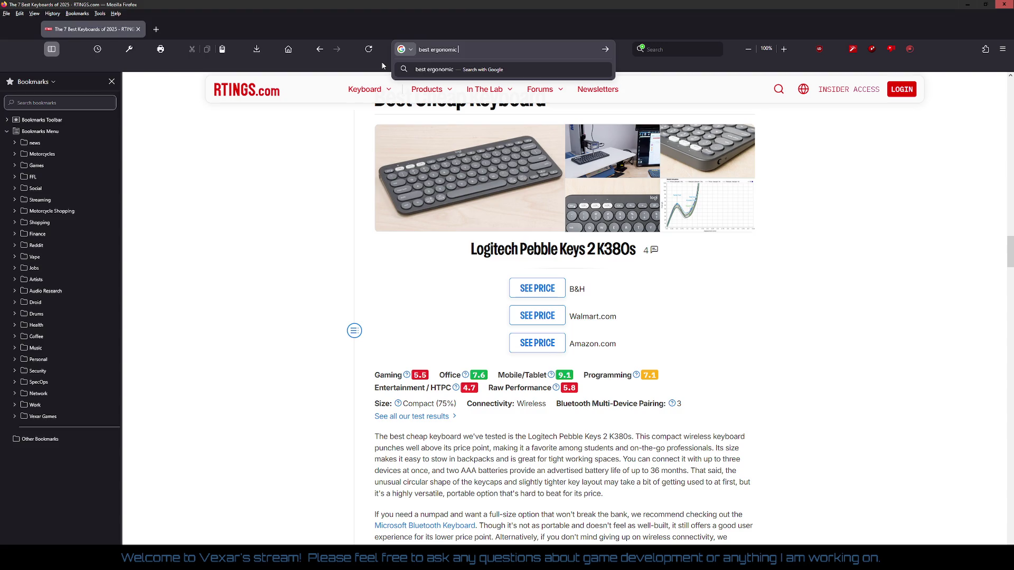
text(keyboard wired of 2025)
Run the 'best ergonomic keyboard wired of 2025' search and open the TechGearLab result.
key(Return)
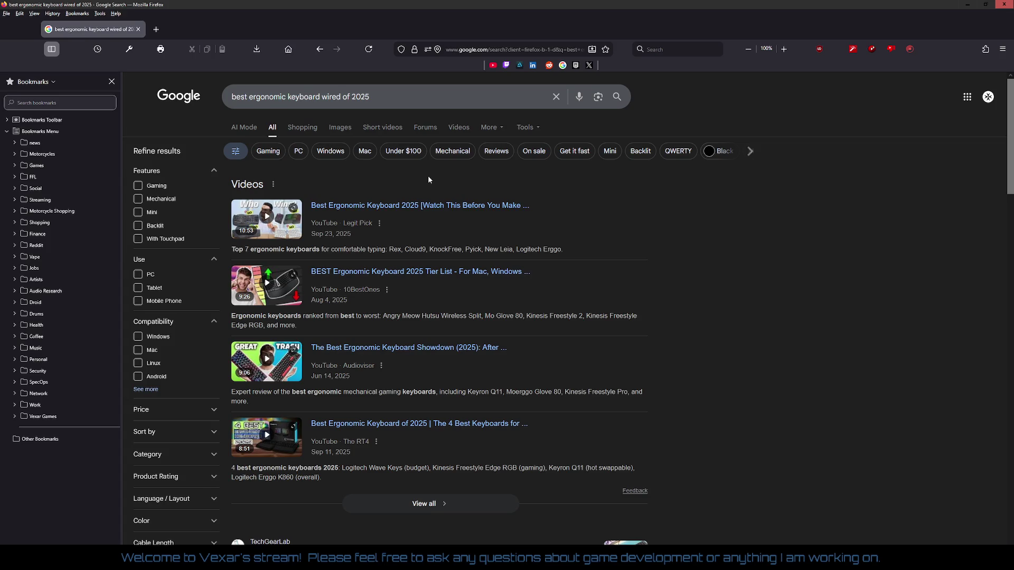
scroll(515, 189, down, 3)
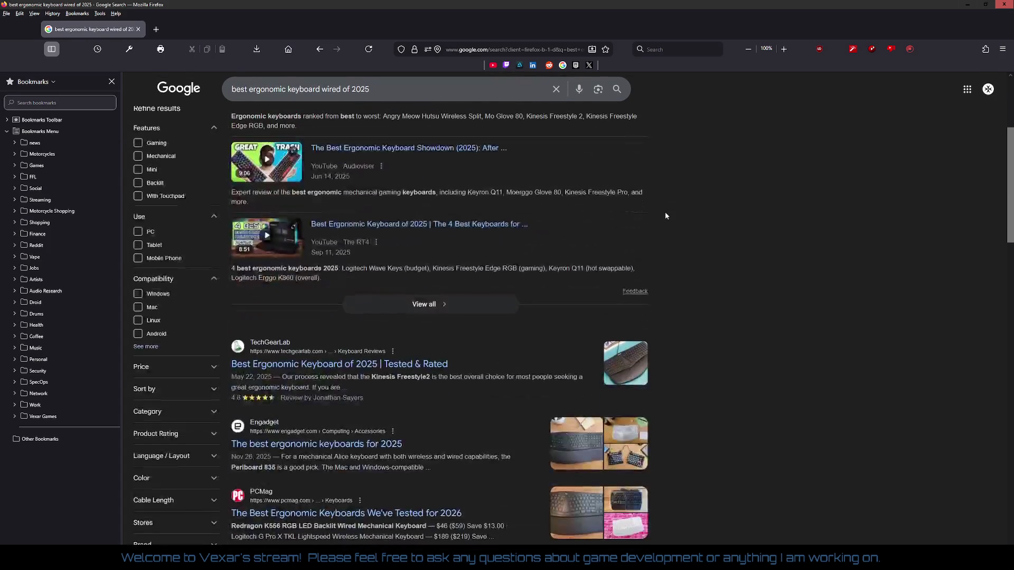
scroll(665, 216, down, 2)
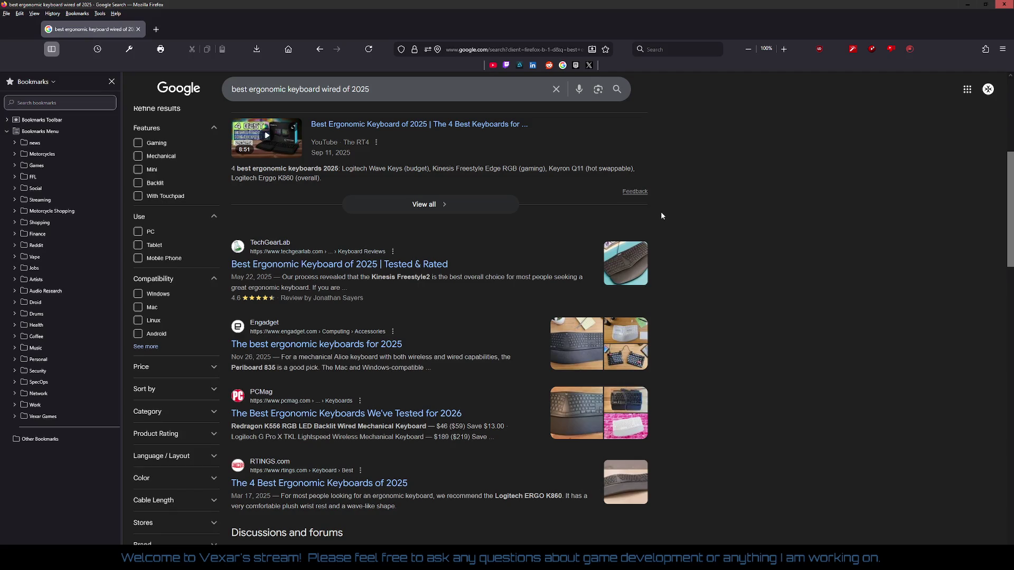
click(385, 265)
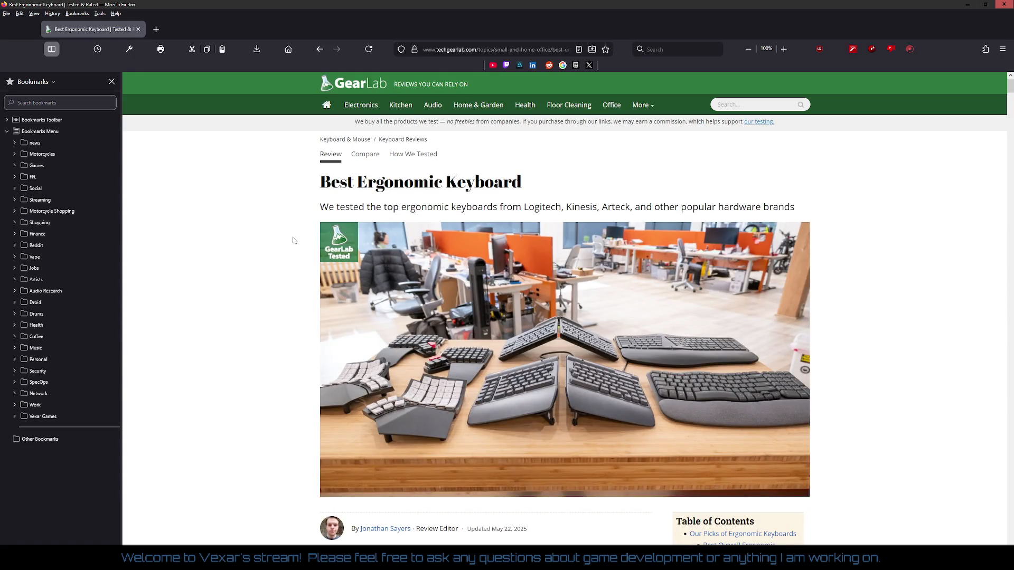
Scroll through TechGearLab's Best Ergonomic Keyboard review, then go Back to the Google results.
scroll(294, 240, down, 8)
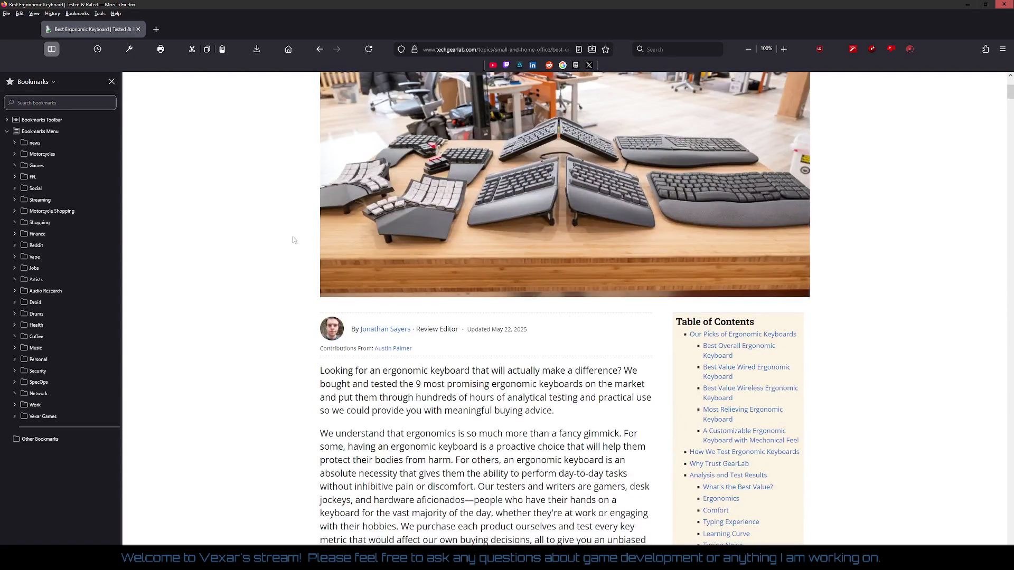
scroll(293, 240, down, 8)
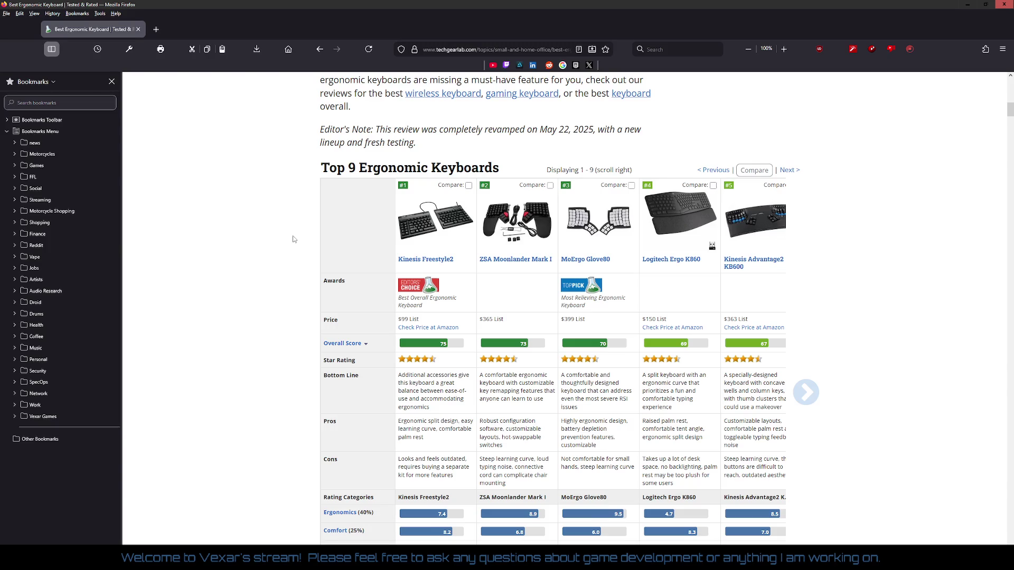
scroll(293, 239, down, 2)
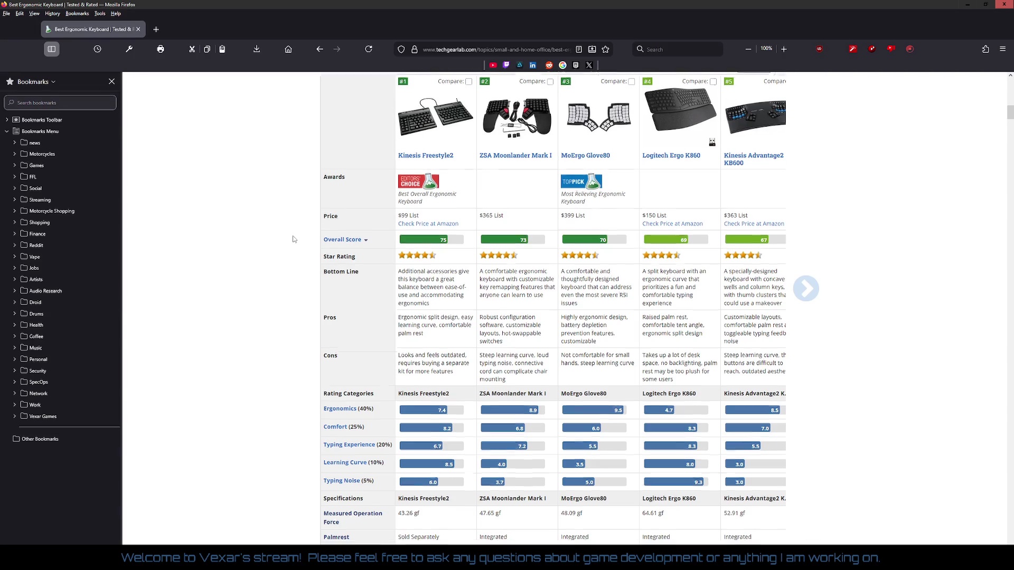
scroll(293, 239, down, 8)
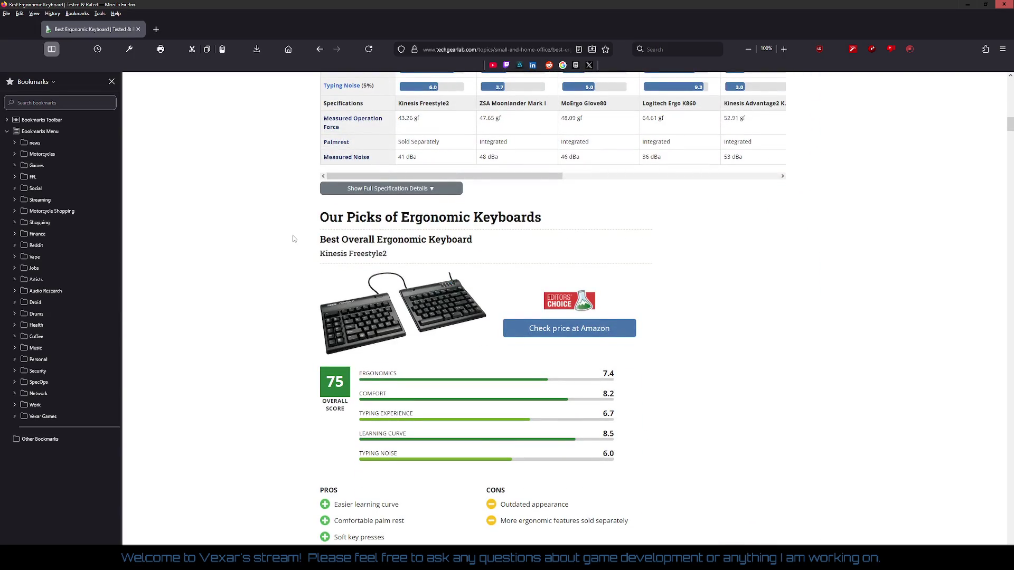
scroll(294, 240, down, 12)
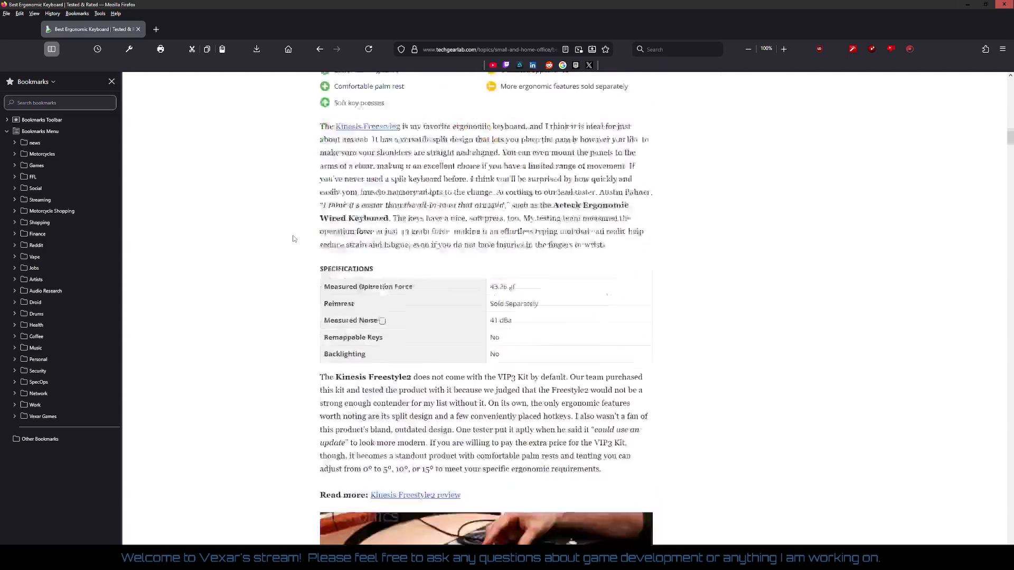
scroll(293, 239, down, 8)
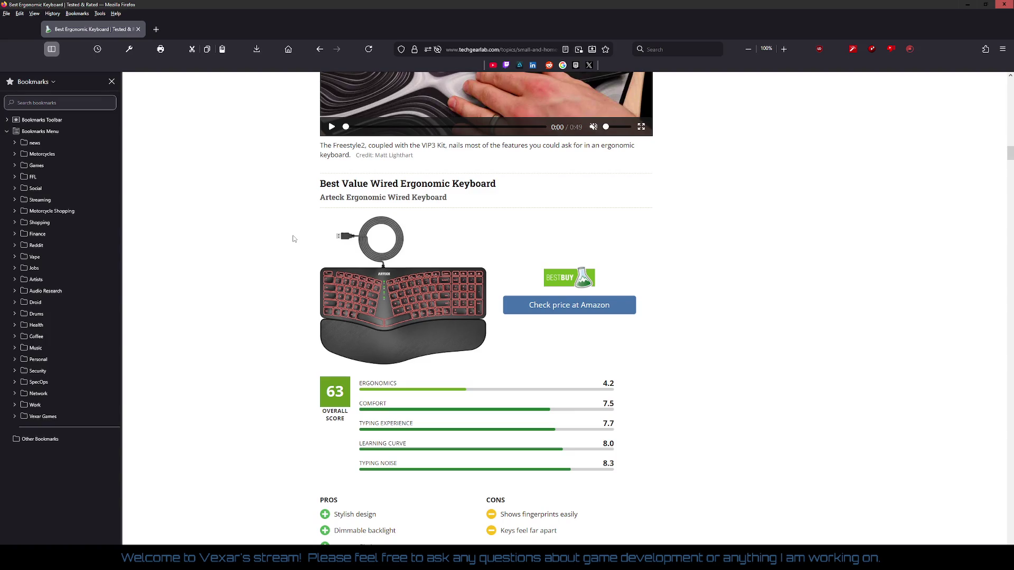
scroll(293, 240, down, 20)
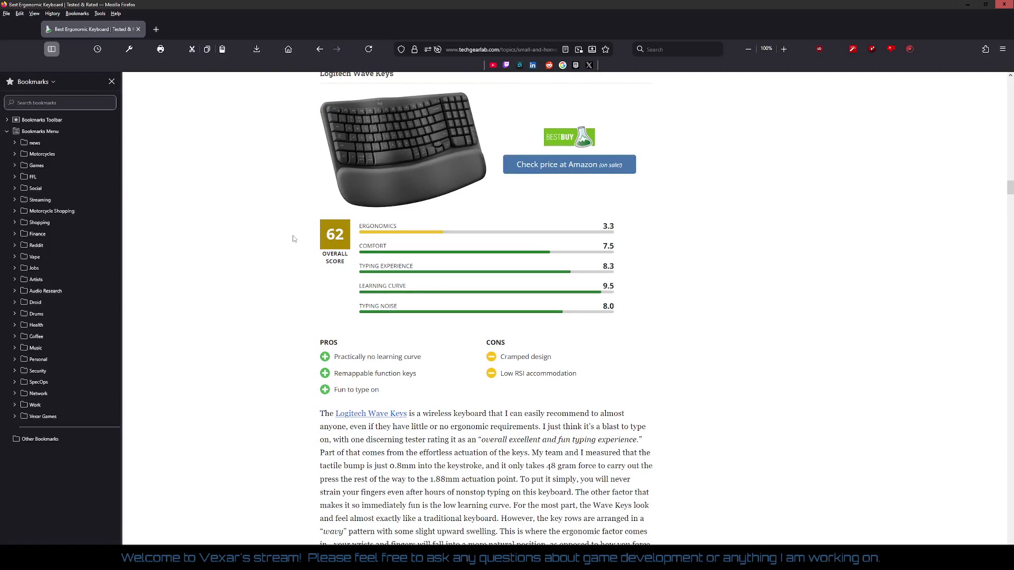
scroll(294, 239, up, 4)
scroll(292, 235, down, 6)
scroll(289, 230, up, 8)
scroll(289, 229, up, 20)
scroll(288, 228, down, 10)
scroll(287, 228, up, 18)
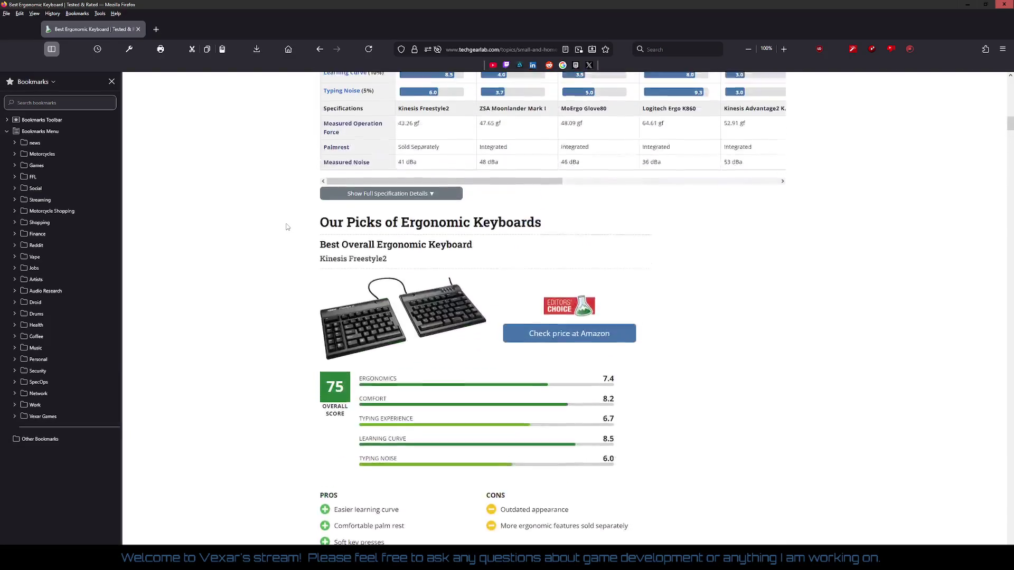
scroll(288, 227, up, 5)
right_click(265, 217)
click(275, 229)
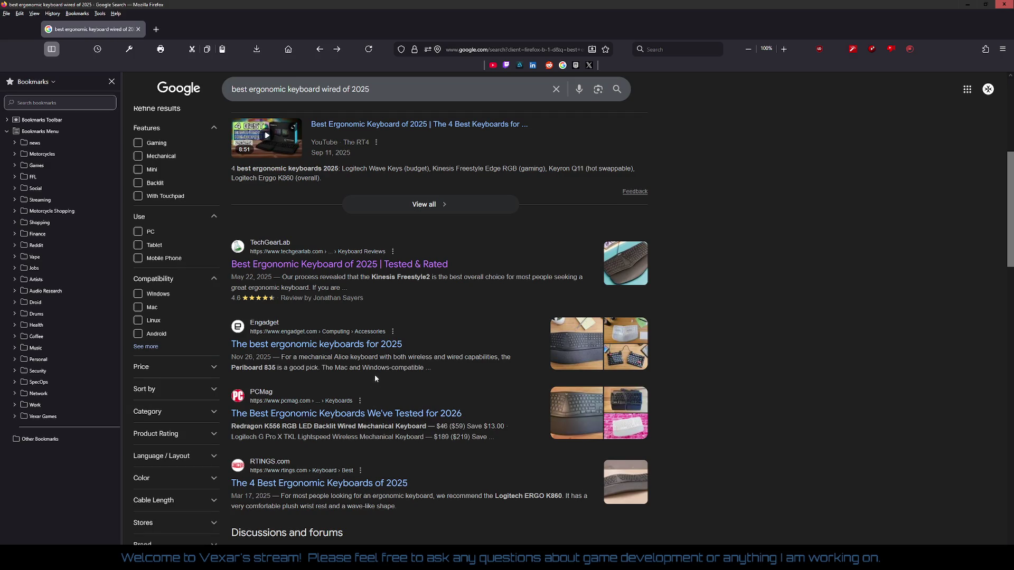
Open RTINGS' 'The 4 Best Ergonomic Keyboards of 2025' guide and scroll down through its picks.
scroll(381, 341, down, 3)
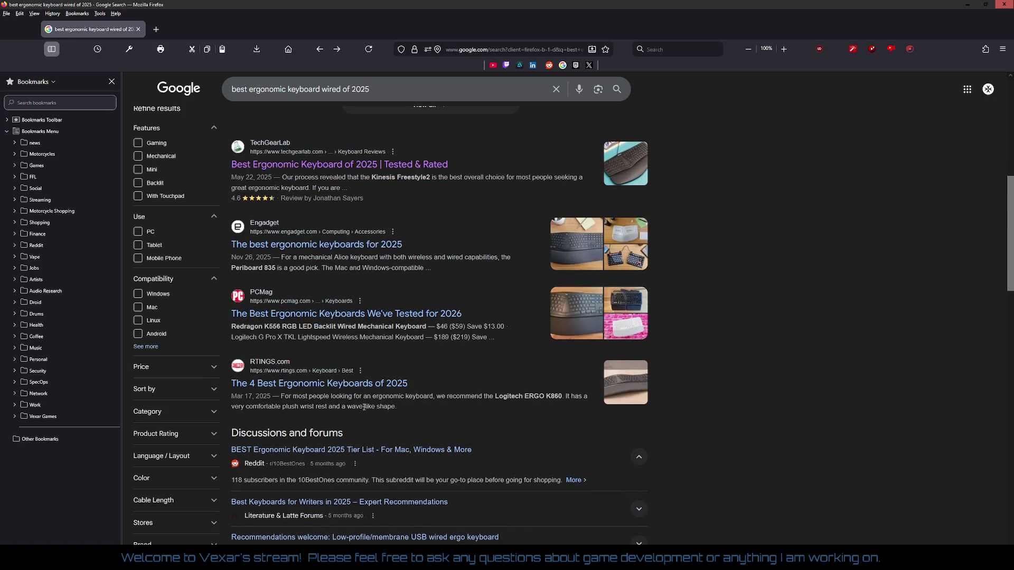
click(367, 384)
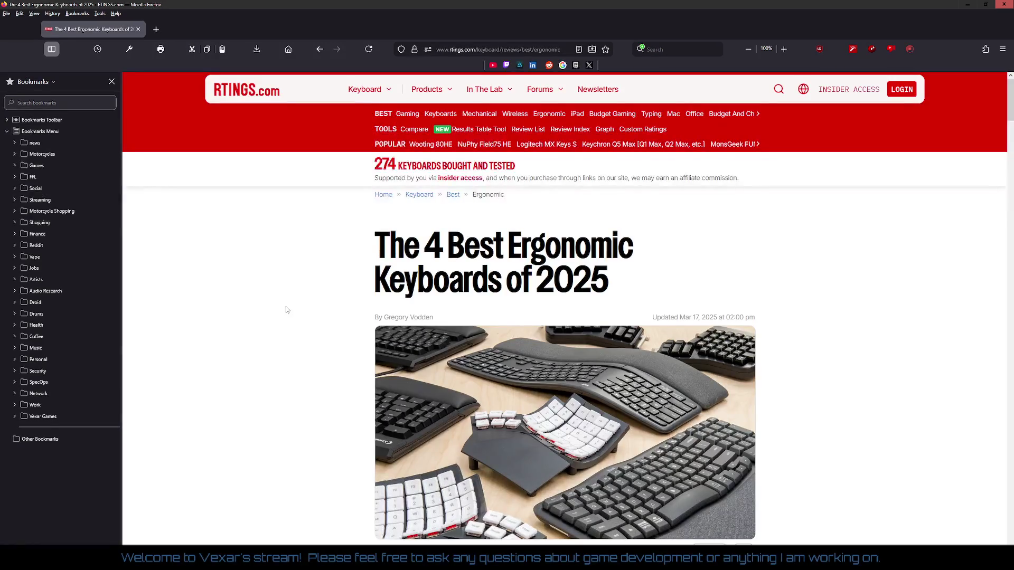
scroll(286, 309, down, 10)
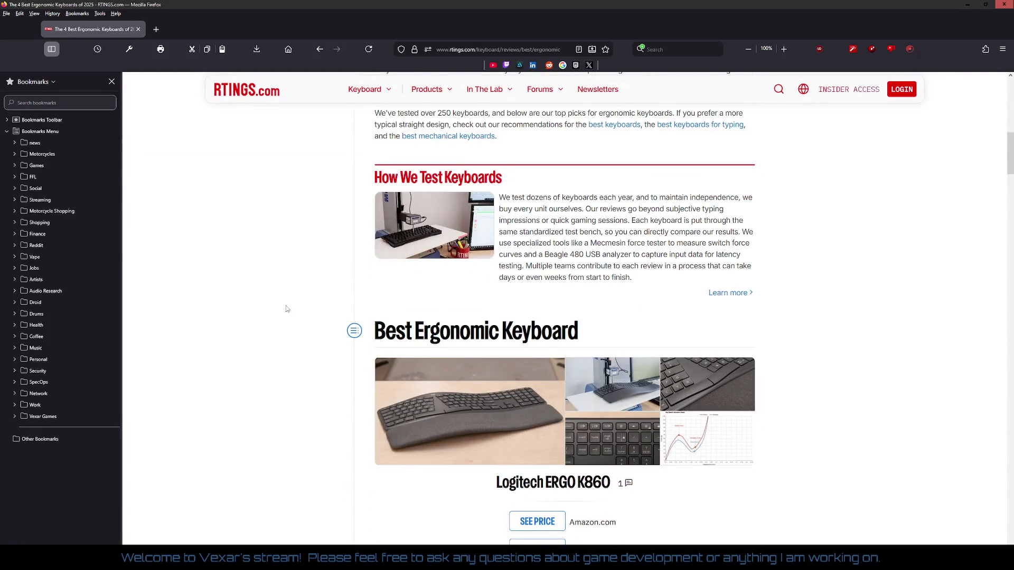
scroll(286, 310, down, 2)
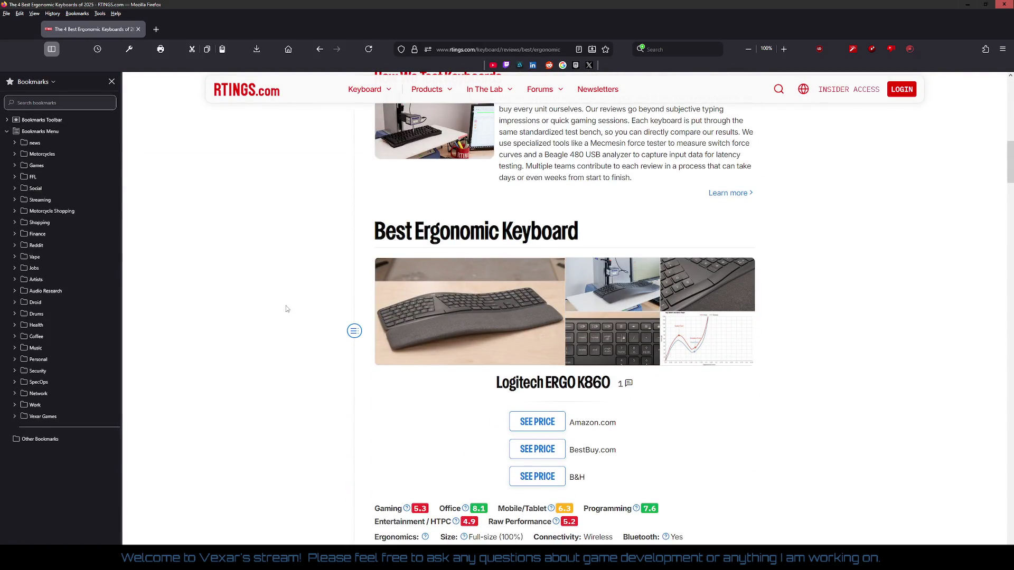
scroll(286, 310, down, 2)
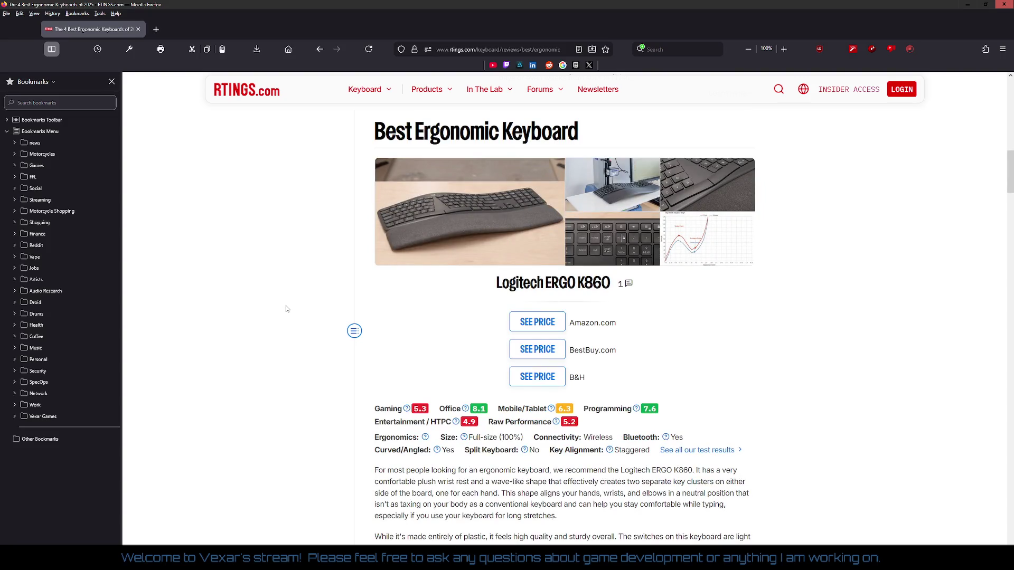
scroll(286, 309, down, 6)
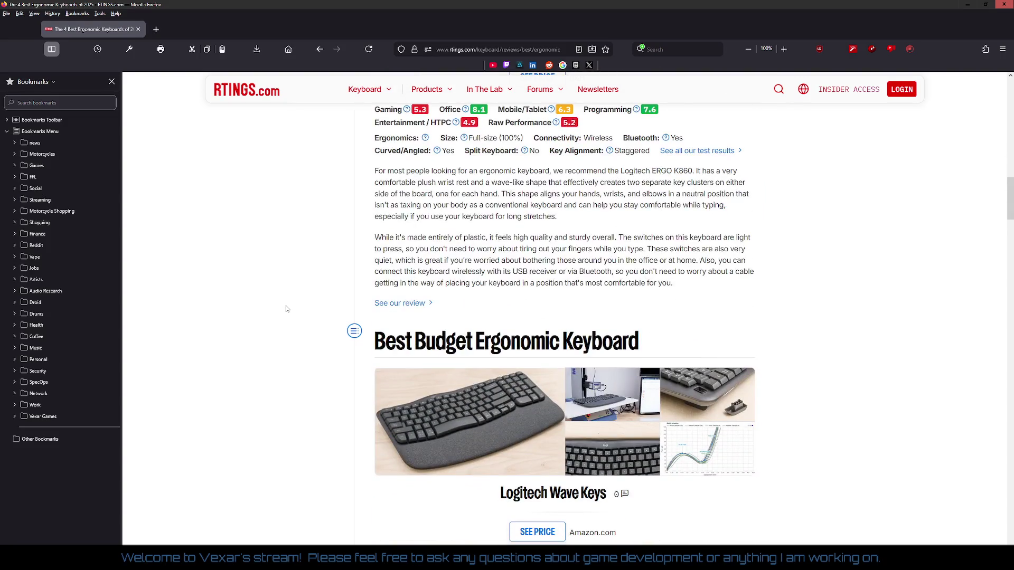
scroll(286, 310, down, 4)
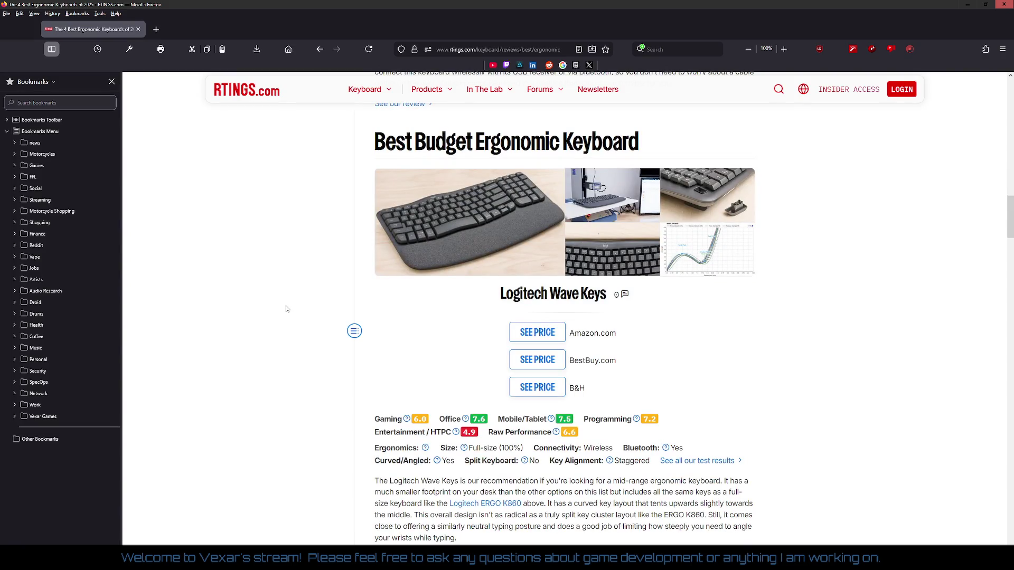
scroll(287, 309, down, 8)
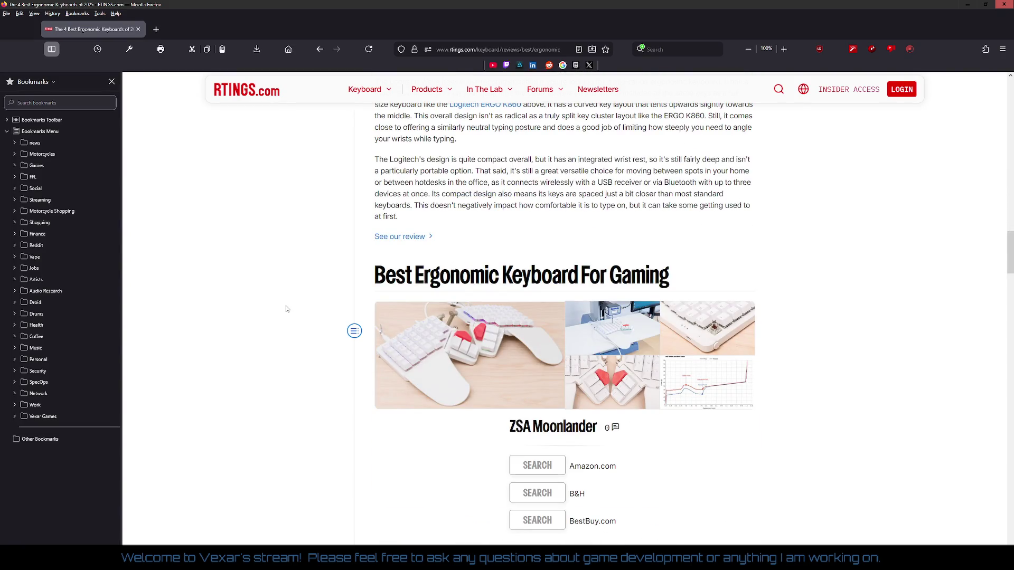
scroll(286, 309, down, 12)
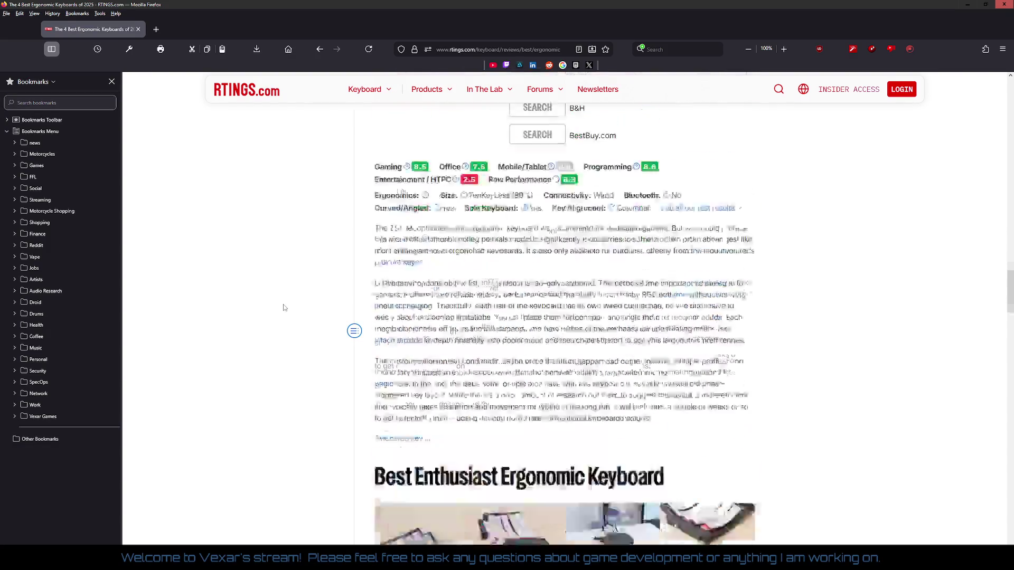
scroll(283, 307, down, 18)
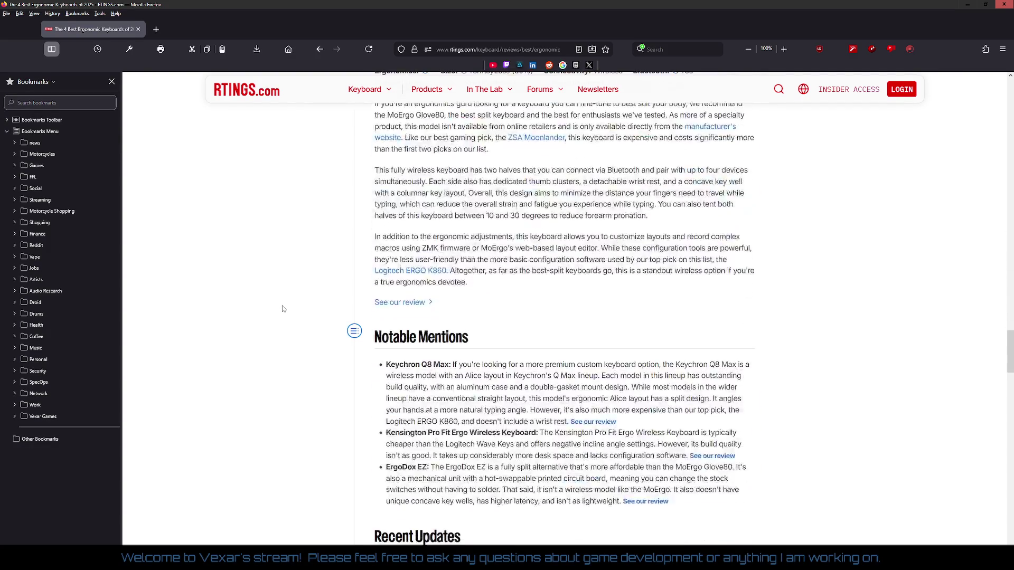
Scroll back to the top of the RTINGS guide and bring up the Back menu.
scroll(283, 308, up, 4)
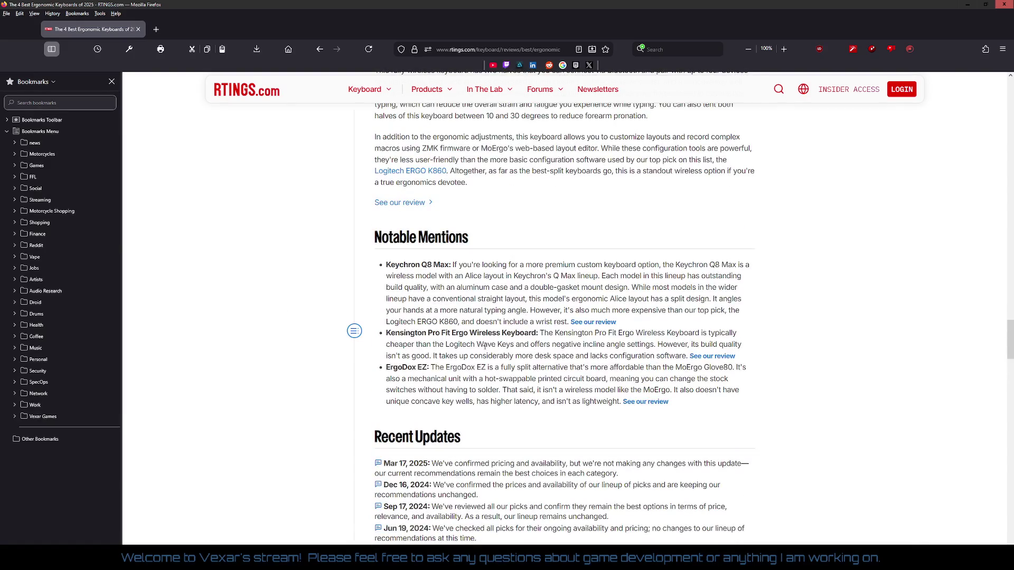
scroll(318, 325, down, 4)
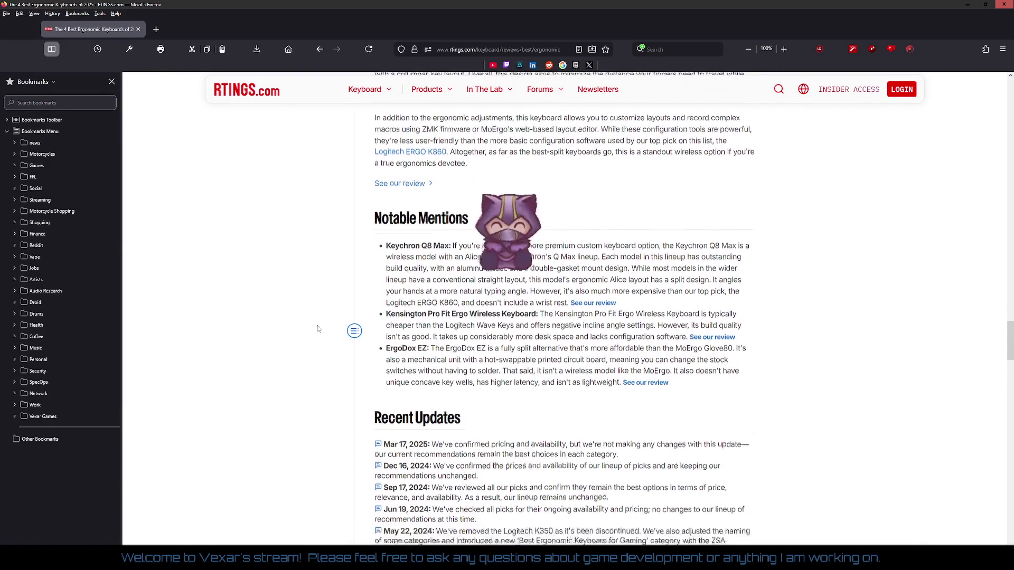
scroll(317, 324, down, 4)
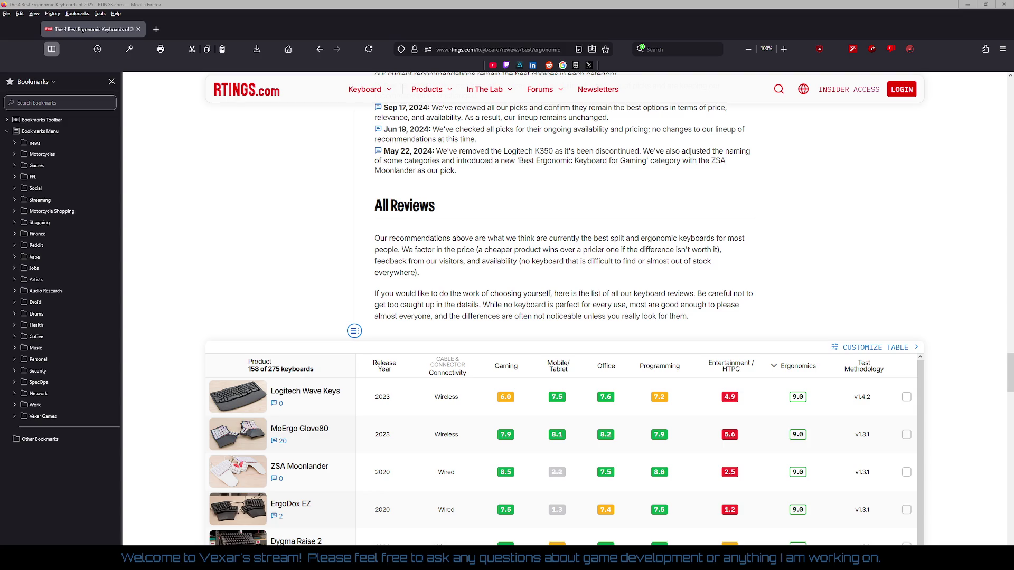
scroll(651, 125, up, 20)
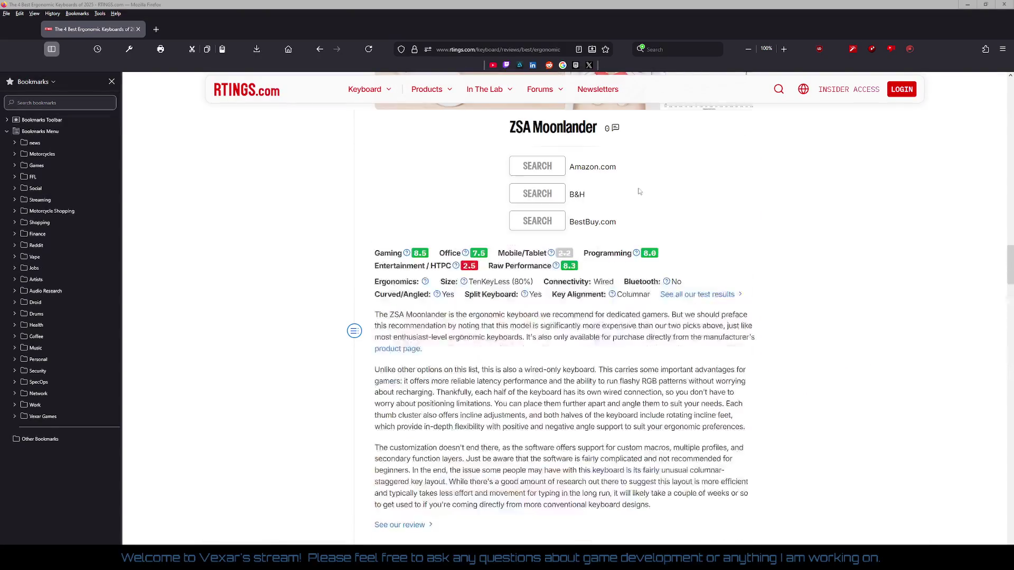
scroll(707, 176, up, 15)
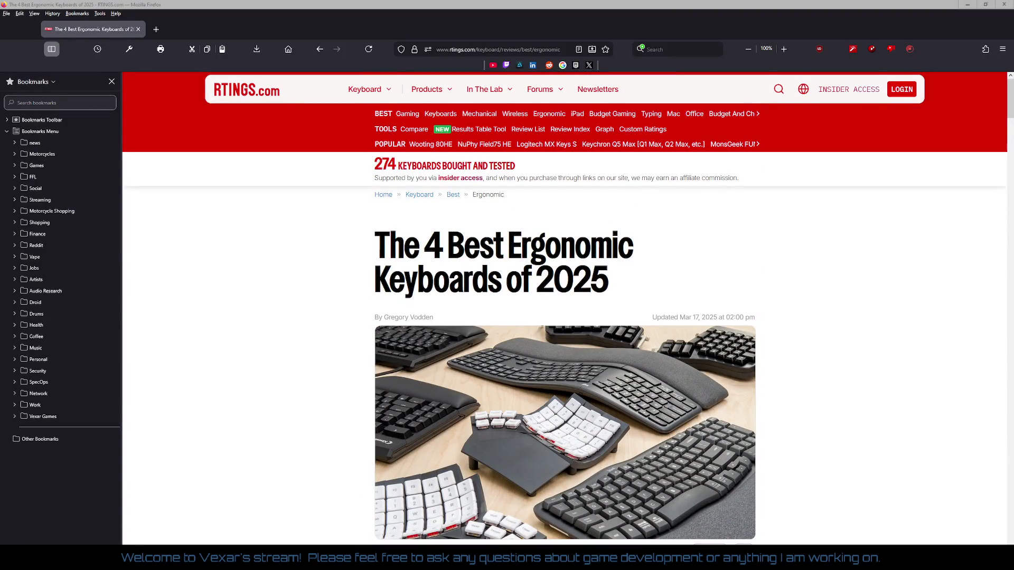
right_click(256, 215)
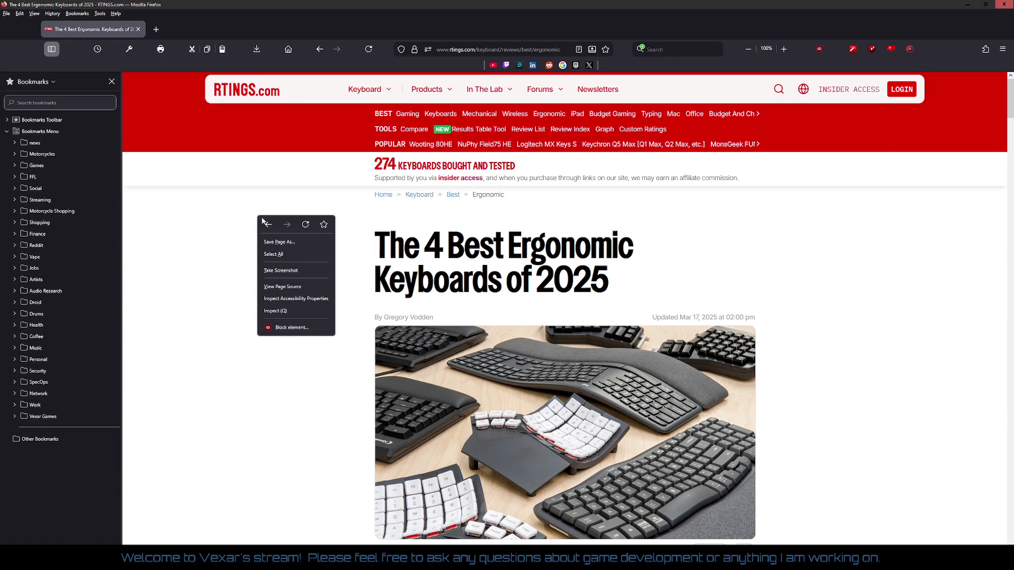
Return to Google and remove 'ergonomic' to search 'best keyboard wired of 2025'.
click(268, 225)
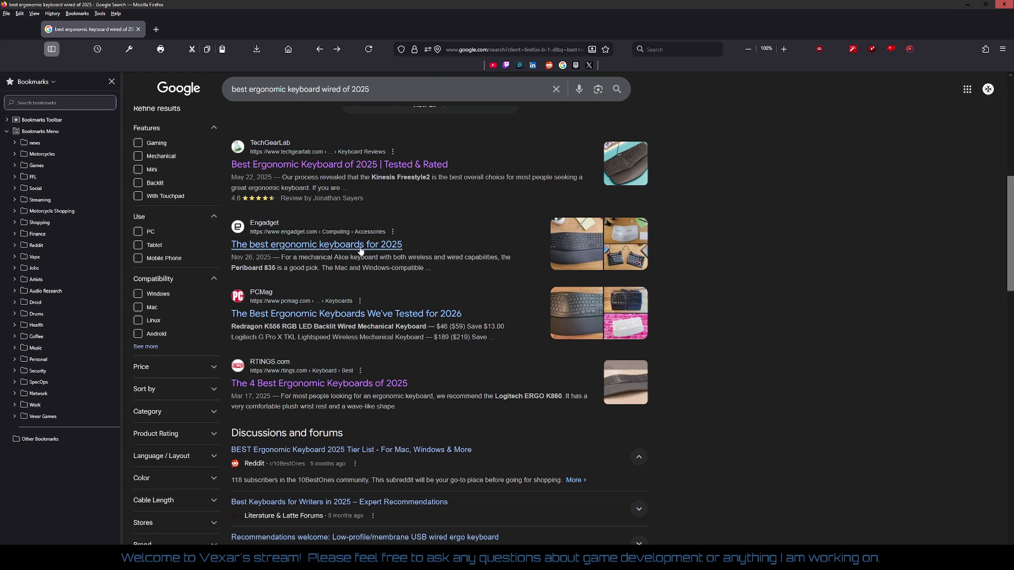
click(288, 88)
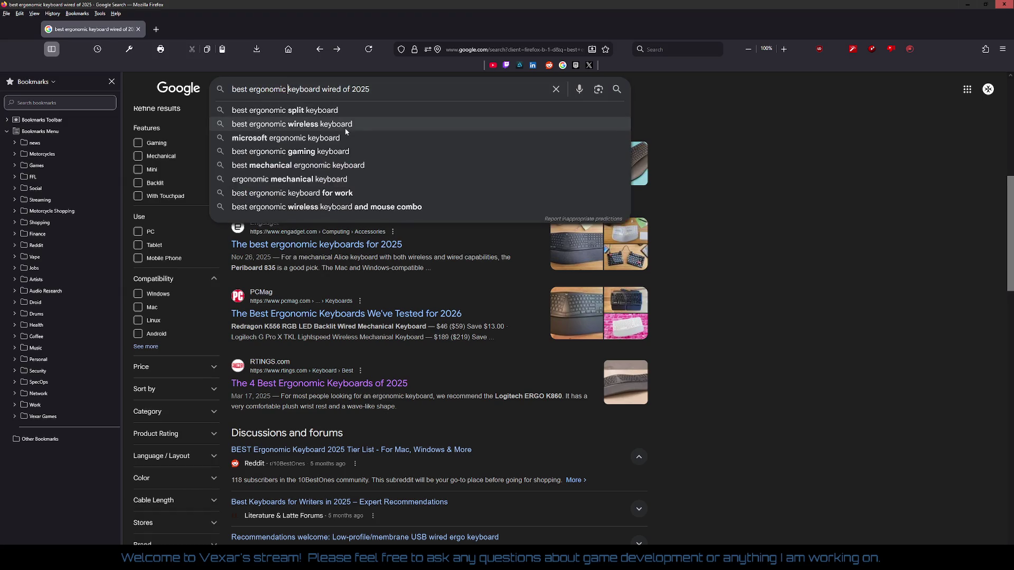
key(BackSpace)
key(BackSpace)
key(BackSpace)
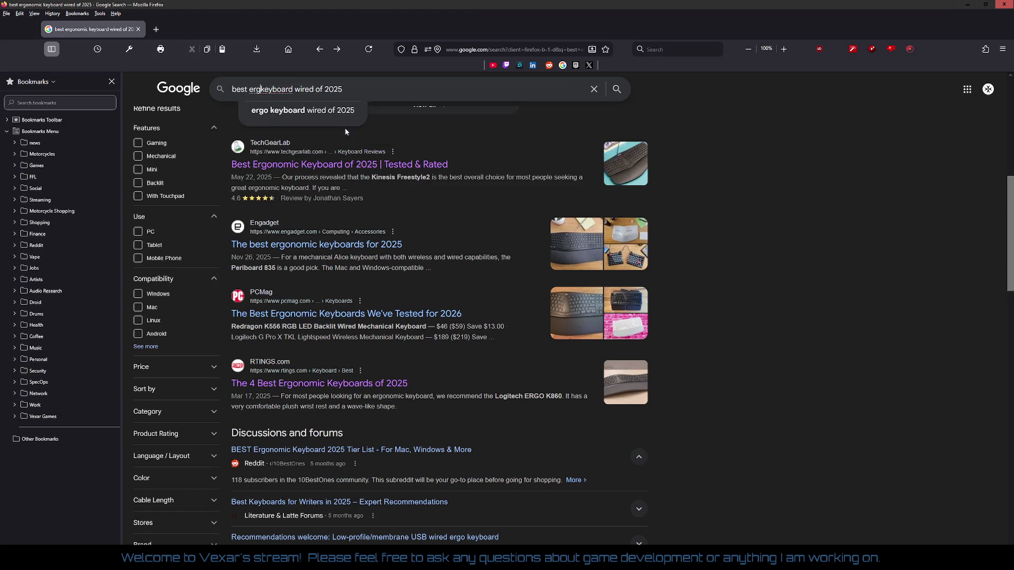
key(BackSpace)
key(Return)
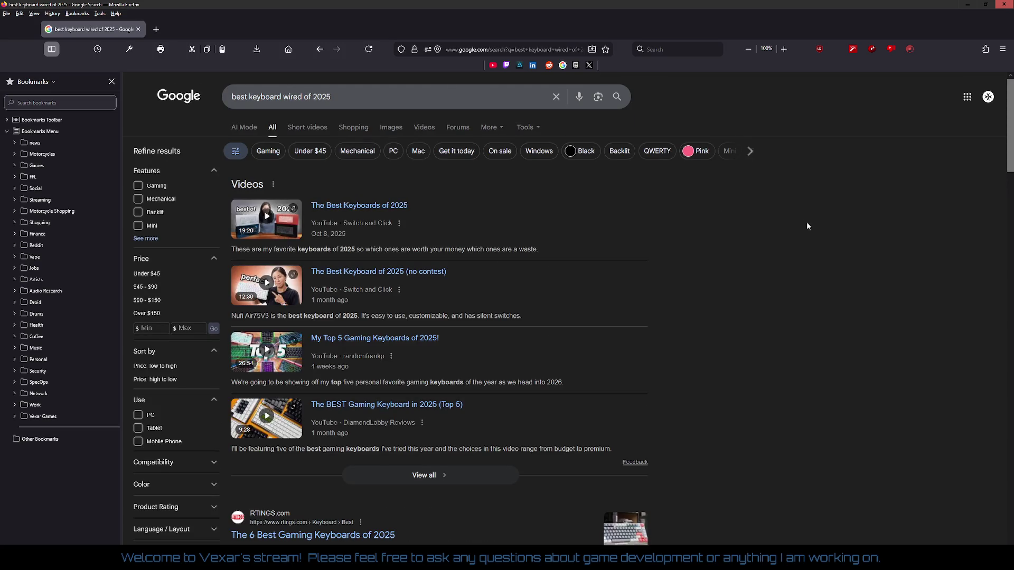
Browse the Popular products keyboards, including the $239.99 Keychron Q6 He 8K.
scroll(807, 222, down, 5)
scroll(808, 230, down, 7)
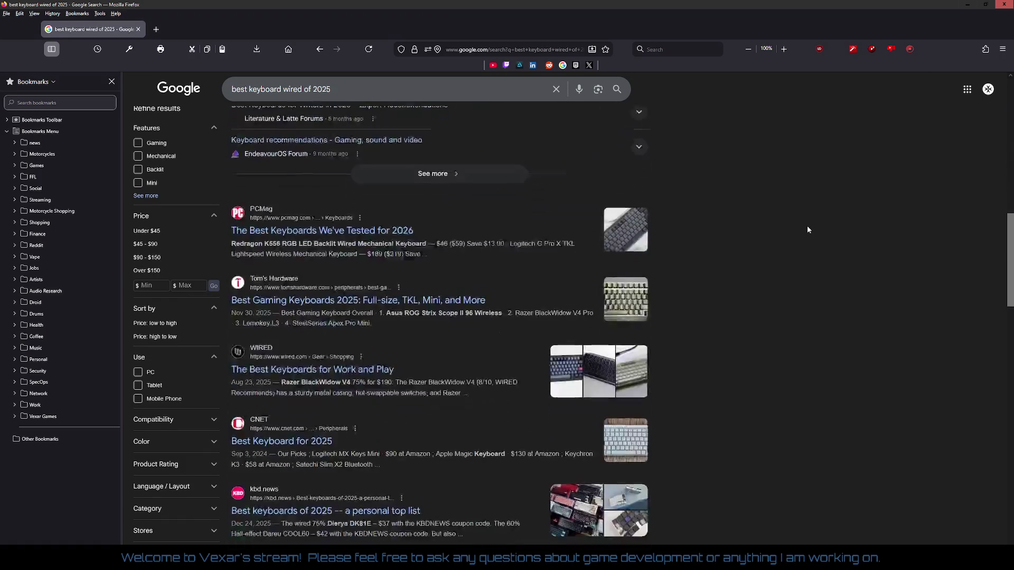
scroll(679, 197, up, 12)
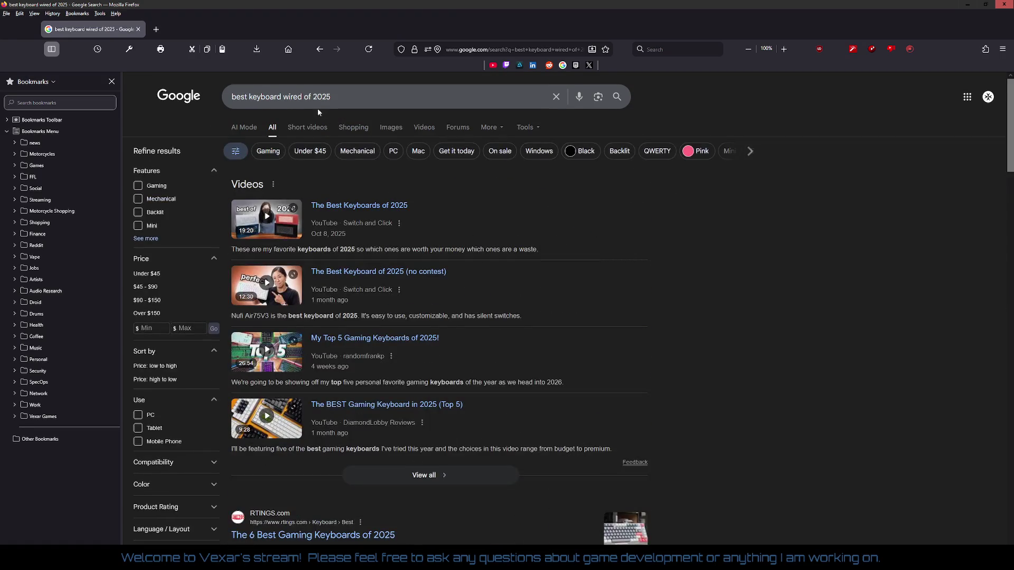
scroll(749, 351, down, 7)
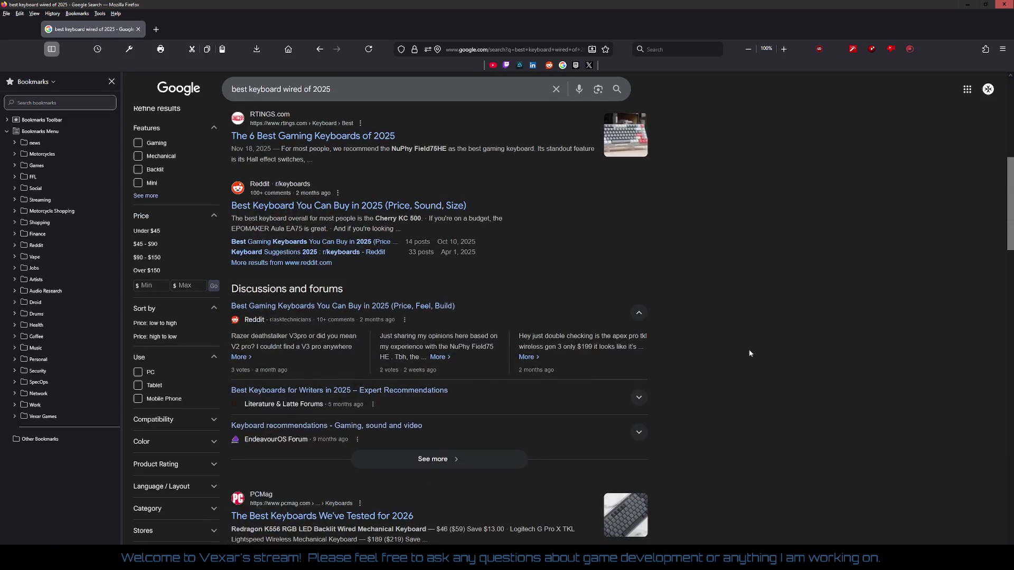
scroll(749, 354, down, 14)
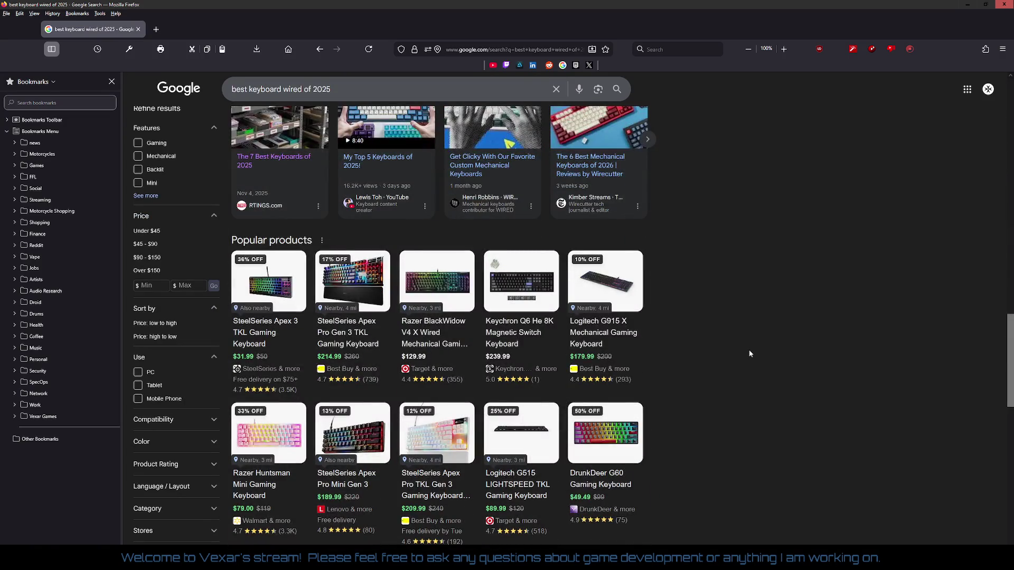
mouse_move(415, 347)
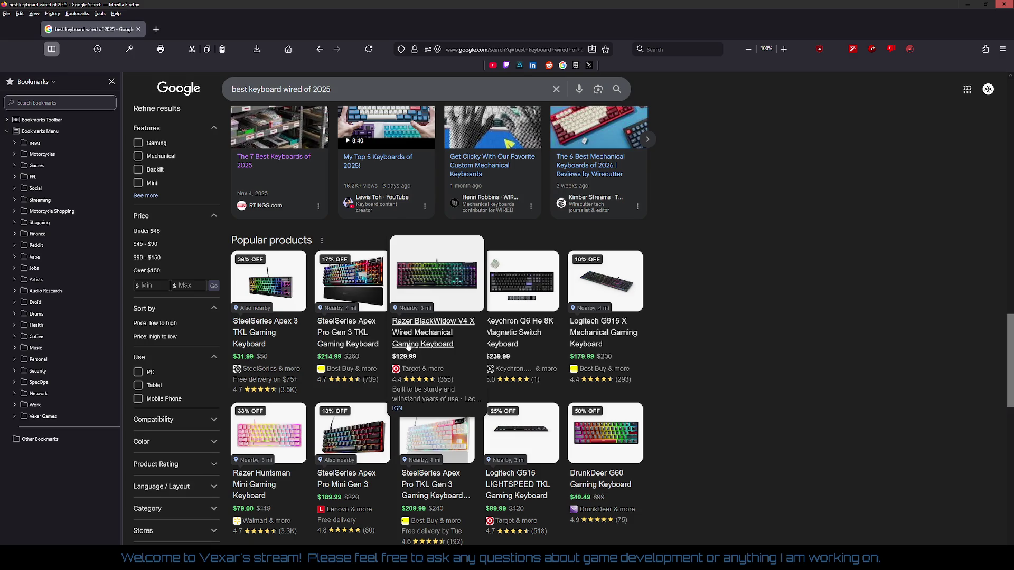
mouse_move(349, 343)
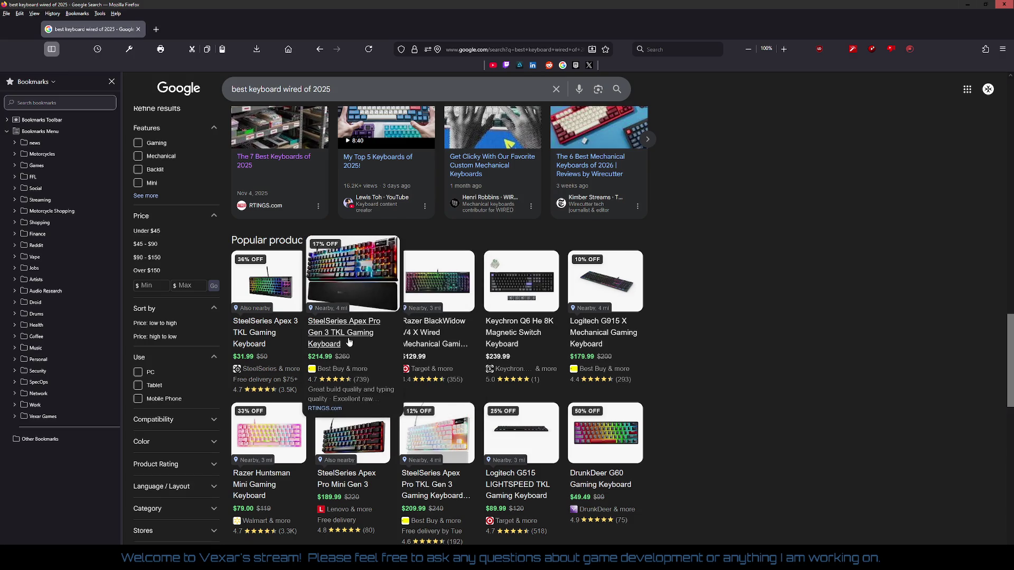
mouse_move(523, 338)
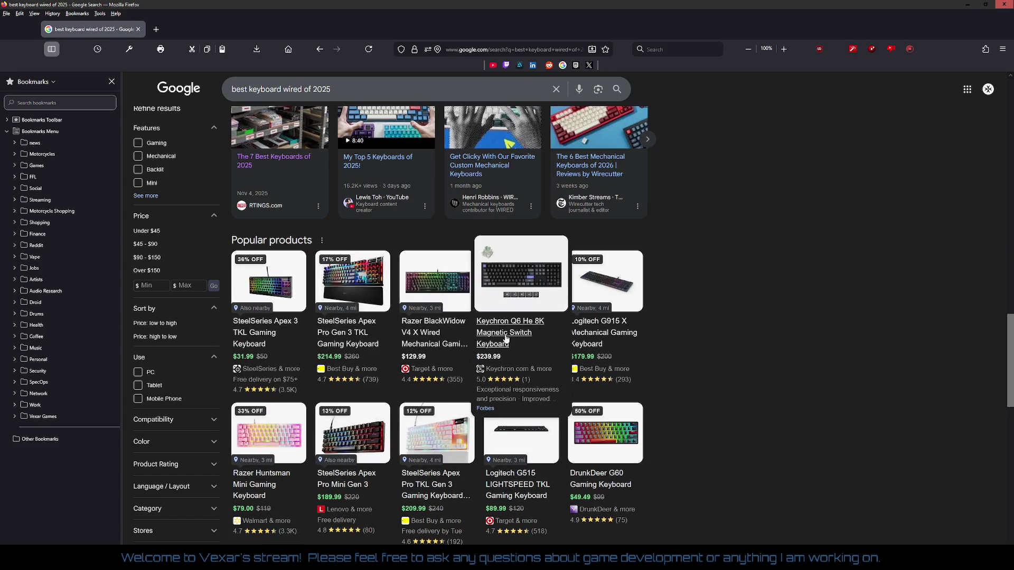
mouse_move(449, 338)
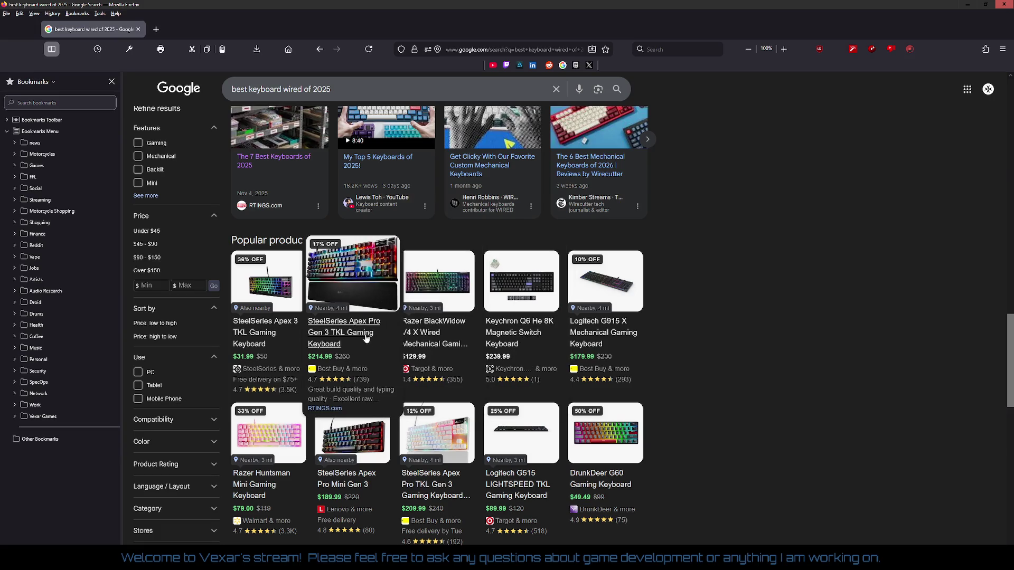
mouse_move(286, 339)
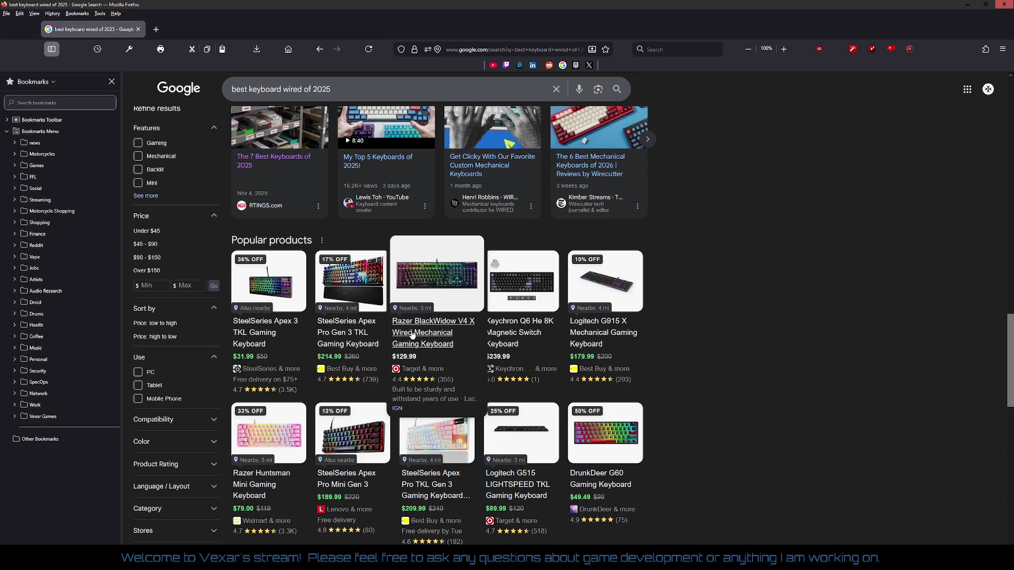
Append 'no led' to the query and run the search.
click(368, 93)
text(no led)
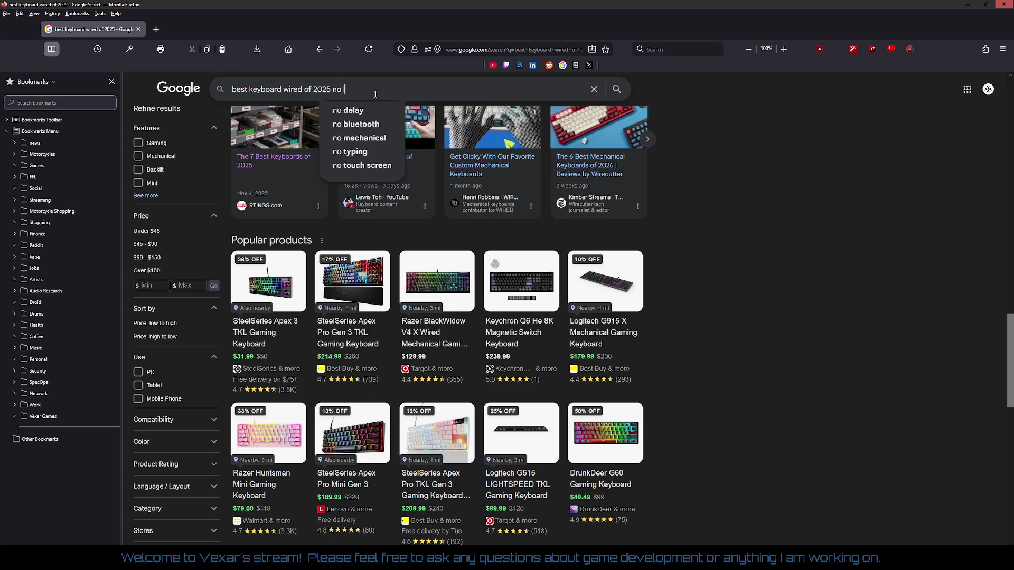
key(Return)
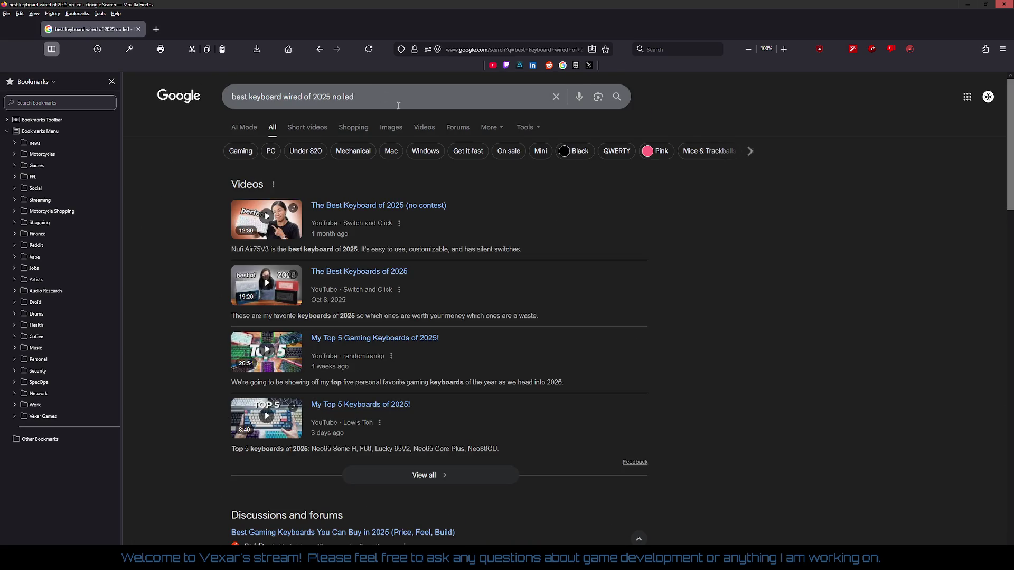
scroll(710, 210, down, 10)
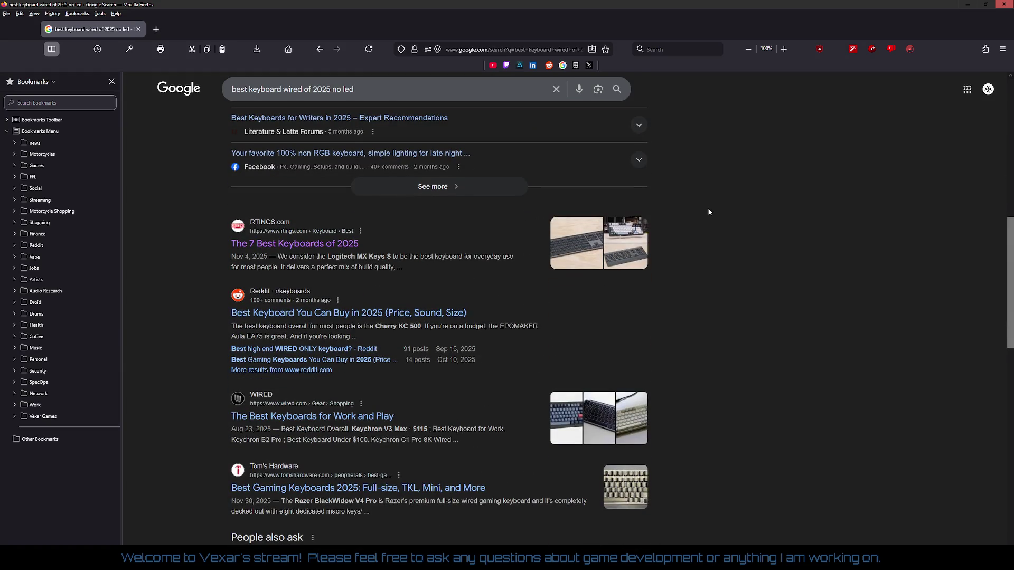
Go back to the wired keyboard results and open the $129.99 Razer BlackWidow V4 X details.
right_click(717, 197)
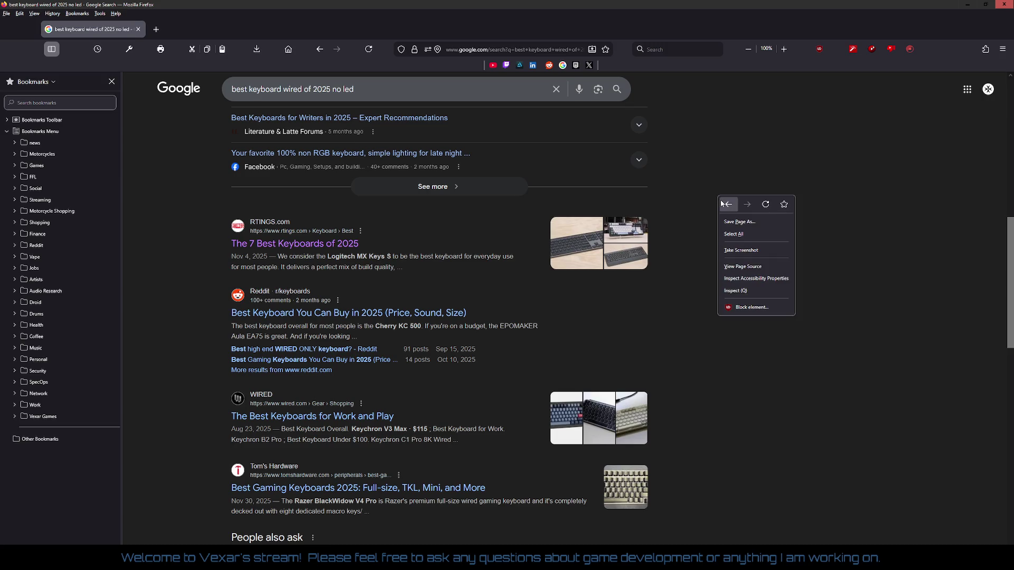
click(722, 205)
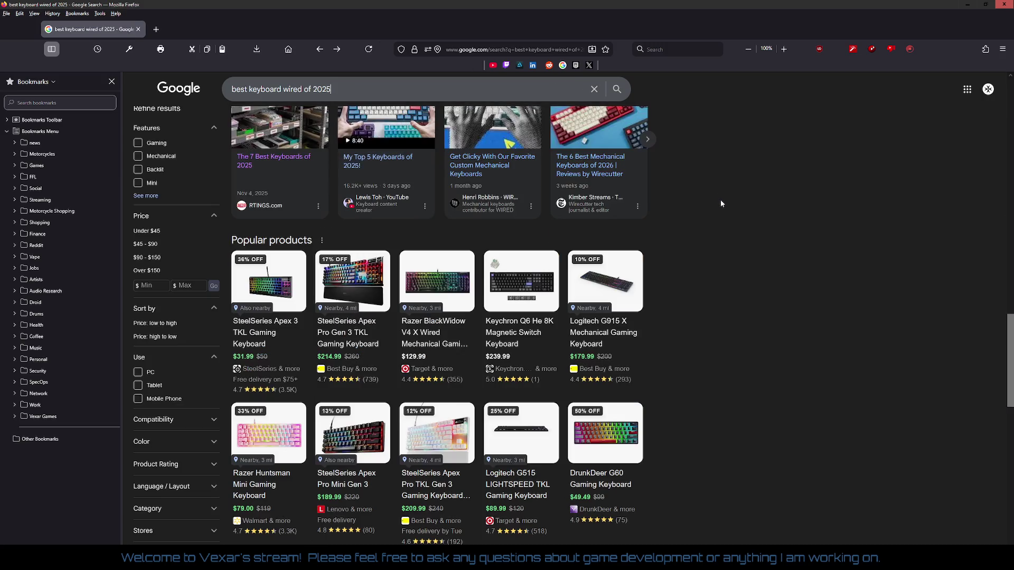
click(431, 325)
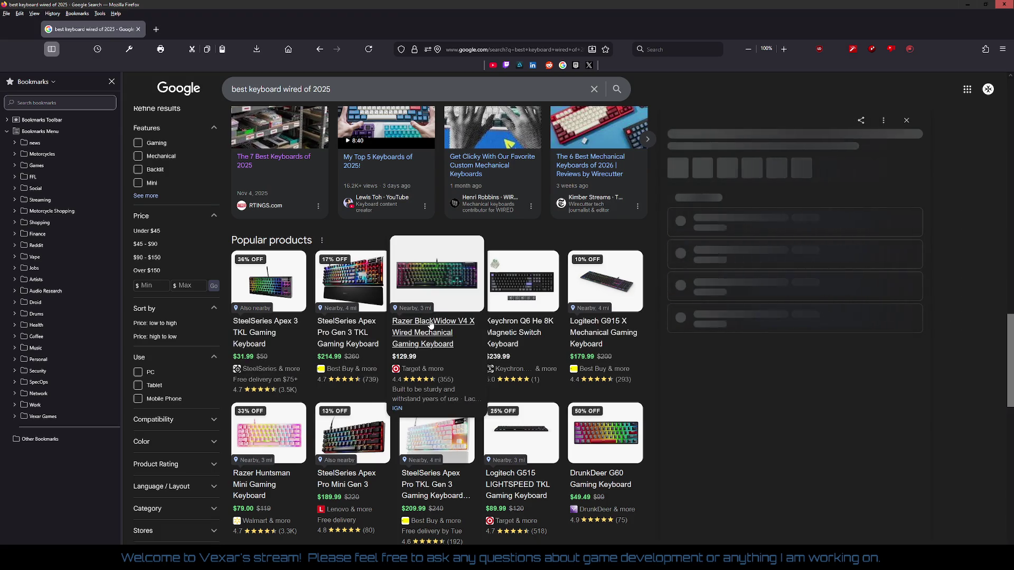
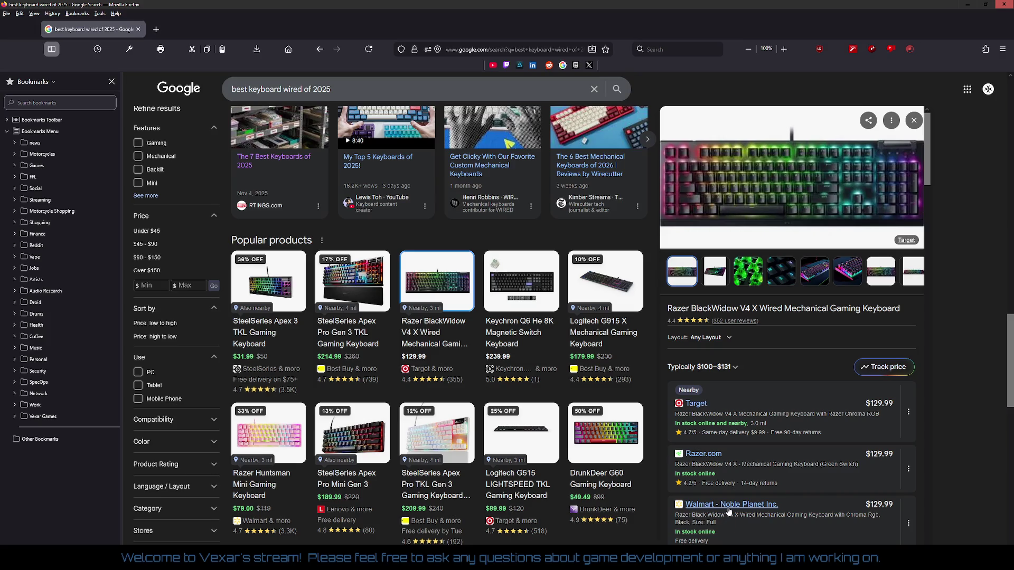
Search Google for 'razer keyboard wired' and open Razer's Gaming Keyboards and Keypads page.
scroll(791, 367, up, 3)
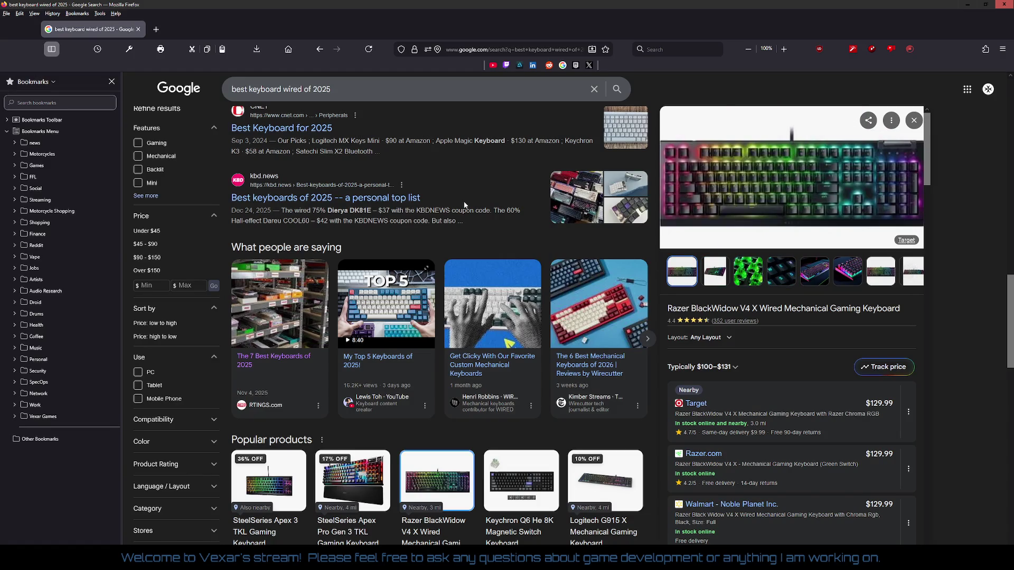
scroll(467, 207, up, 10)
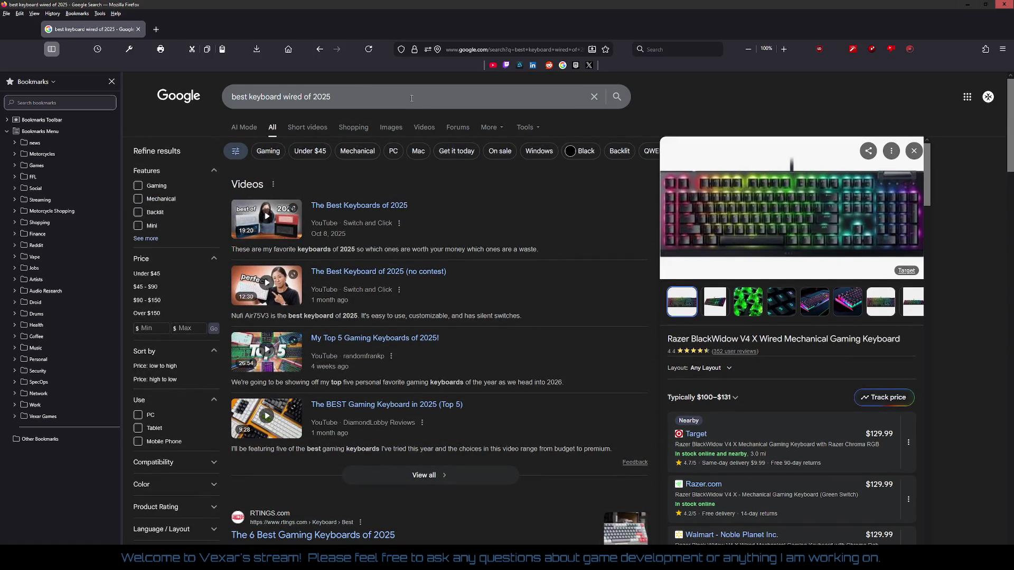
click(338, 97)
key(ctrl+a)
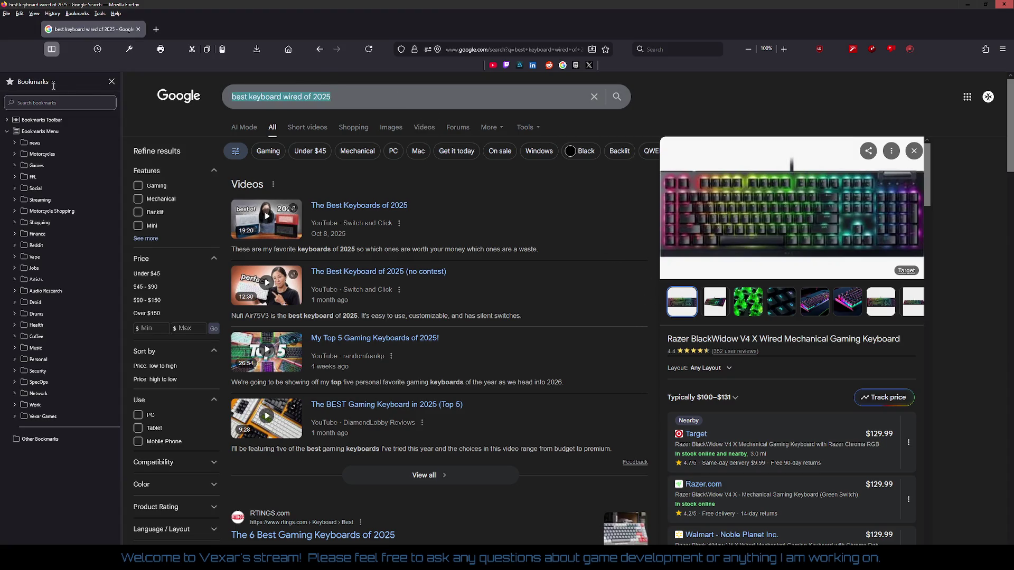
text(rz)
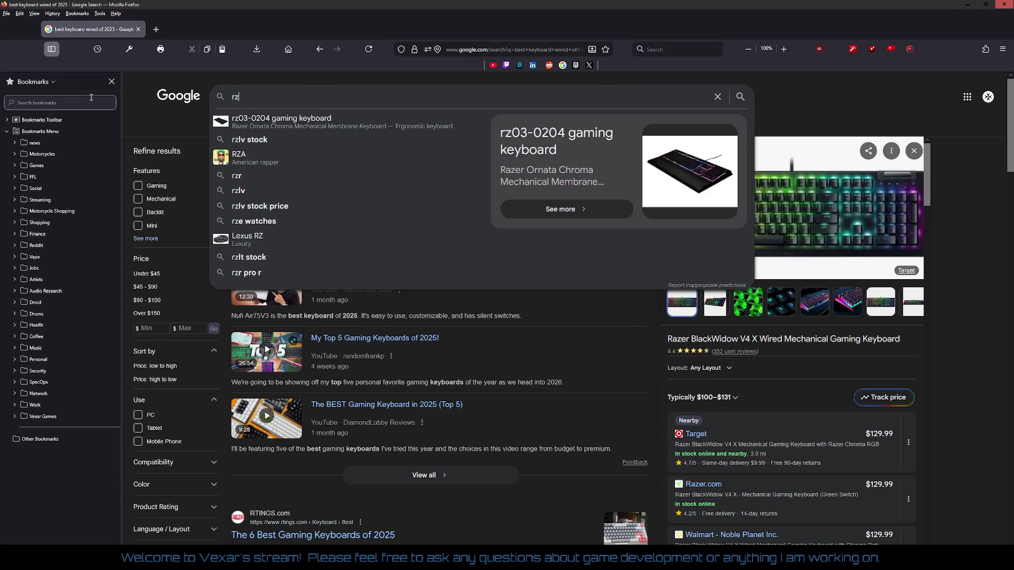
key(BackSpace)
text(azer)
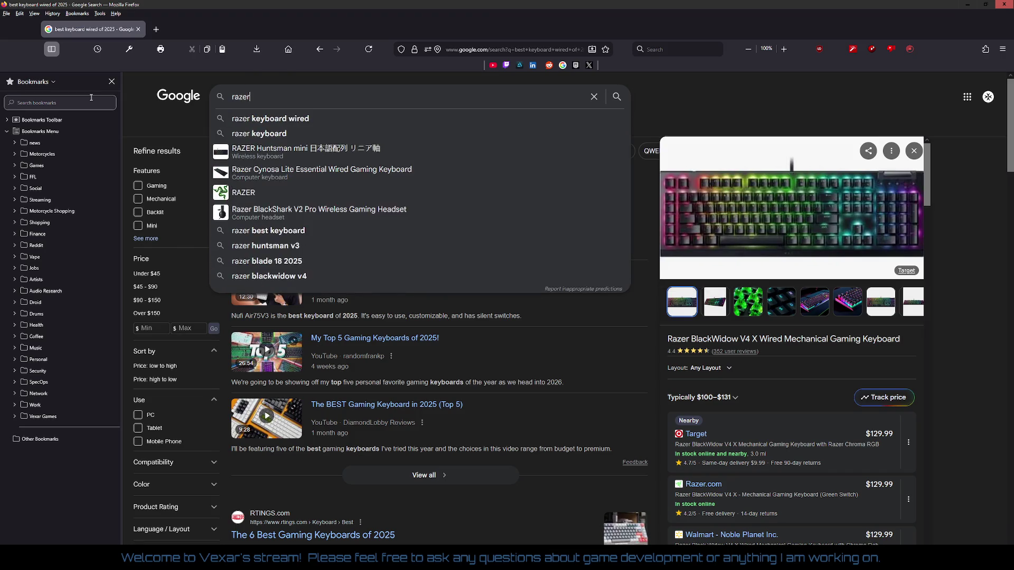
key(Down)
key(Return)
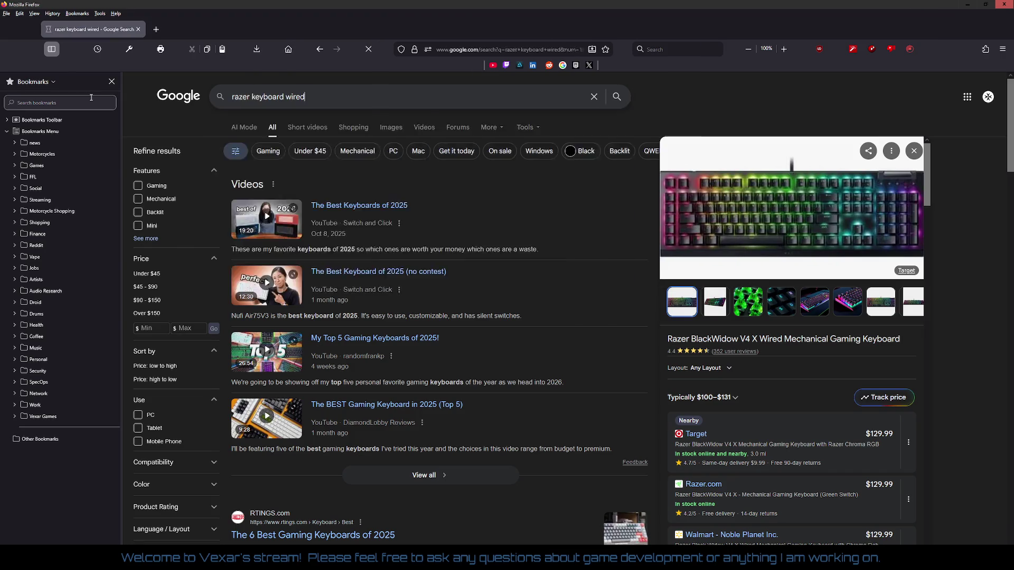
click(379, 209)
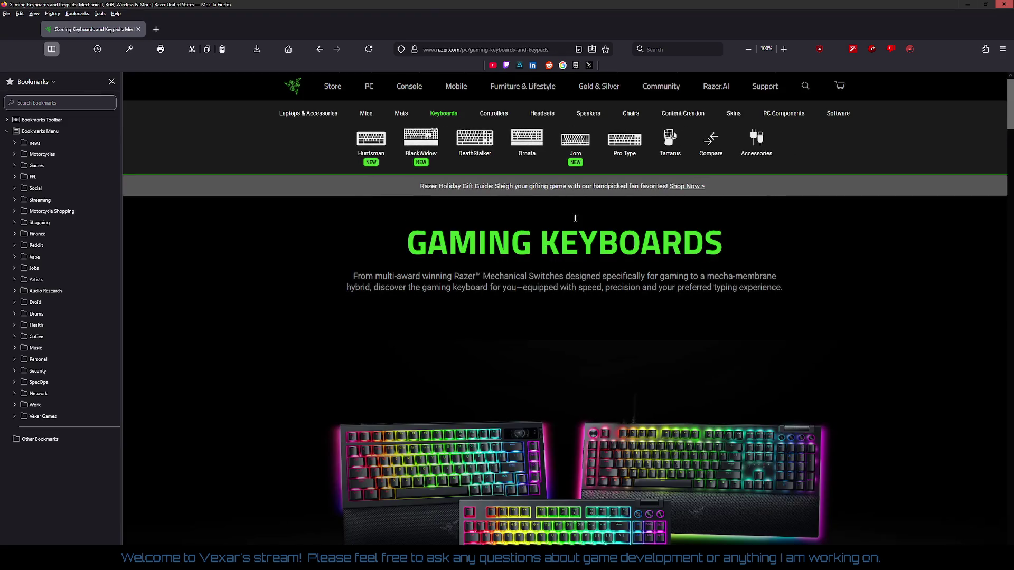
View the Huntsman and then the DeathStalker keyboard line pages.
scroll(588, 222, down, 2)
scroll(609, 220, up, 2)
click(370, 140)
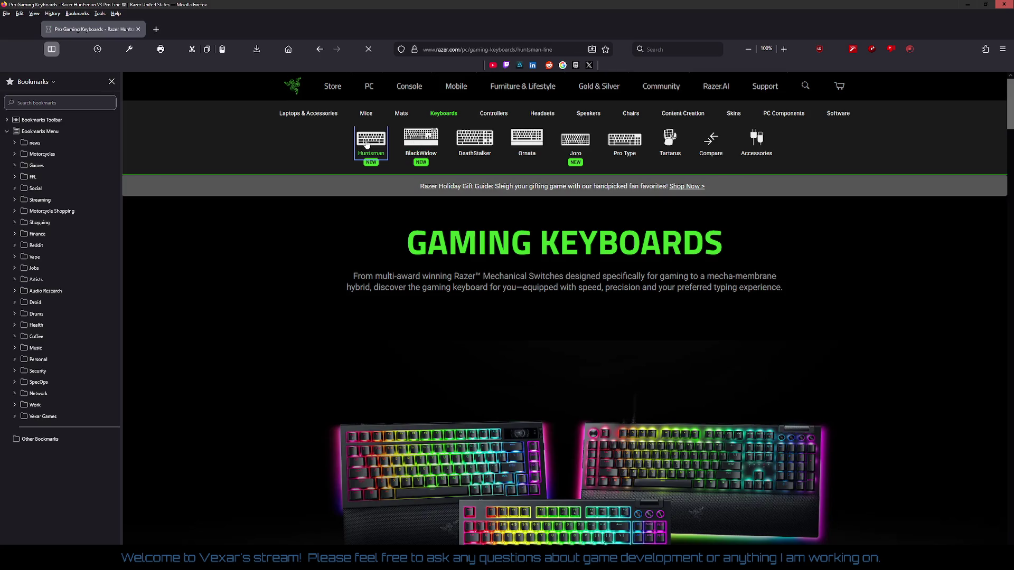
right_click(317, 172)
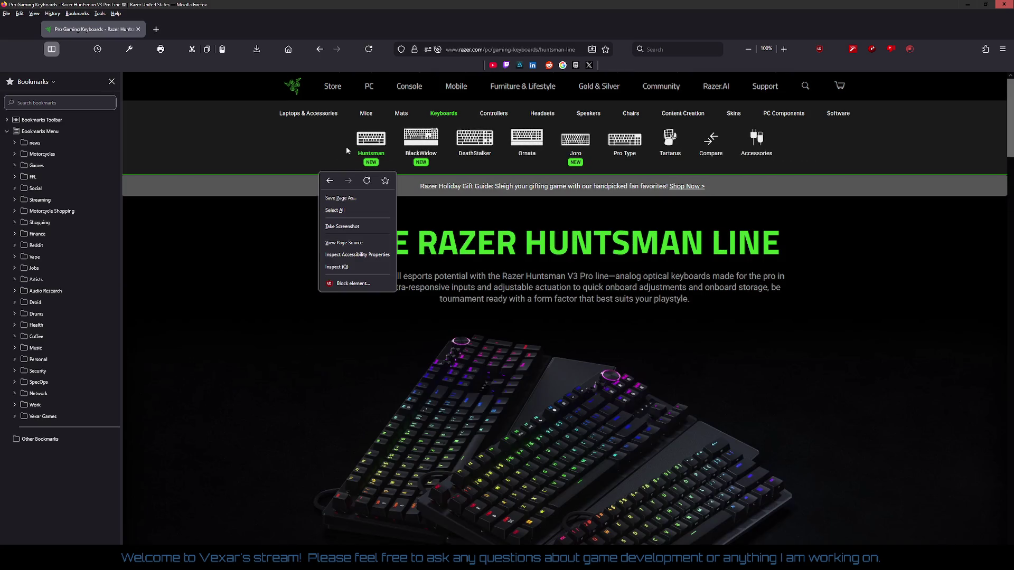
click(426, 145)
click(473, 144)
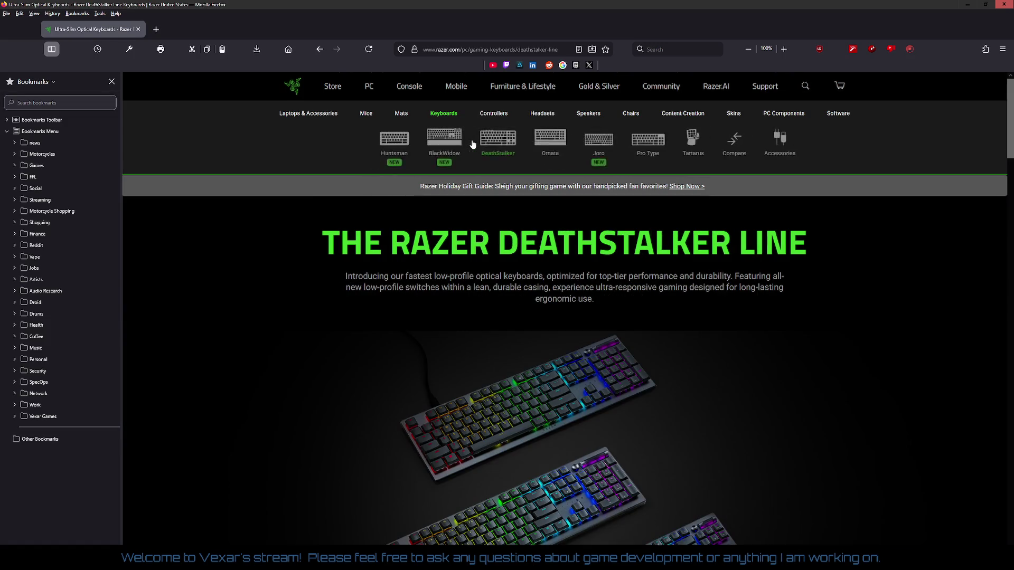
Check the Razer Joro page, return to DeathStalker, then open the Pro Type Ultra page.
click(587, 146)
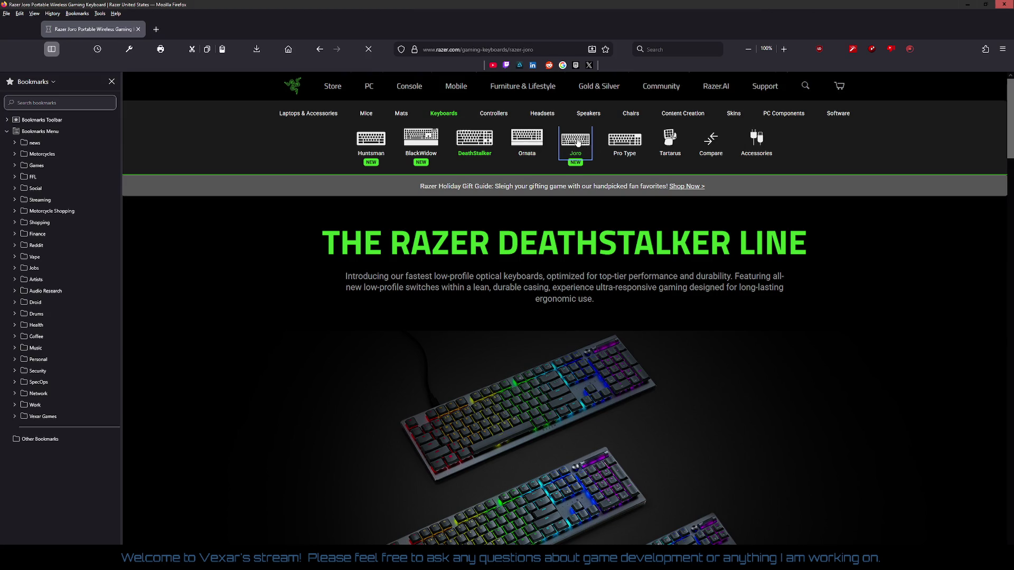
right_click(511, 180)
key(Escape)
right_click(470, 191)
click(470, 193)
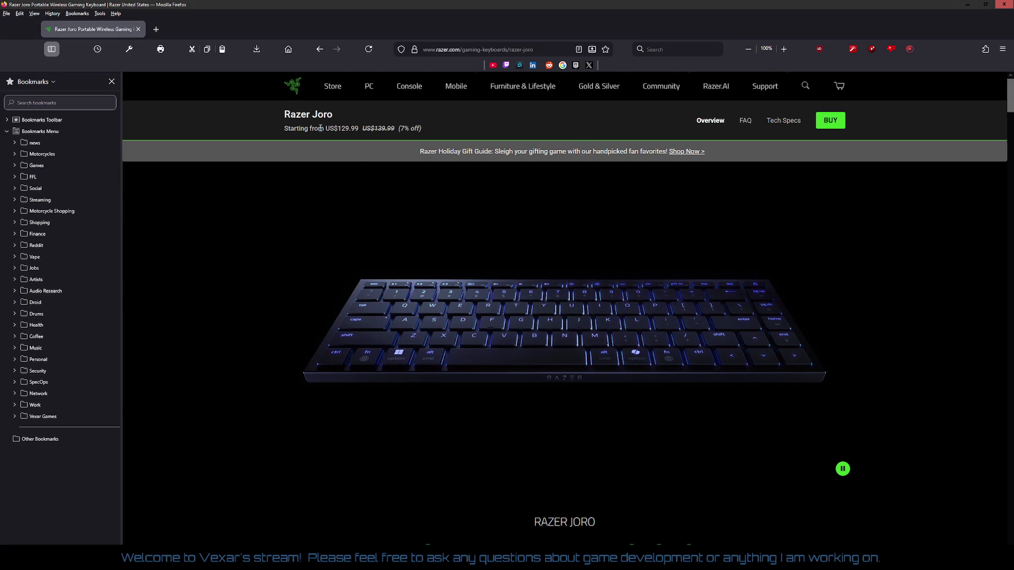
click(326, 57)
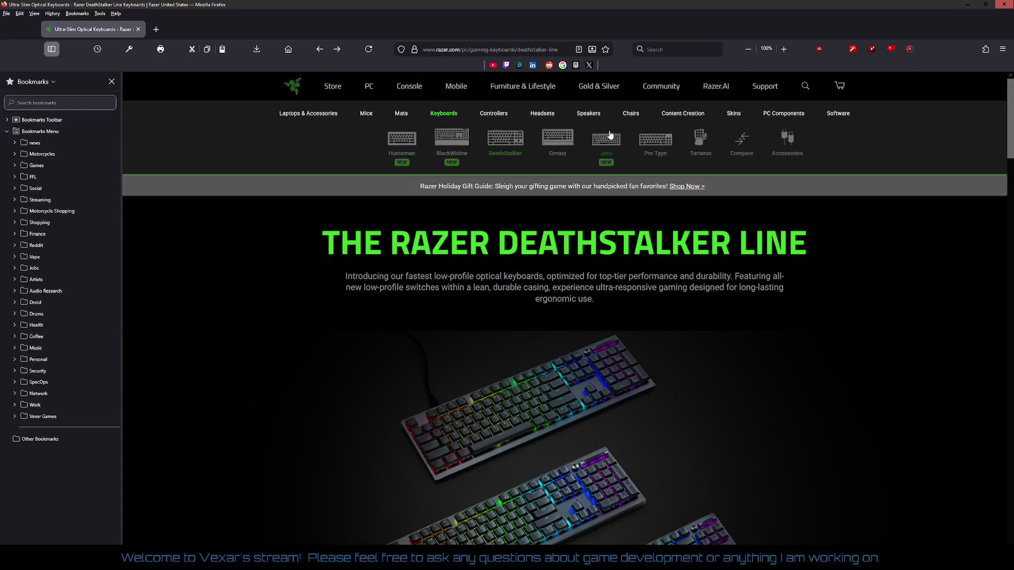
click(625, 139)
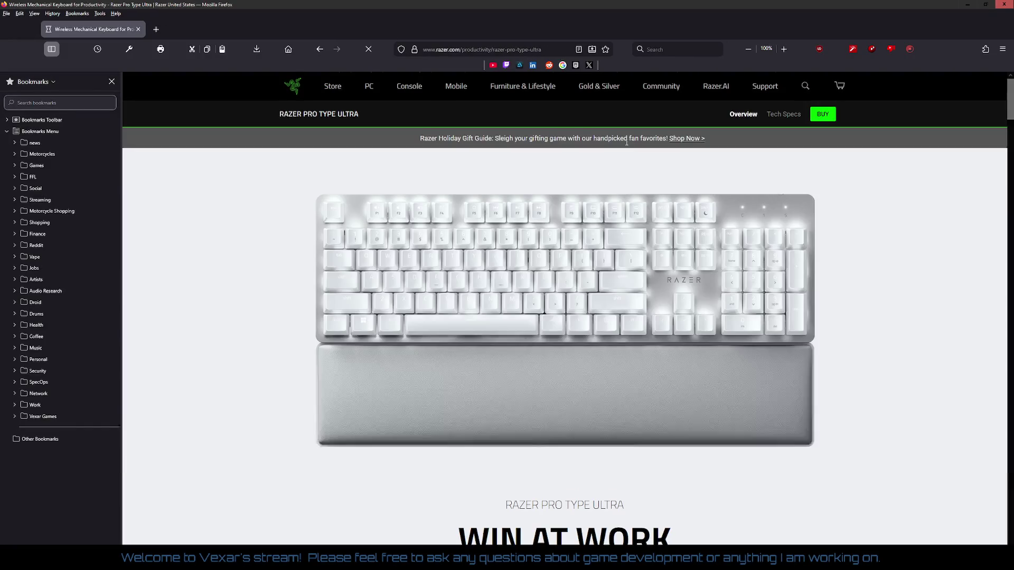
Read the Pro Type Ultra's features and battery life, then go back to the DeathStalker page.
scroll(522, 245, down, 3)
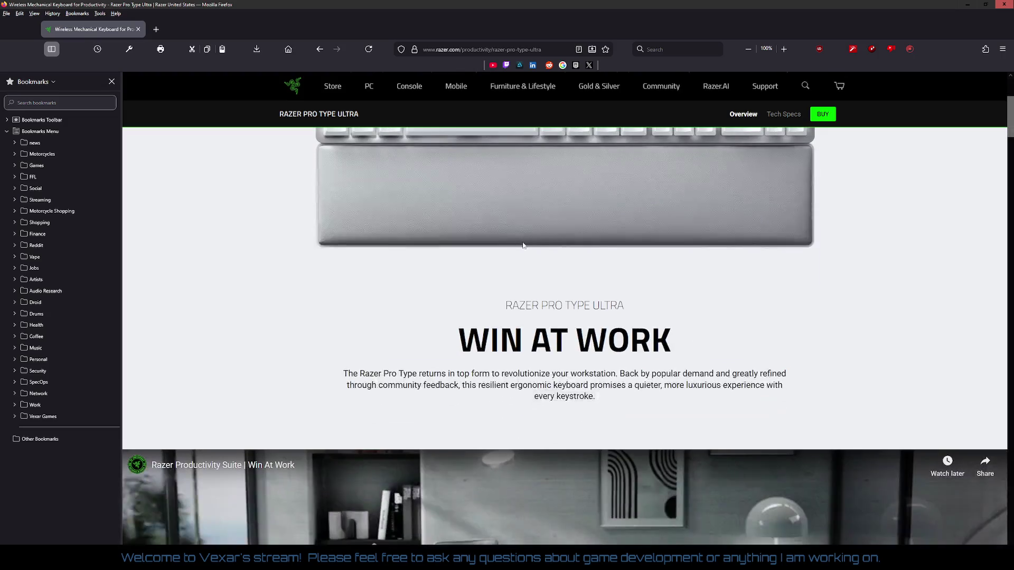
scroll(522, 245, up, 3)
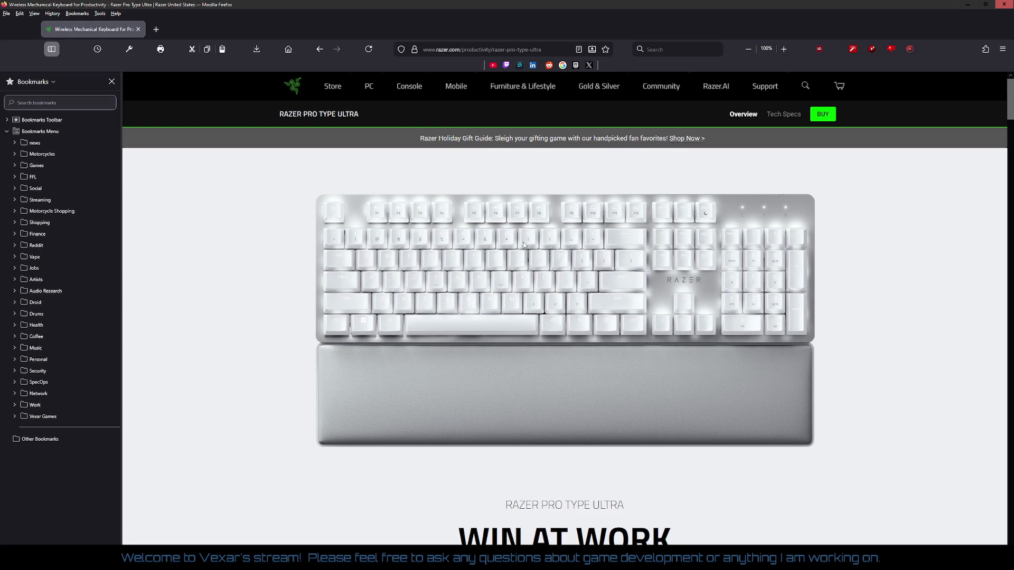
scroll(489, 248, down, 6)
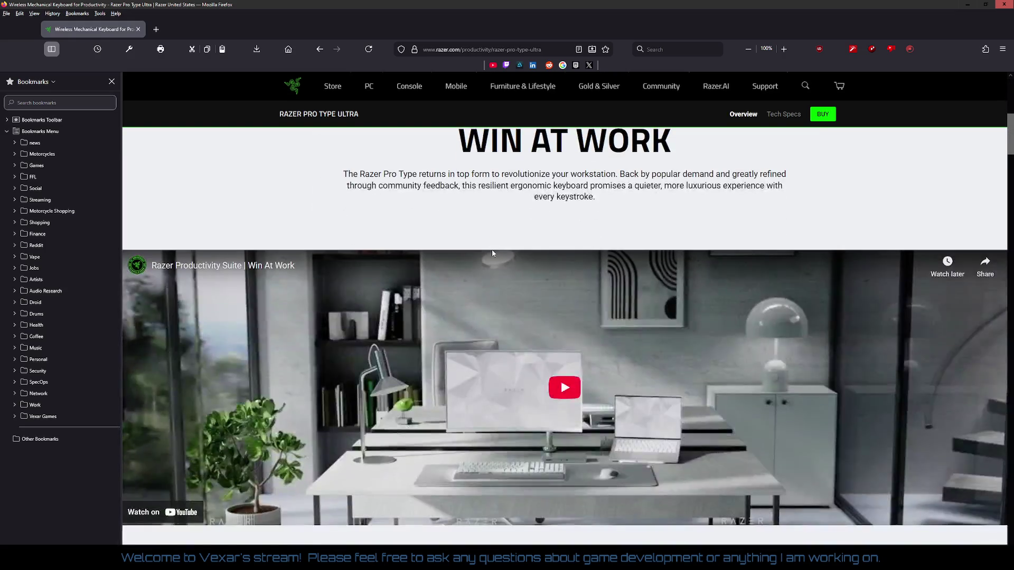
scroll(493, 253, up, 6)
scroll(493, 253, down, 4)
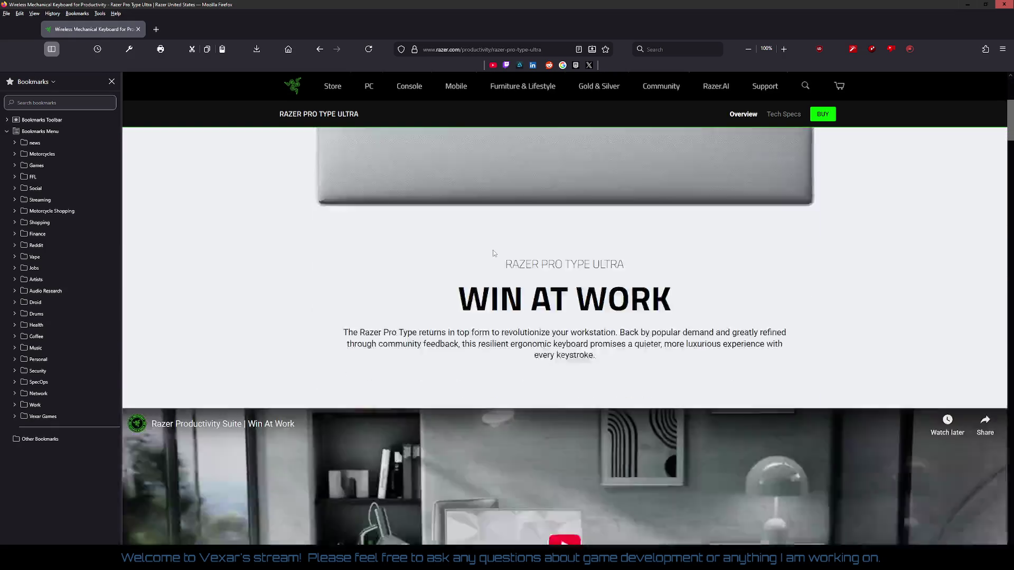
scroll(493, 253, down, 19)
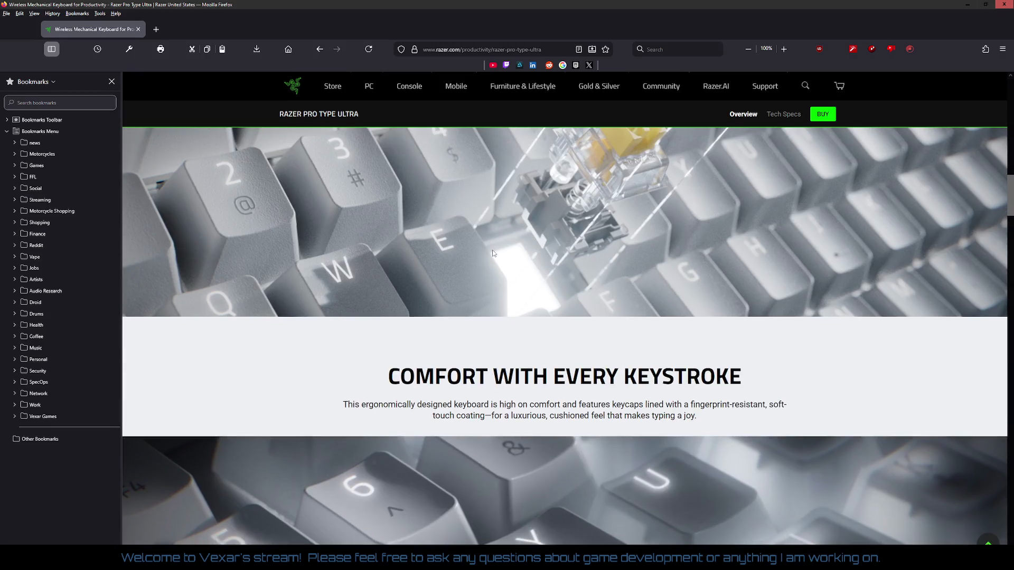
scroll(493, 253, down, 10)
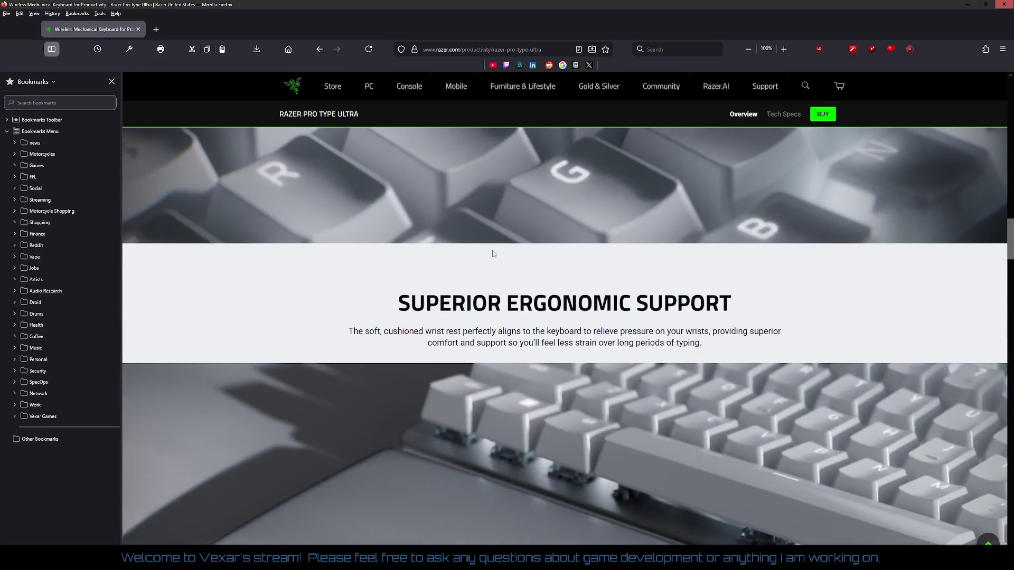
scroll(493, 253, down, 10)
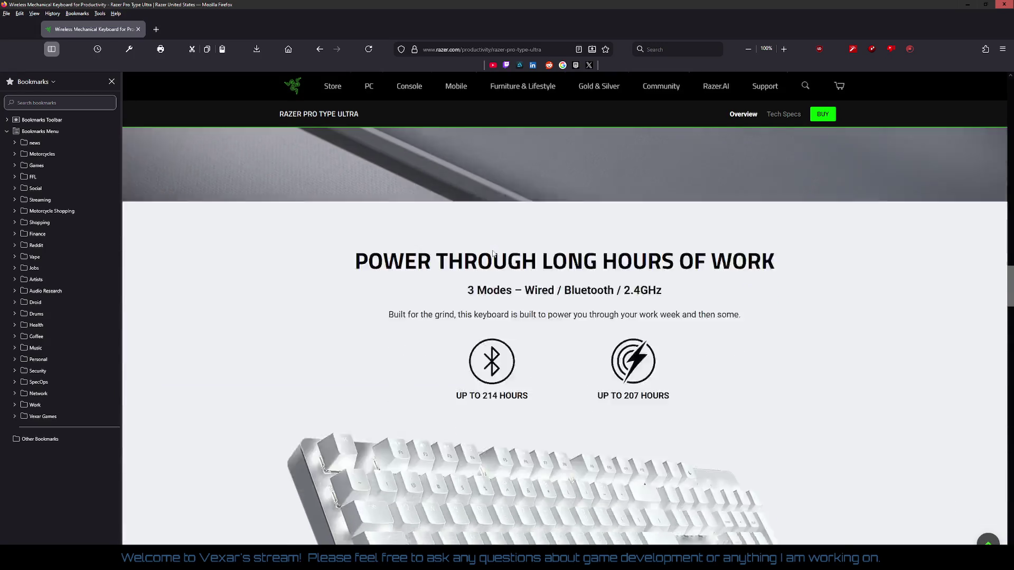
scroll(493, 253, up, 4)
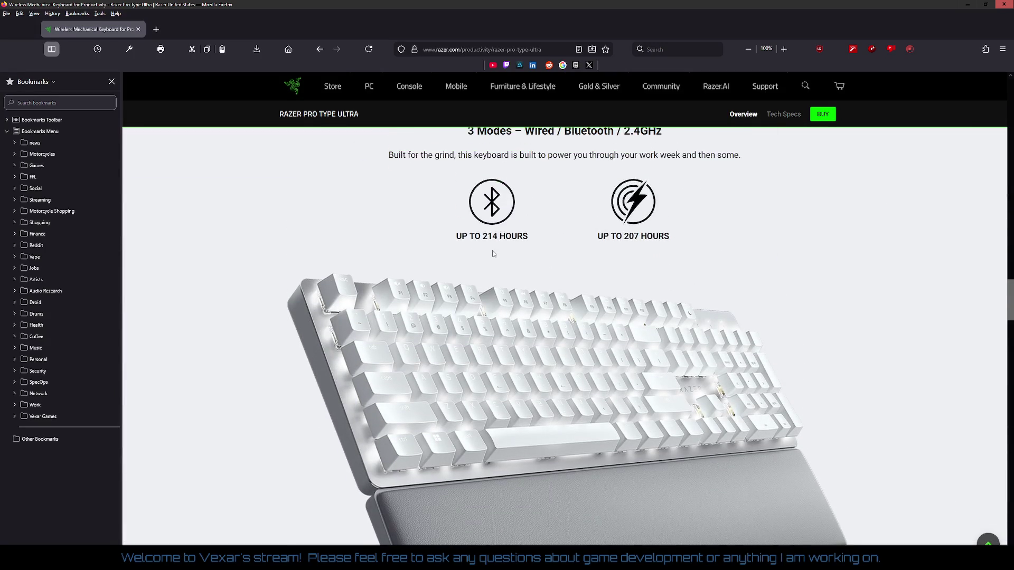
right_click(339, 229)
click(352, 239)
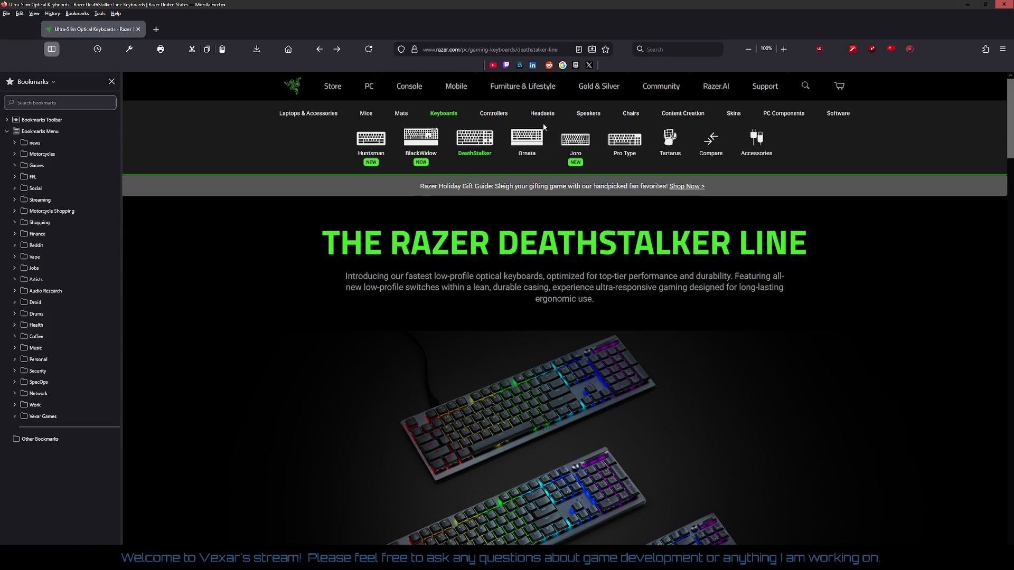
click(428, 139)
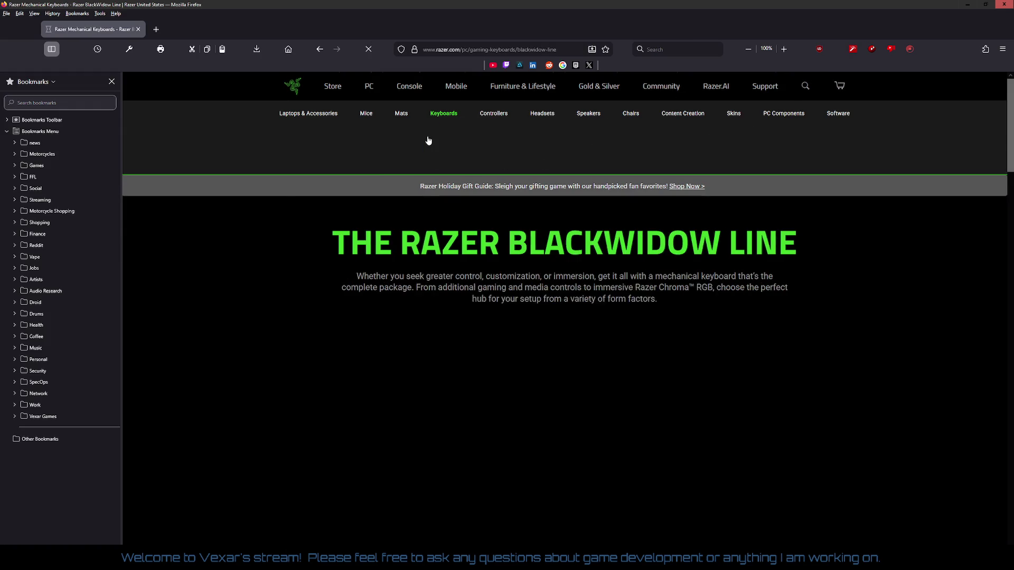
scroll(525, 232, down, 4)
scroll(526, 233, down, 10)
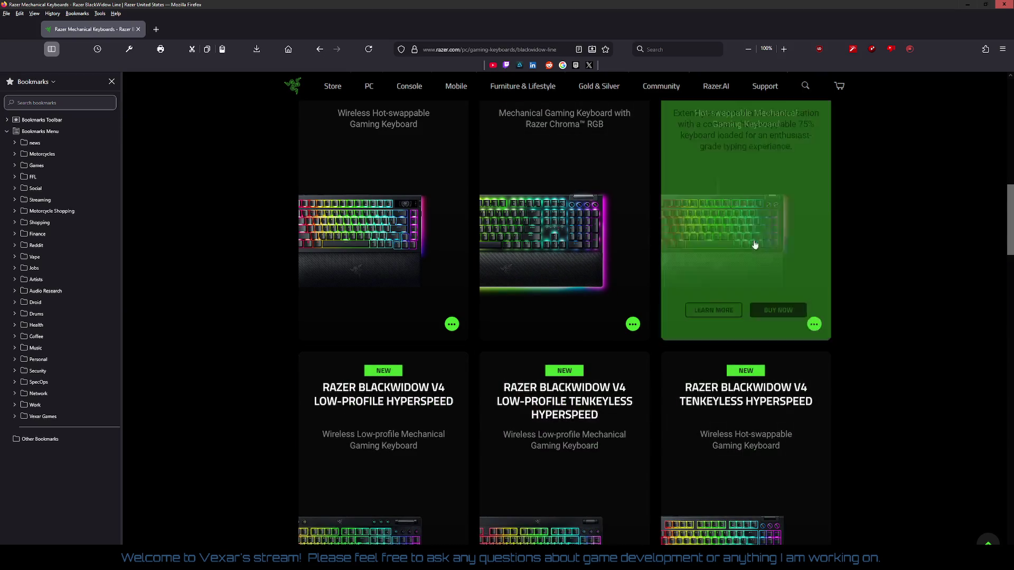
scroll(632, 260, up, 3)
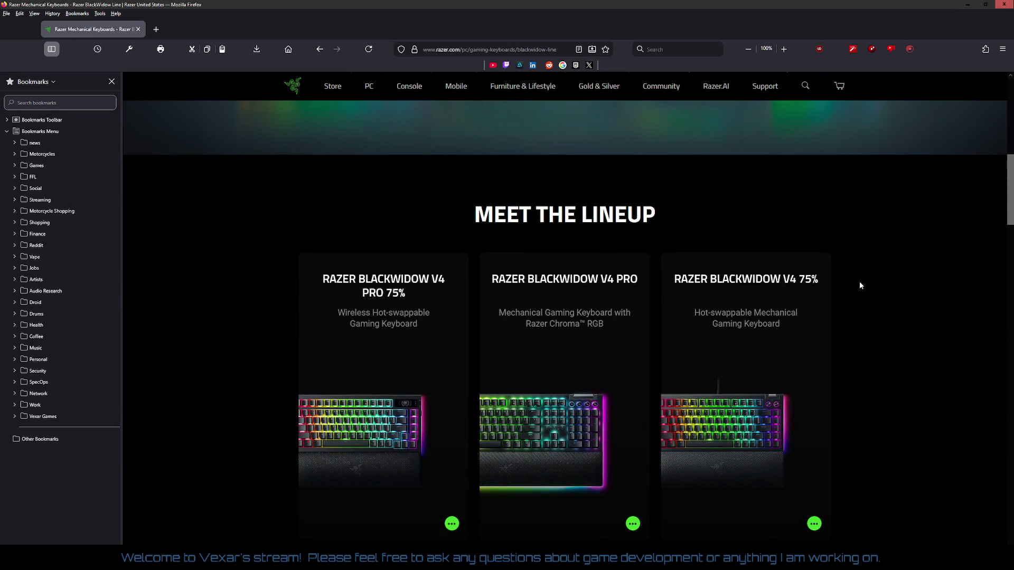
scroll(860, 282, down, 2)
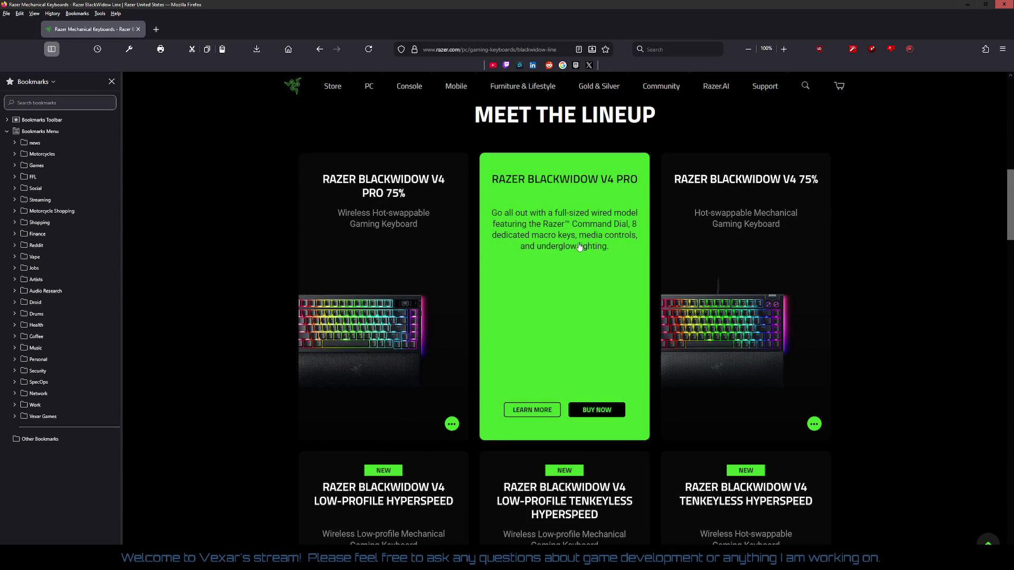
scroll(288, 241, down, 6)
scroll(287, 240, down, 4)
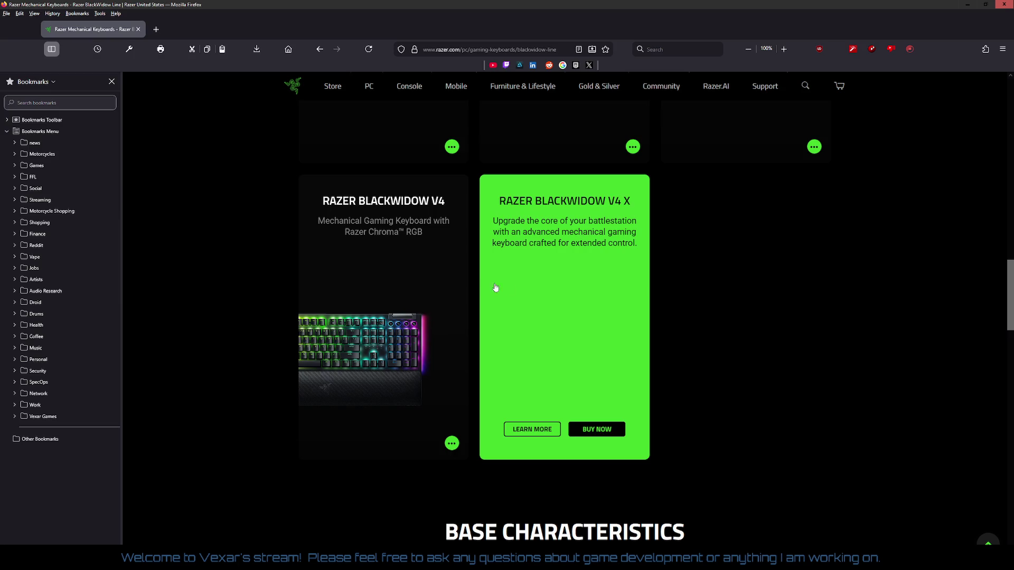
scroll(759, 301, down, 4)
scroll(759, 302, down, 5)
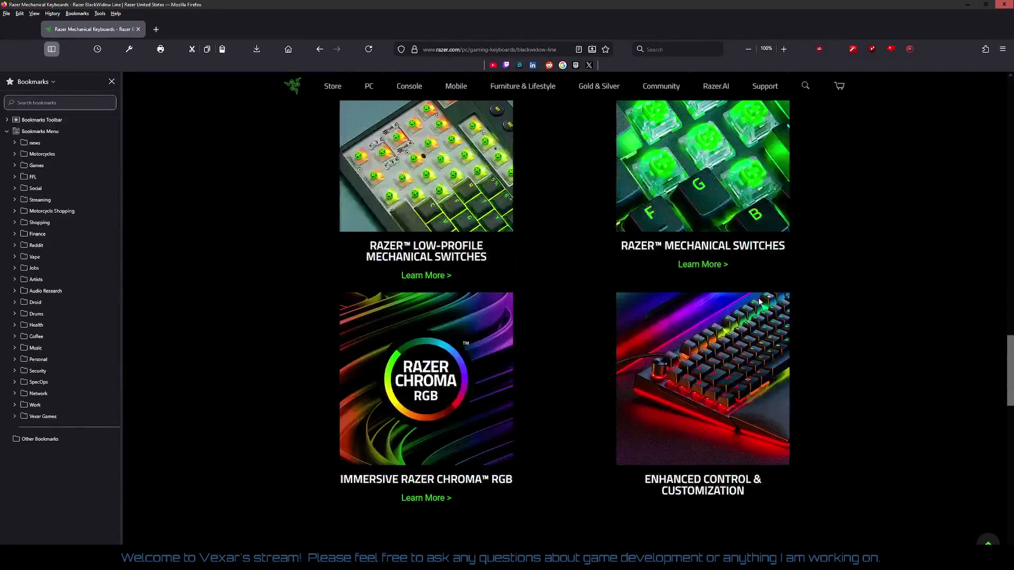
scroll(759, 302, up, 10)
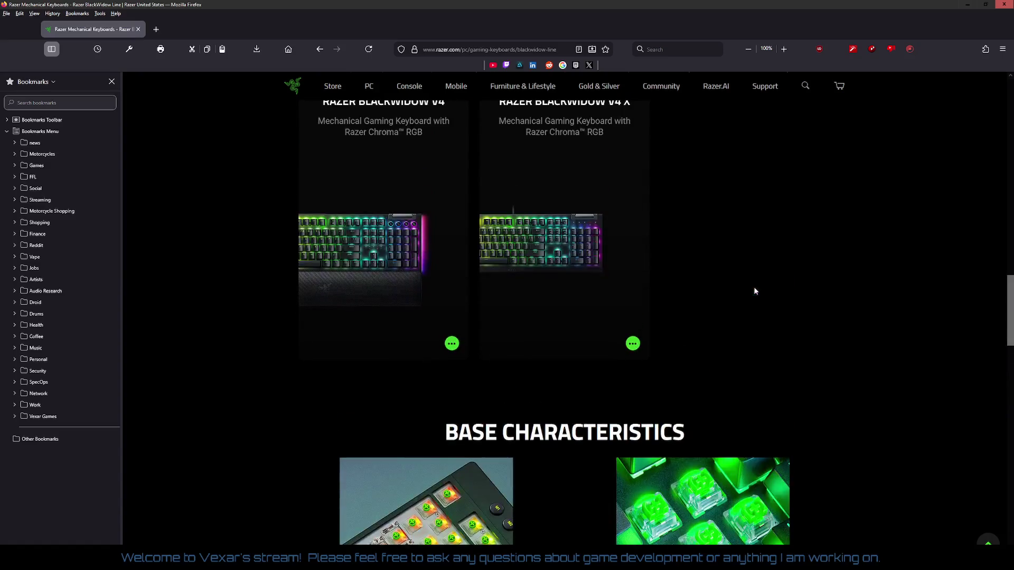
scroll(720, 293, up, 10)
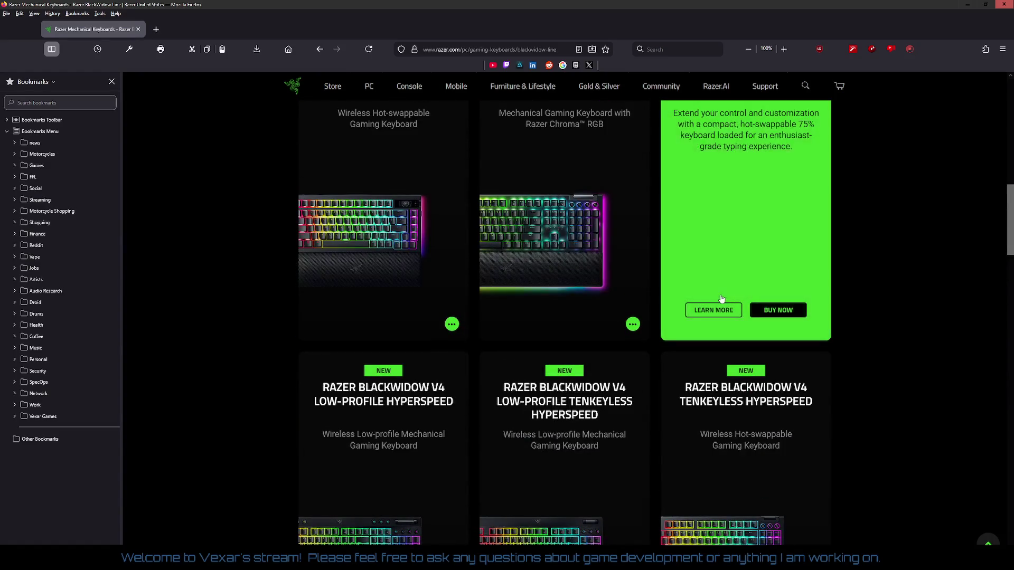
scroll(626, 286, up, 5)
scroll(625, 290, down, 4)
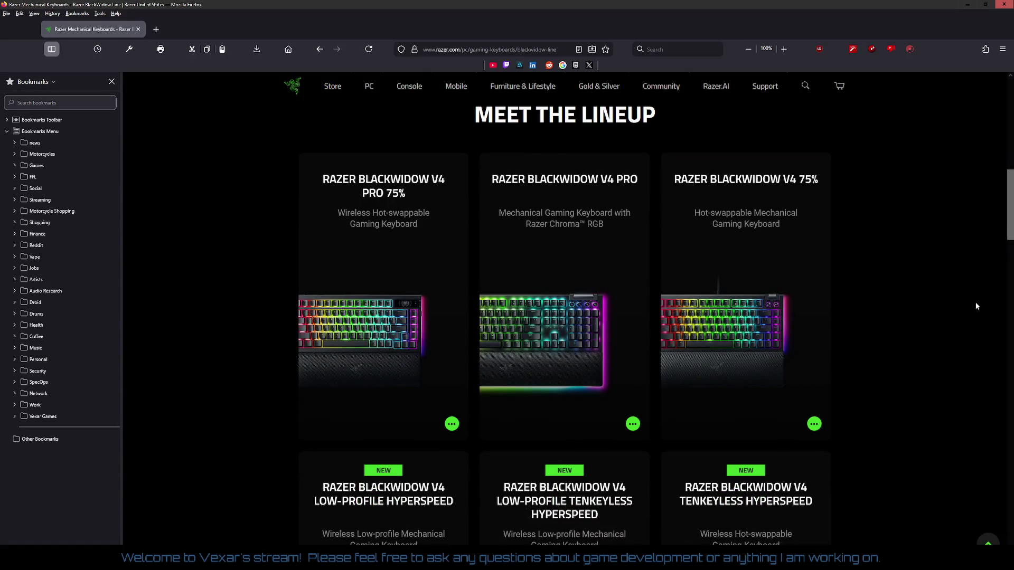
scroll(954, 303, down, 2)
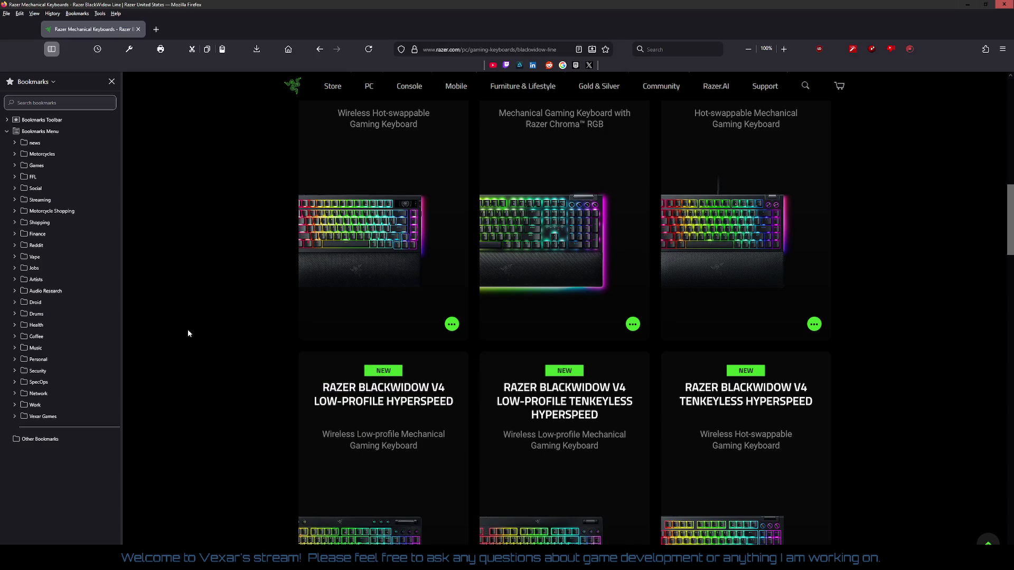
scroll(188, 330, down, 2)
scroll(188, 333, down, 2)
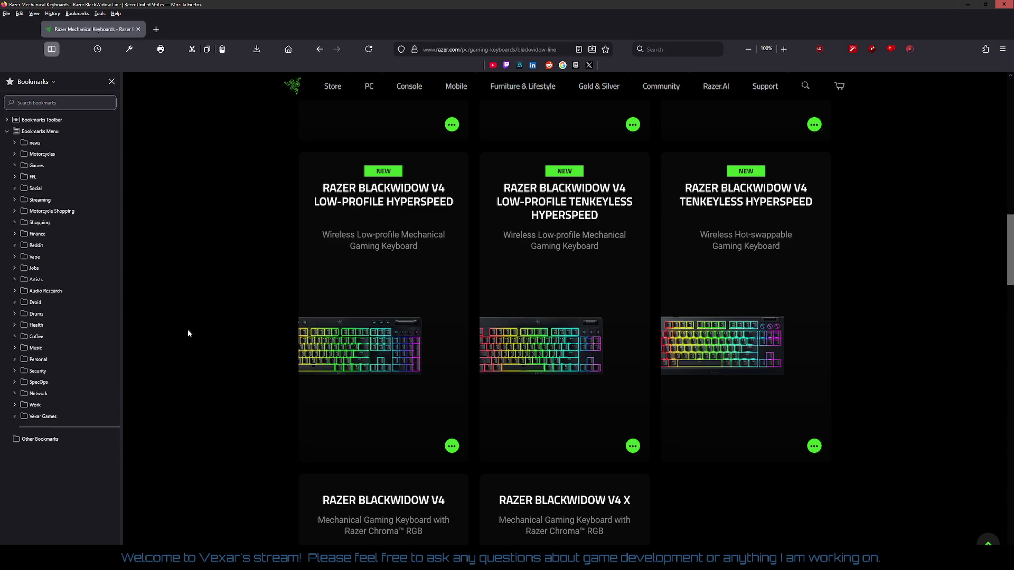
scroll(188, 333, down, 4)
scroll(188, 330, up, 10)
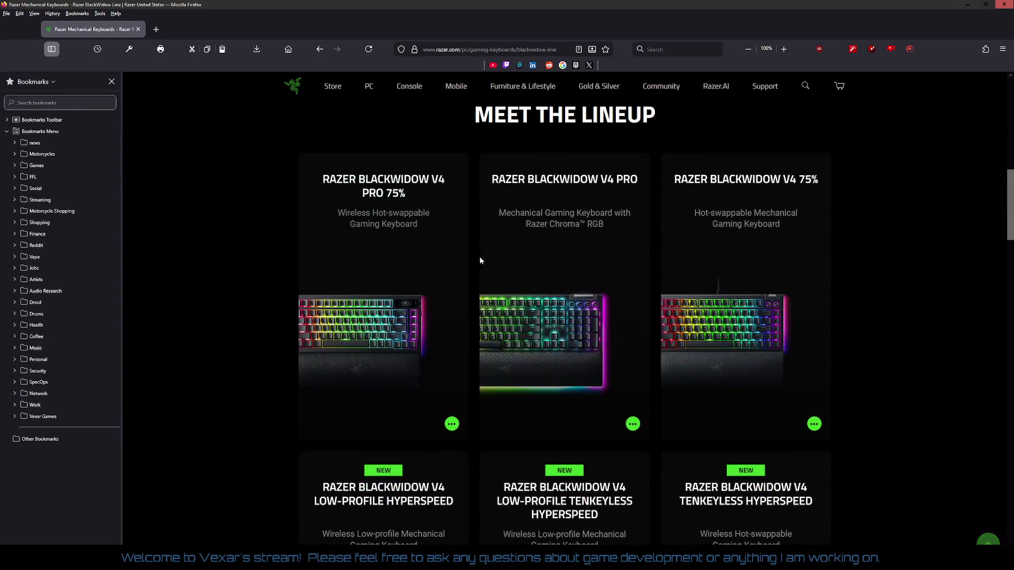
mouse_move(560, 200)
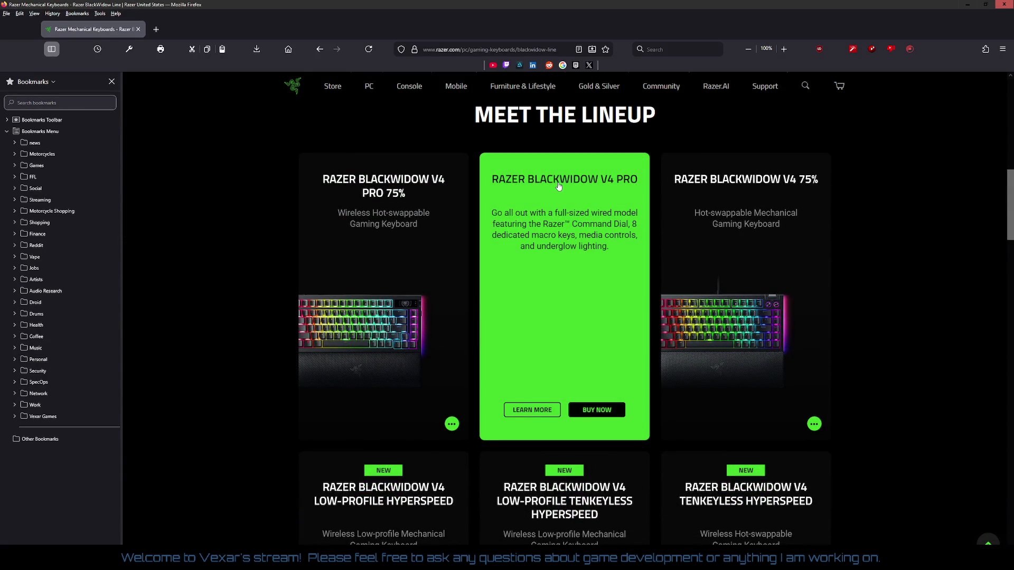
click(532, 411)
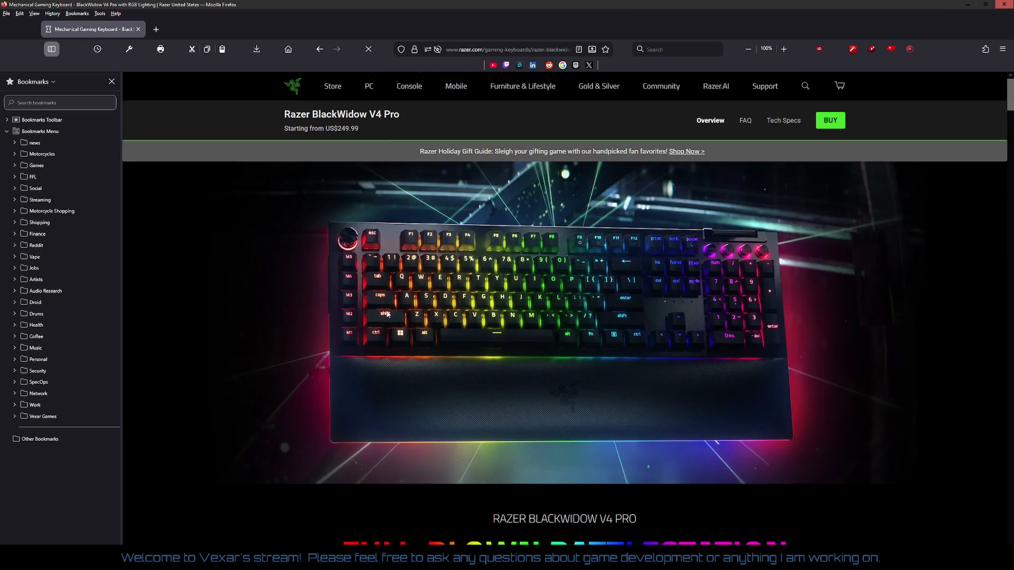
scroll(387, 314, down, 7)
scroll(388, 314, down, 5)
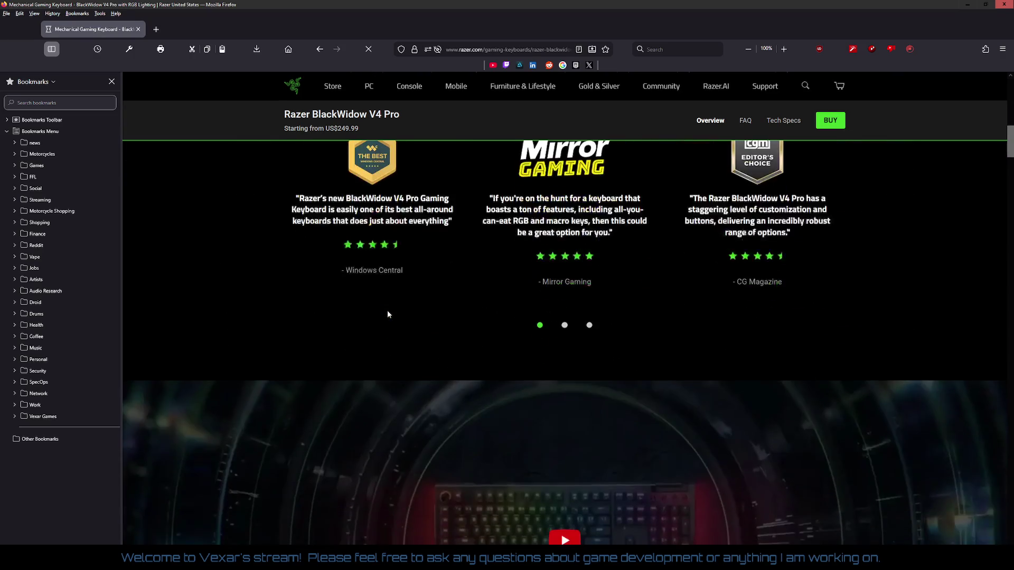
scroll(388, 314, down, 7)
scroll(387, 315, down, 10)
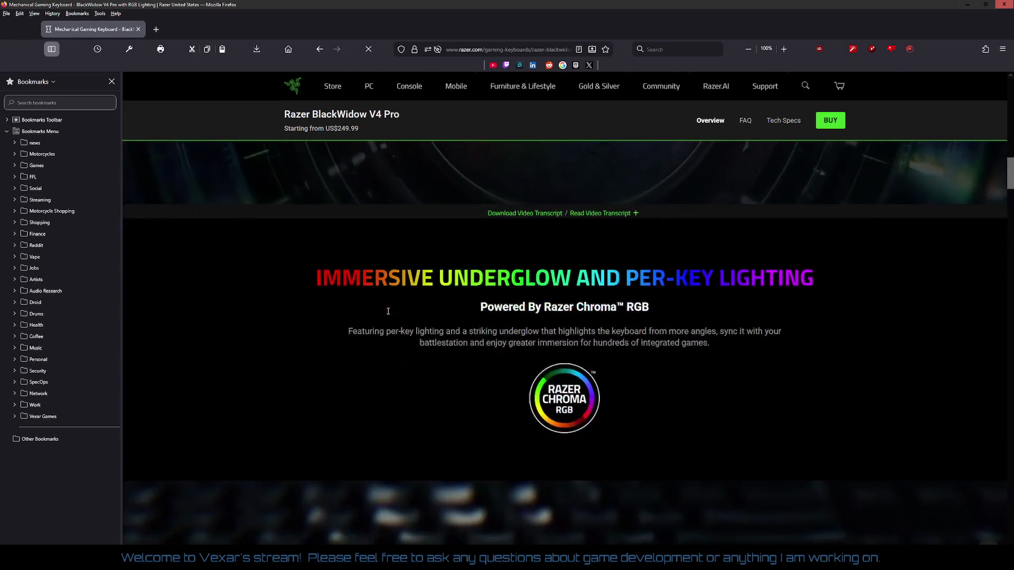
scroll(387, 314, down, 3)
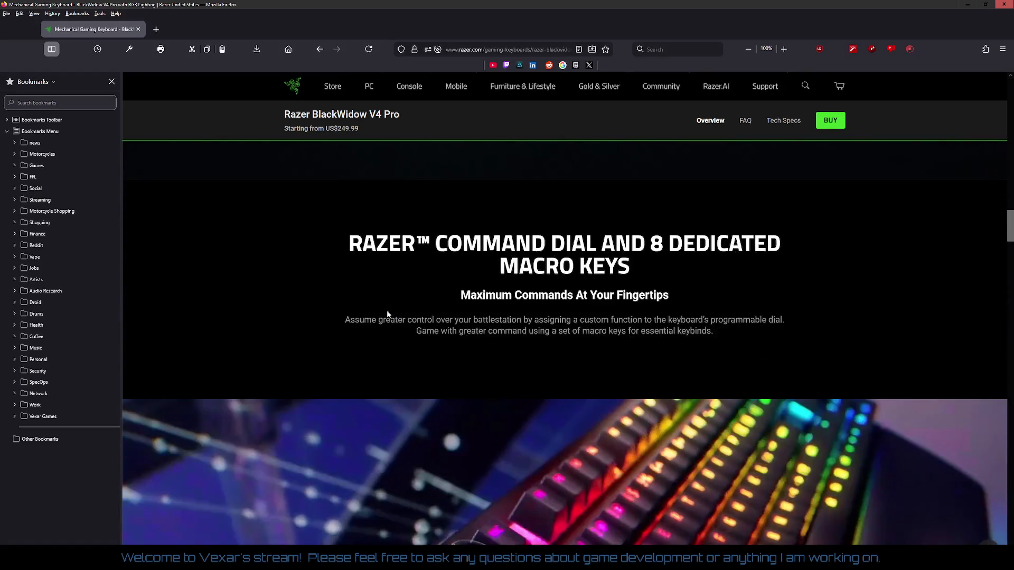
scroll(387, 314, down, 5)
scroll(387, 314, down, 6)
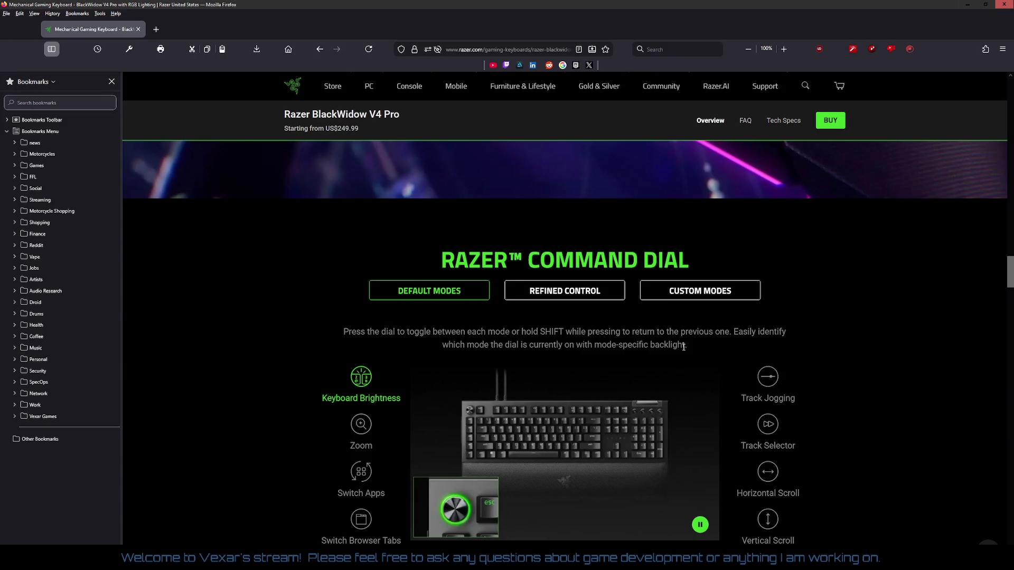
scroll(530, 423, down, 4)
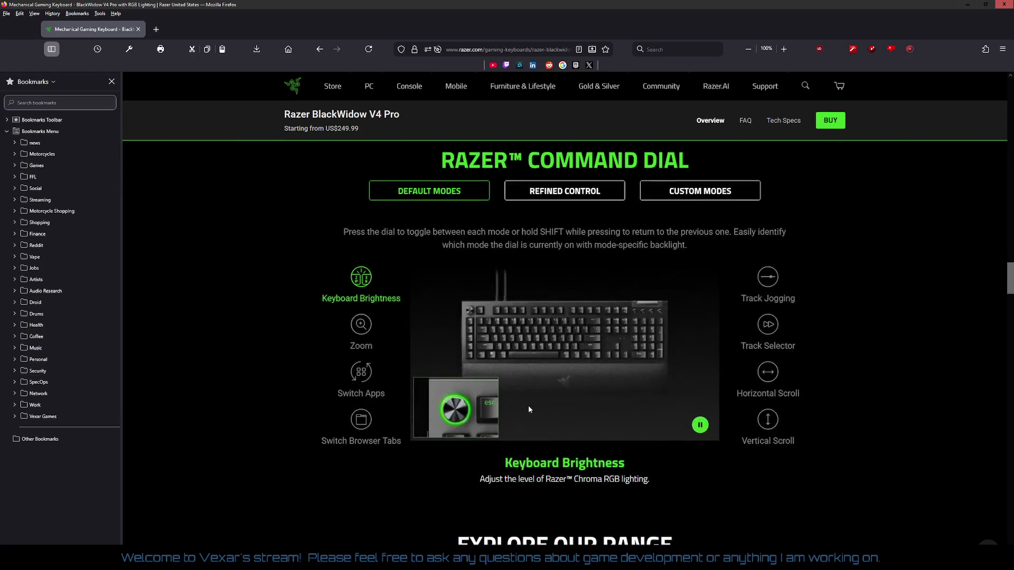
scroll(486, 366, down, 7)
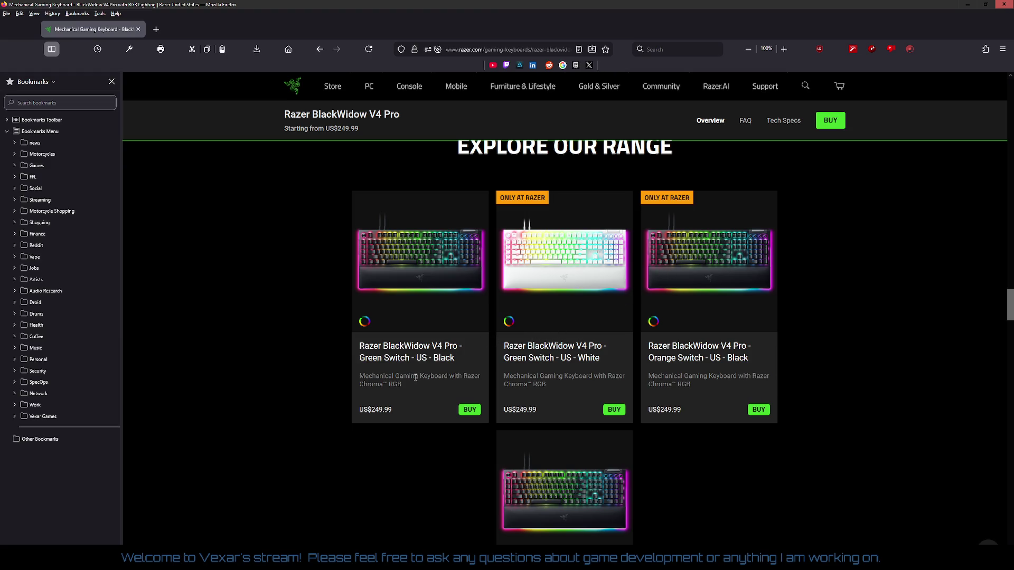
scroll(586, 346, down, 4)
scroll(587, 346, down, 3)
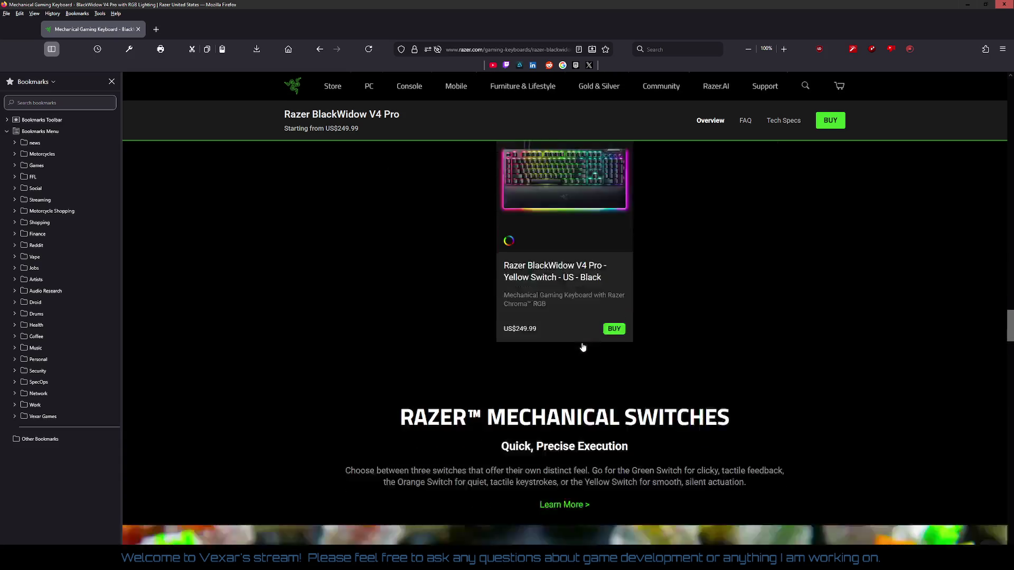
scroll(232, 242, up, 10)
scroll(232, 241, up, 1)
right_click(233, 241)
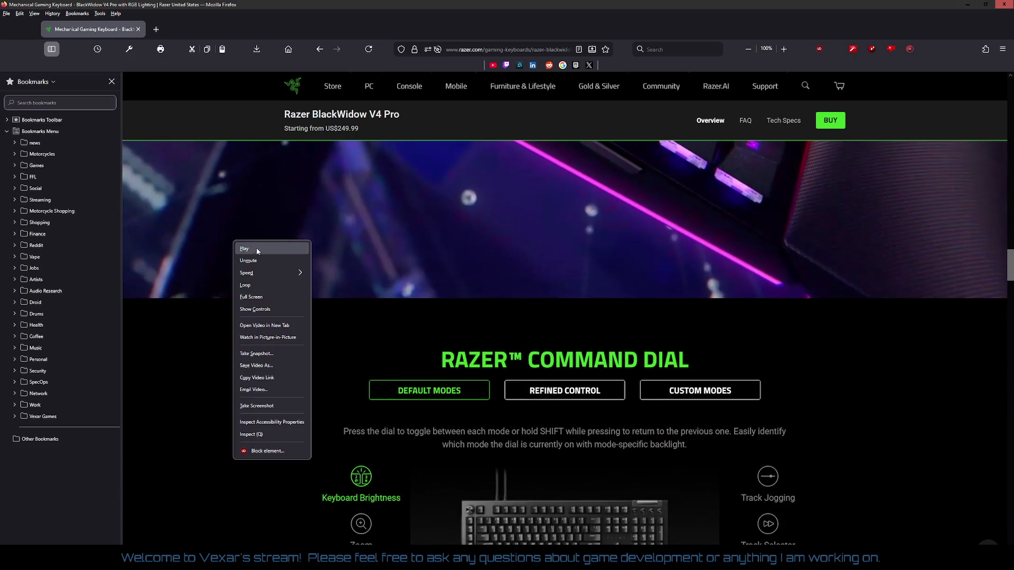
right_click(208, 116)
click(219, 127)
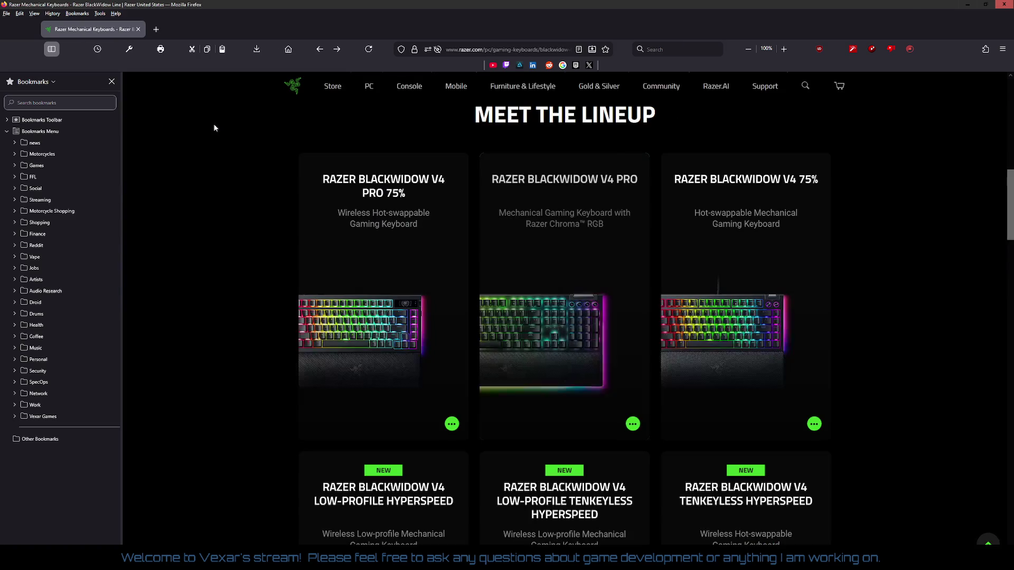
Go forward to the DeathStalker keyboards page and skim it.
right_click(226, 141)
click(232, 148)
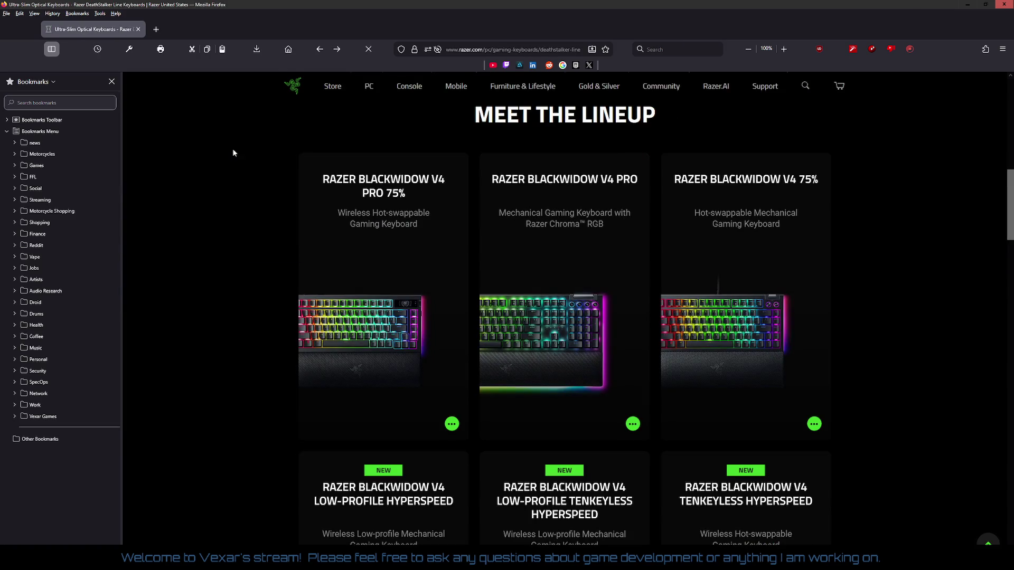
scroll(290, 216, down, 3)
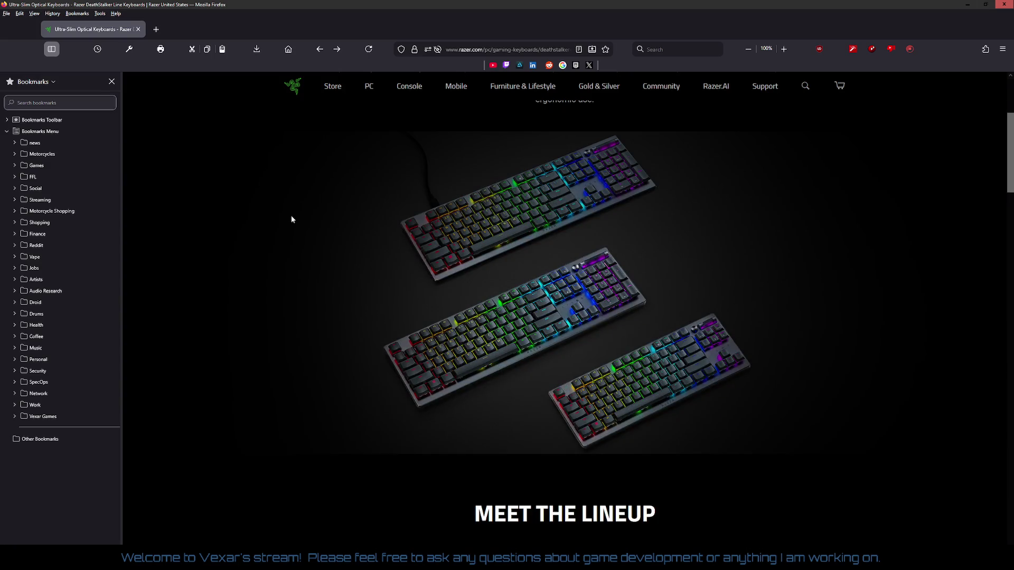
scroll(291, 216, up, 3)
scroll(290, 215, down, 2)
scroll(290, 214, up, 2)
Browse the BlackWidow line page, then move through history to the Huntsman line page.
click(421, 140)
scroll(435, 217, down, 3)
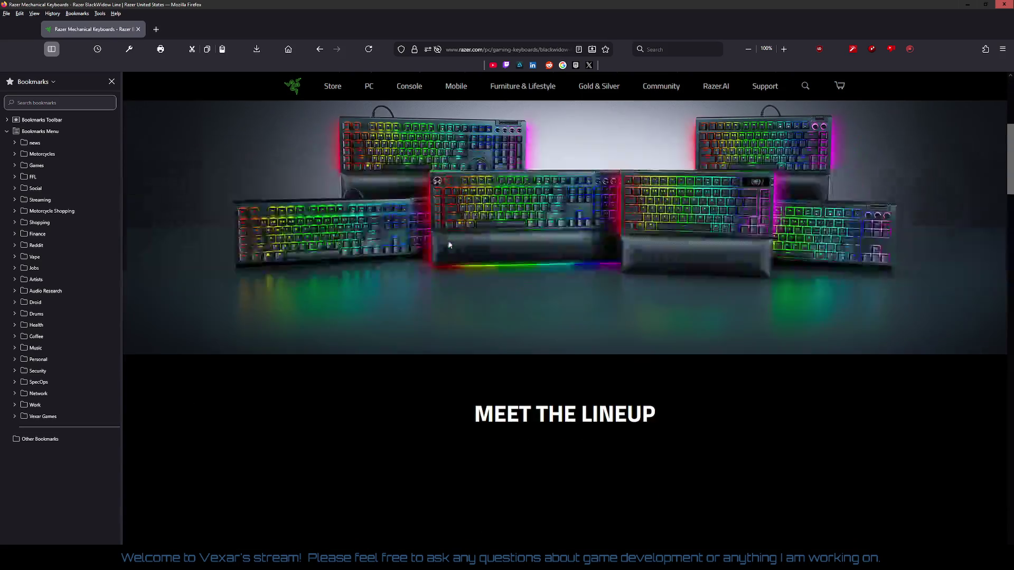
scroll(448, 240, up, 3)
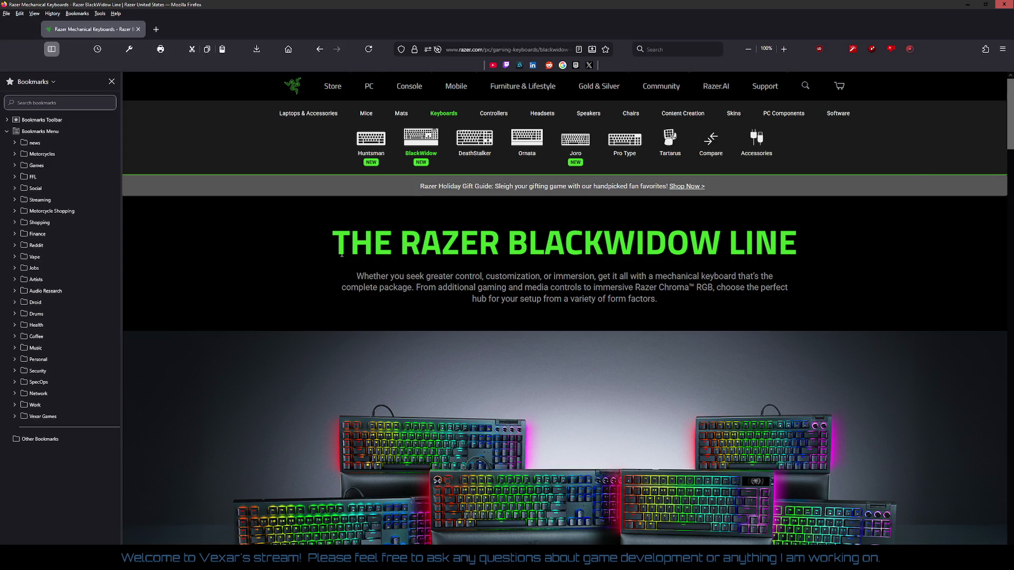
scroll(312, 252, down, 3)
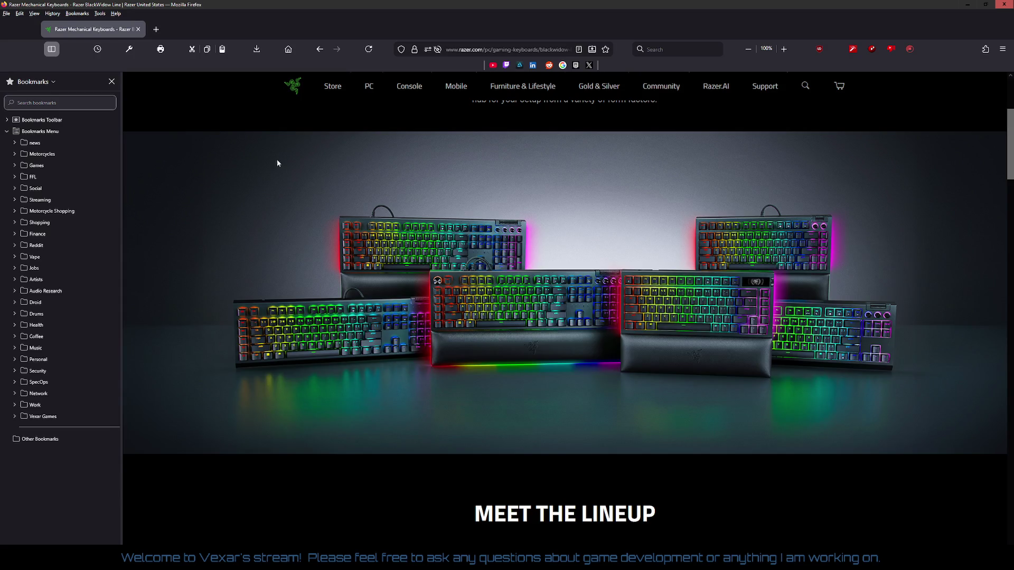
right_click(232, 126)
click(244, 135)
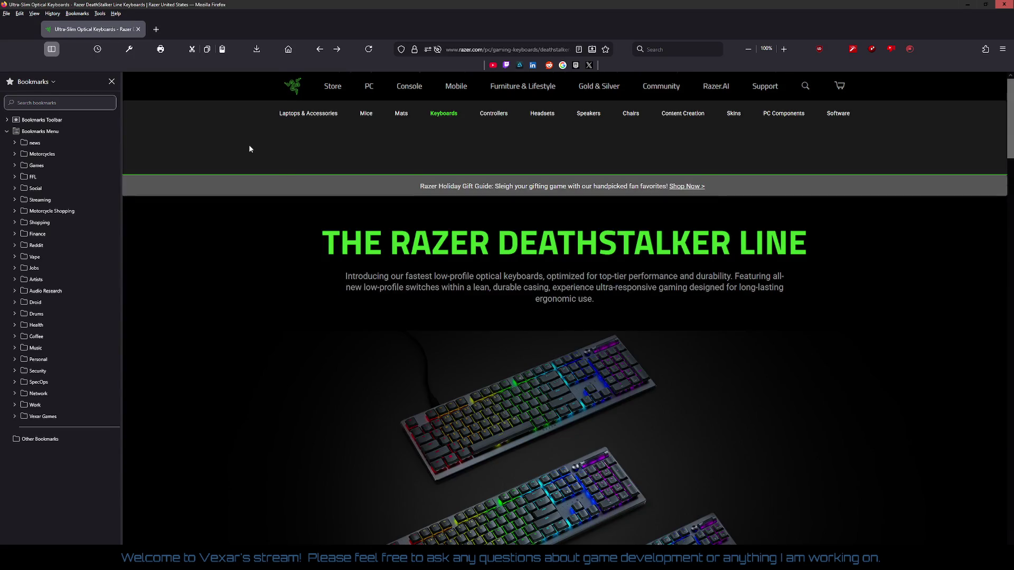
right_click(229, 138)
click(236, 148)
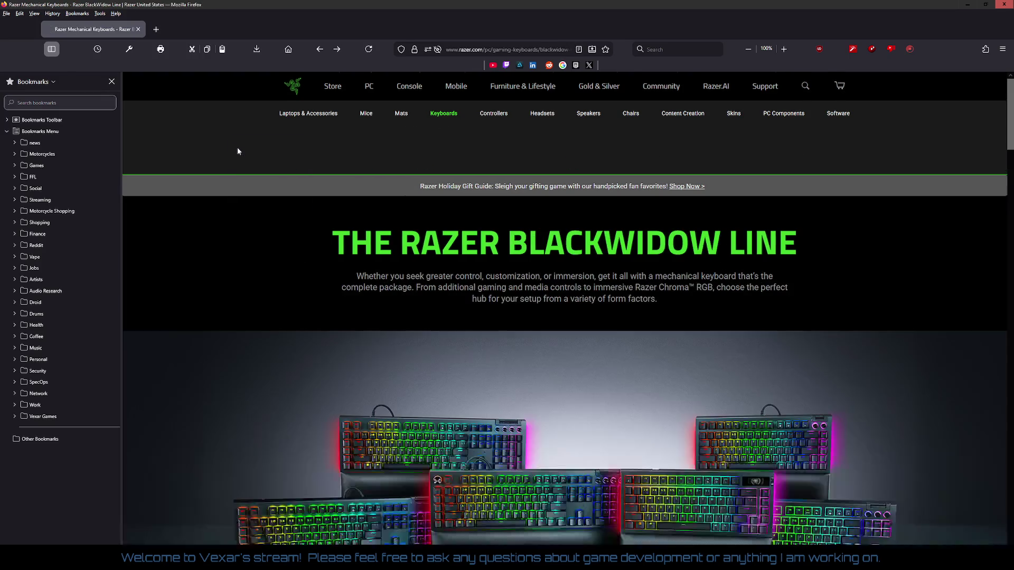
right_click(237, 151)
click(244, 152)
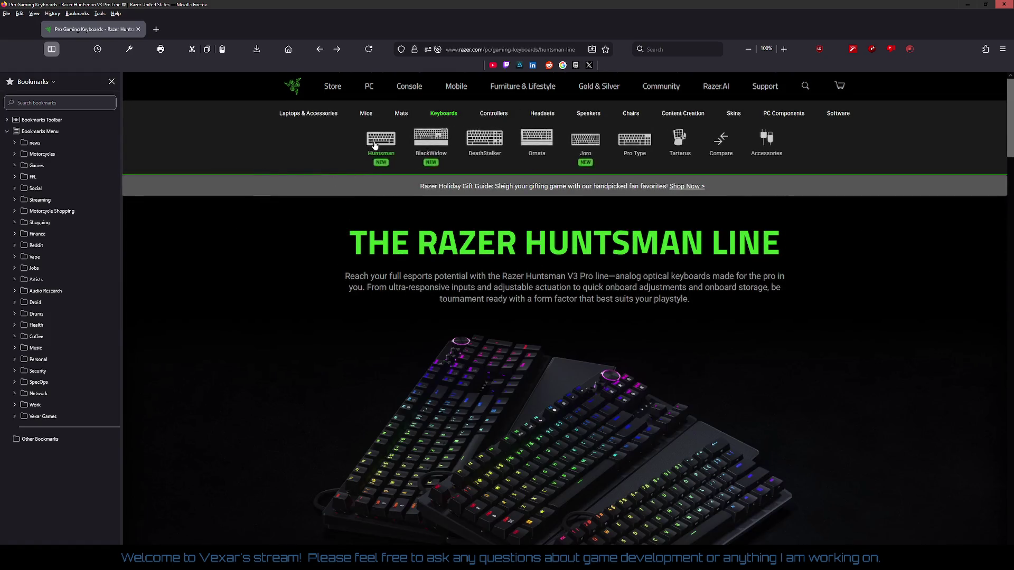
Review the Huntsman V3 Pro lineup, then return to Google's best wired keyboards of 2025 results.
scroll(370, 154, down, 1)
scroll(370, 155, down, 3)
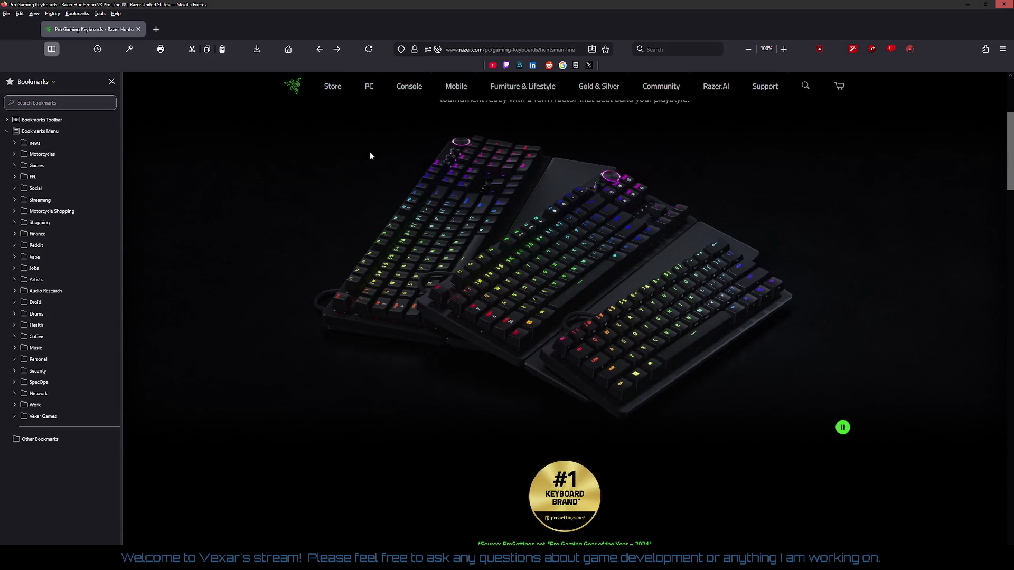
scroll(369, 152, down, 6)
scroll(369, 152, down, 2)
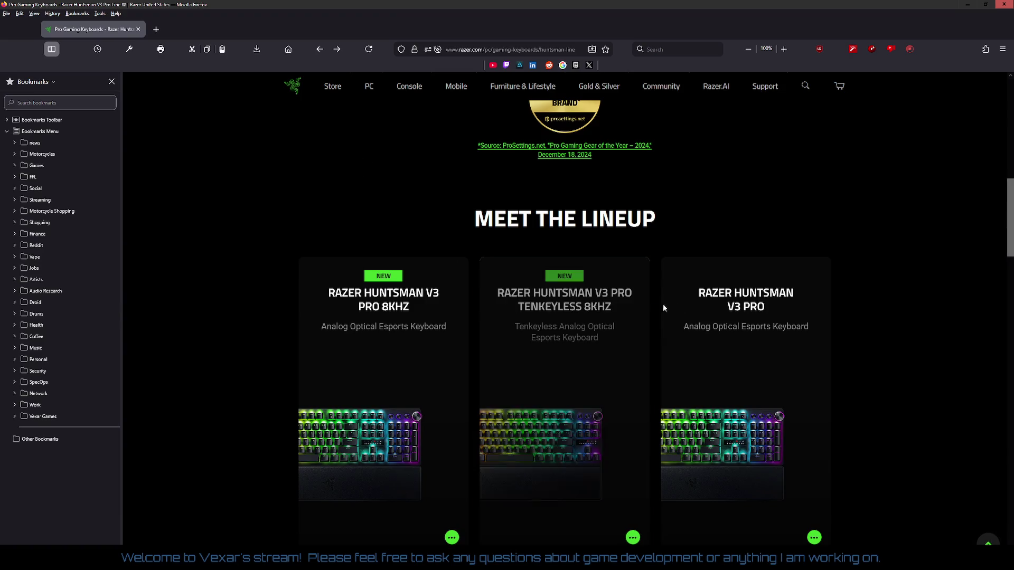
scroll(838, 256, down, 4)
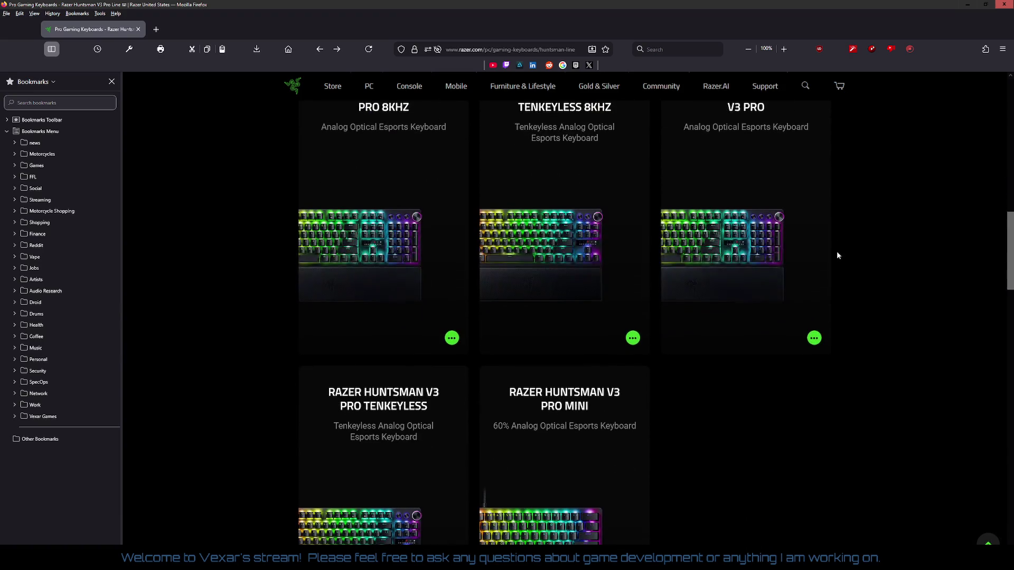
scroll(835, 249, up, 8)
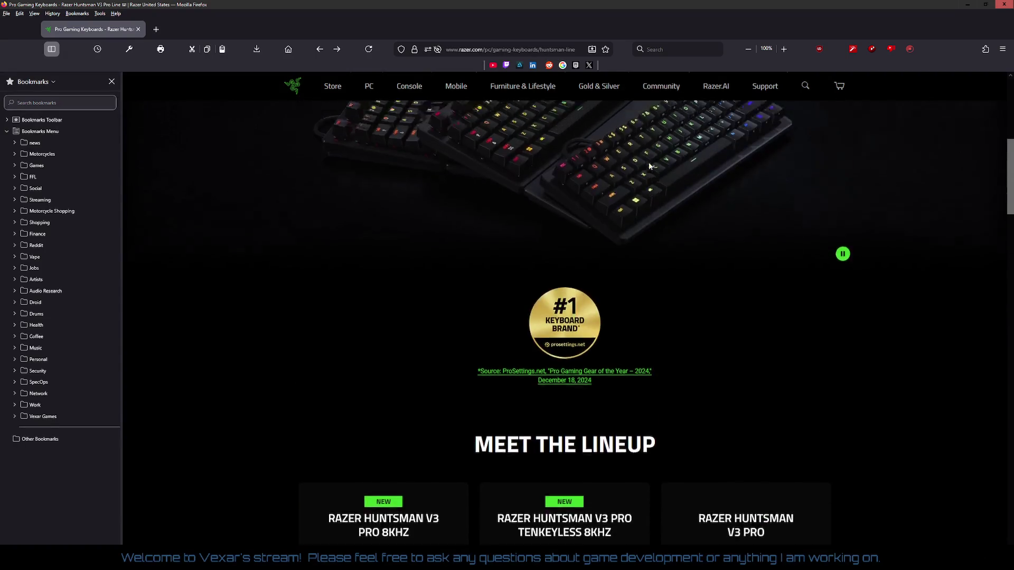
scroll(651, 166, up, 10)
click(320, 49)
click(320, 49)
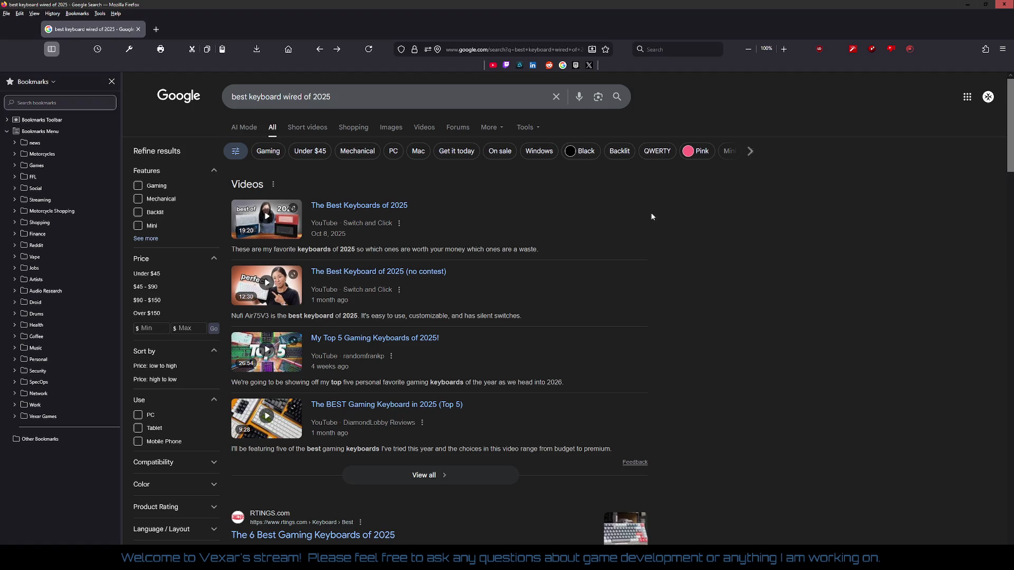
scroll(653, 218, down, 3)
scroll(653, 216, down, 3)
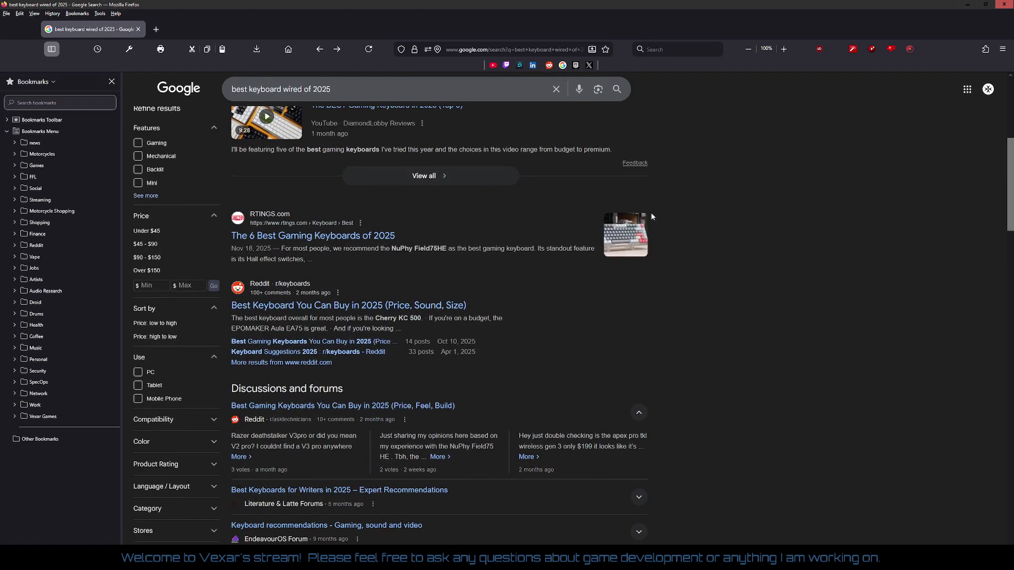
scroll(653, 217, down, 2)
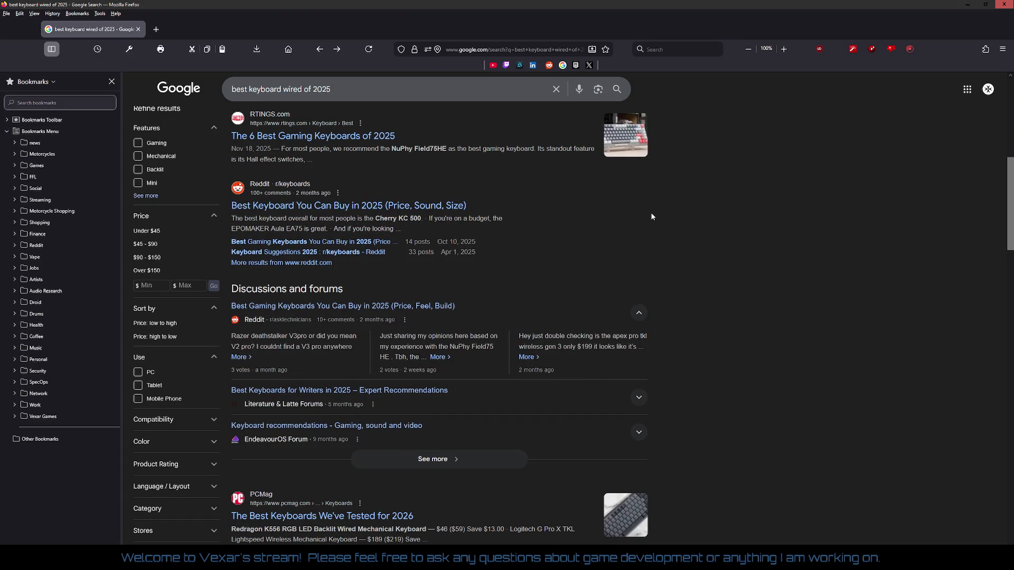
scroll(653, 216, down, 2)
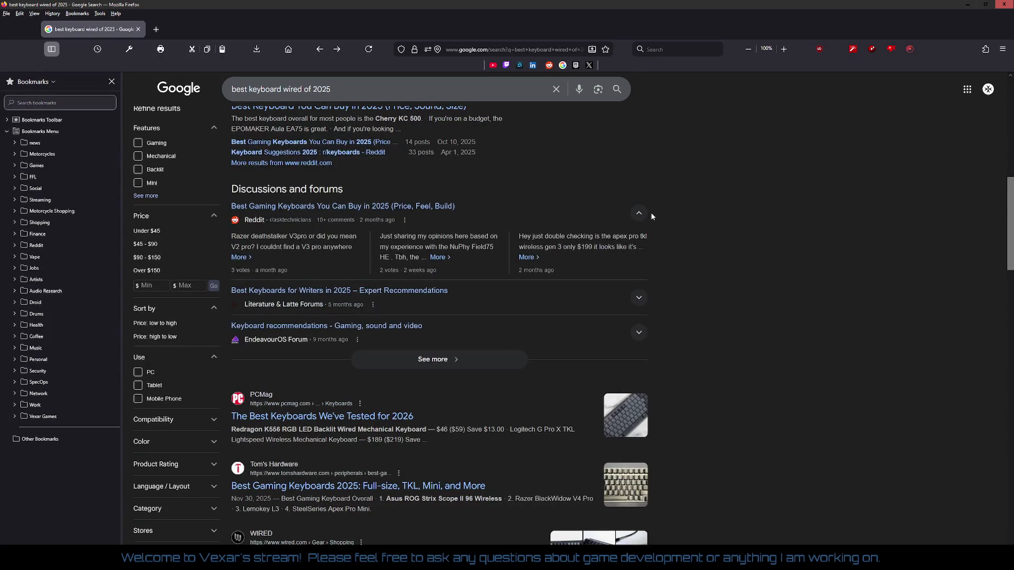
scroll(653, 216, down, 4)
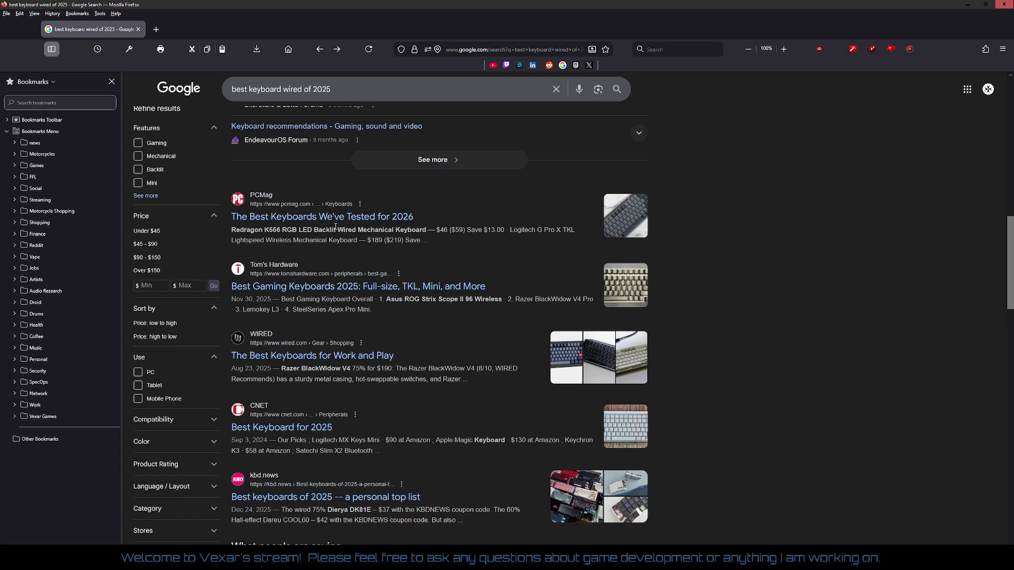
Open Tom's Hardware's Best Gaming Keyboards 2025 article and skim its opening.
click(352, 288)
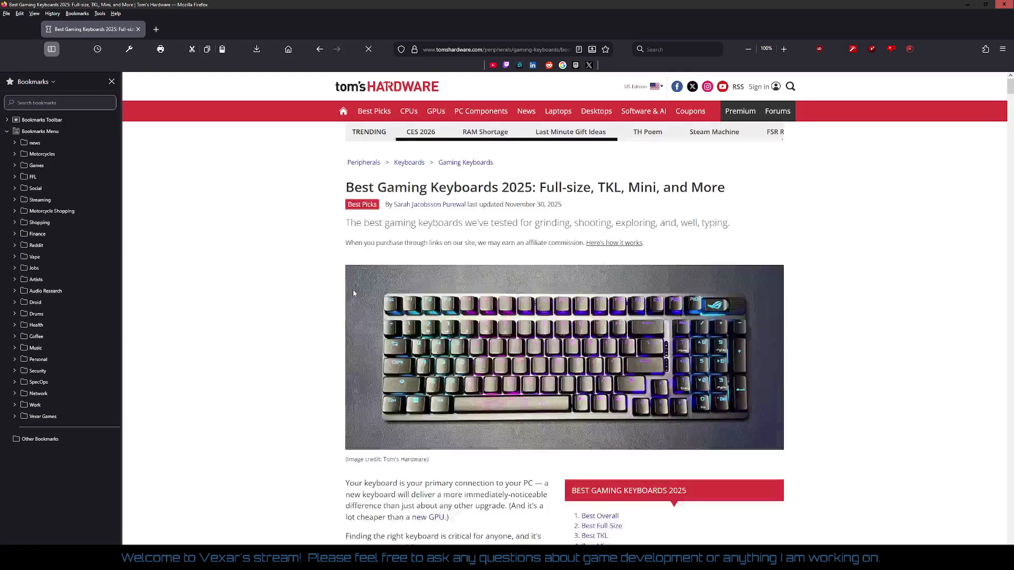
scroll(264, 228, down, 4)
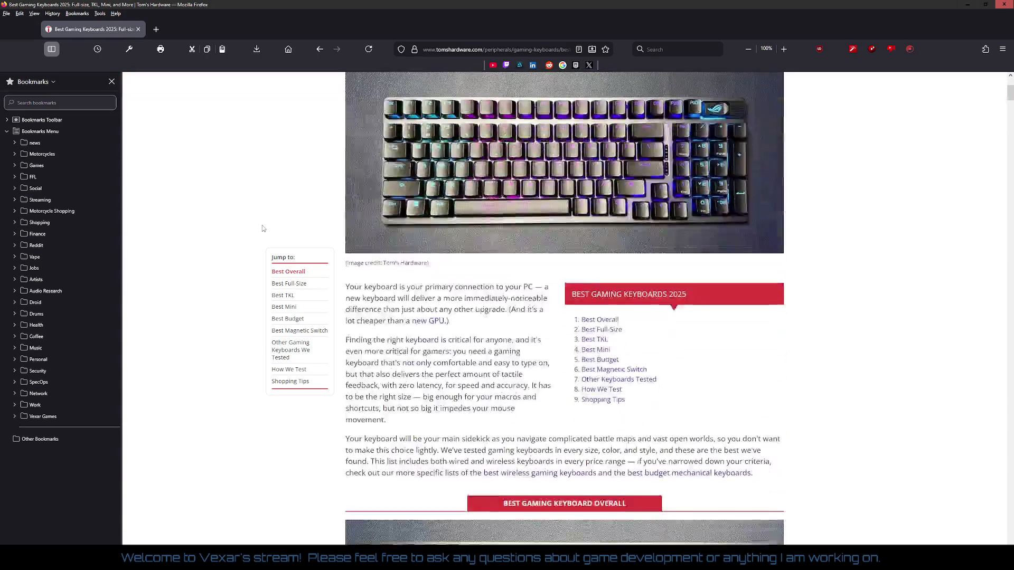
scroll(602, 321, down, 7)
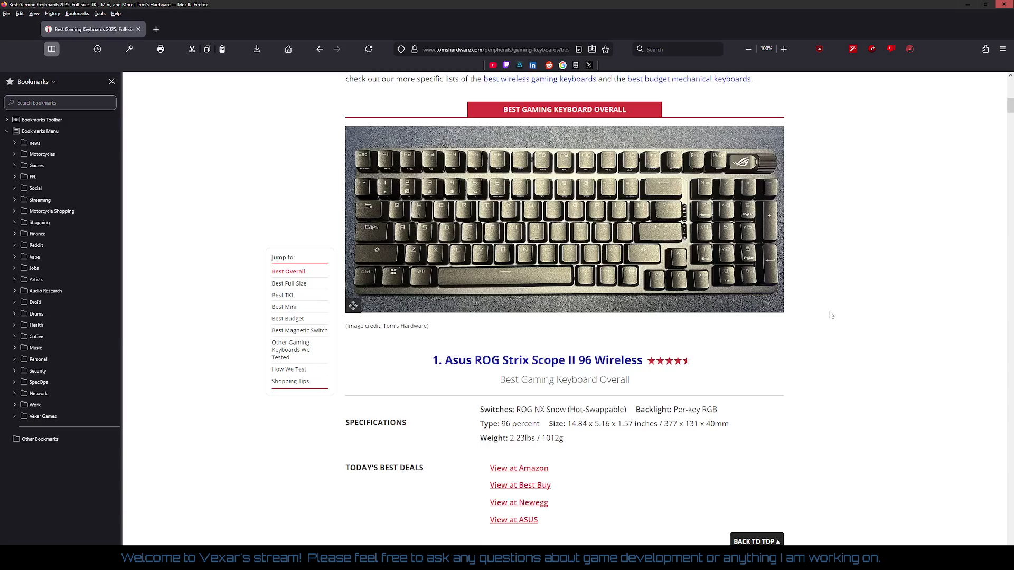
scroll(831, 314, down, 10)
scroll(832, 314, up, 20)
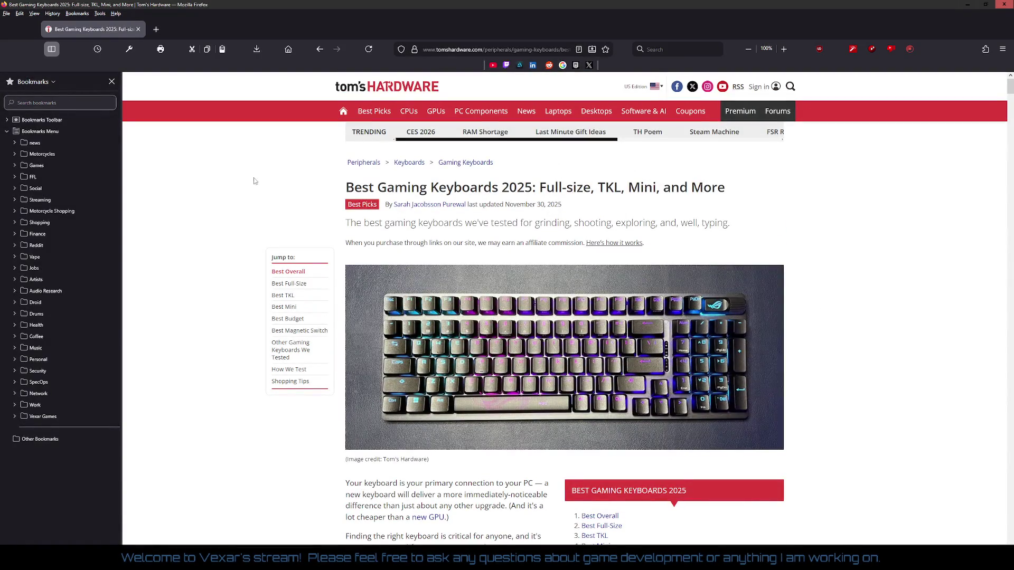
right_click(194, 182)
click(188, 181)
Jump to the Best Full-Size section and read through the top keyboard picks.
click(299, 286)
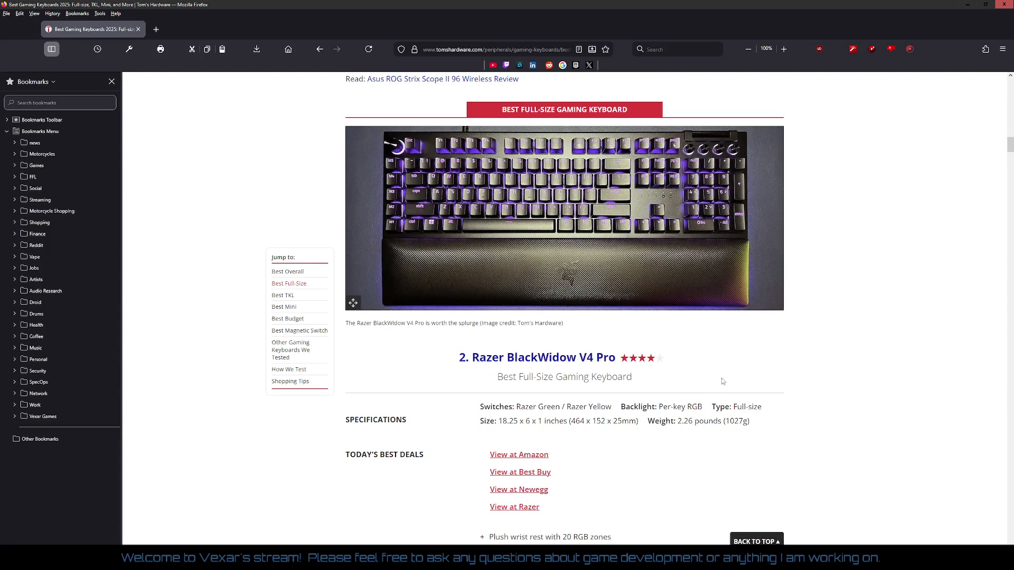
scroll(724, 379, down, 2)
scroll(724, 375, up, 3)
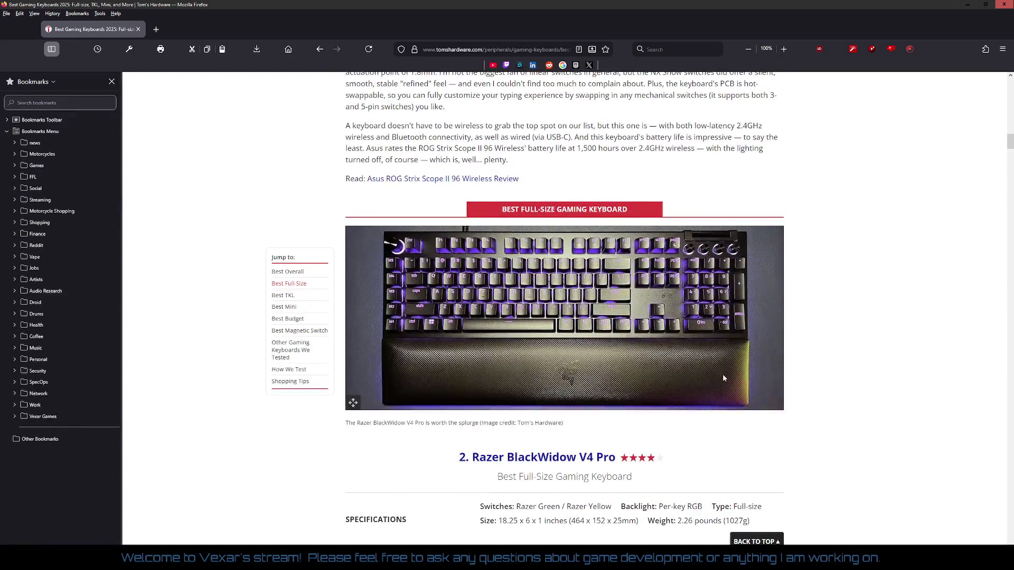
scroll(724, 375, down, 3)
scroll(724, 376, down, 4)
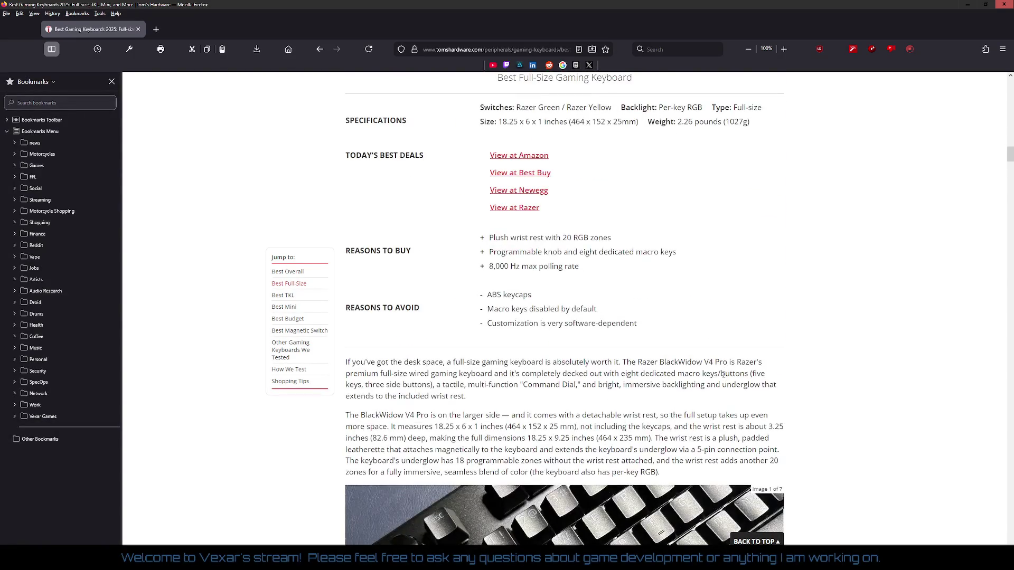
scroll(723, 374, down, 4)
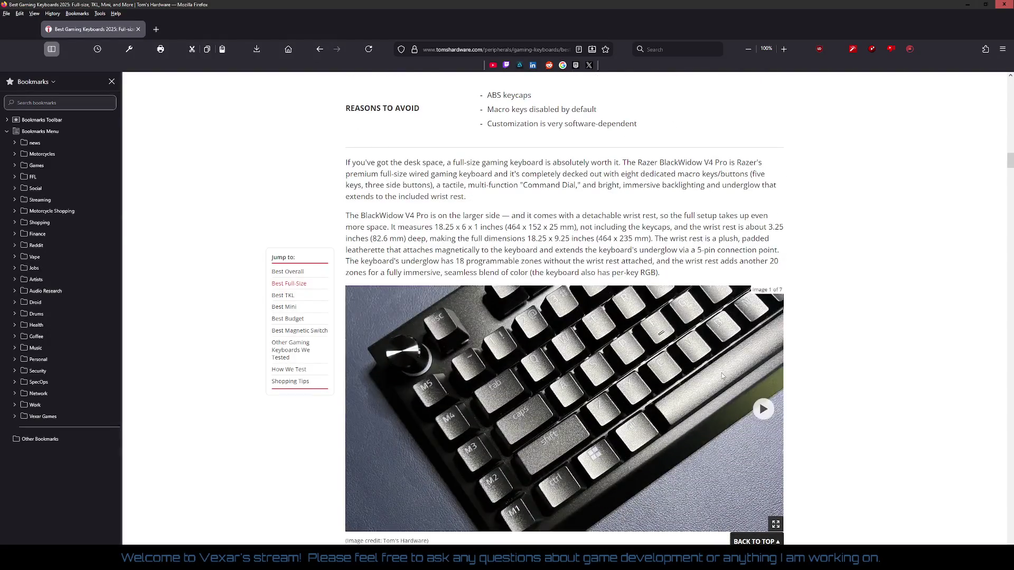
scroll(723, 373, down, 3)
scroll(723, 377, down, 3)
scroll(721, 374, down, 5)
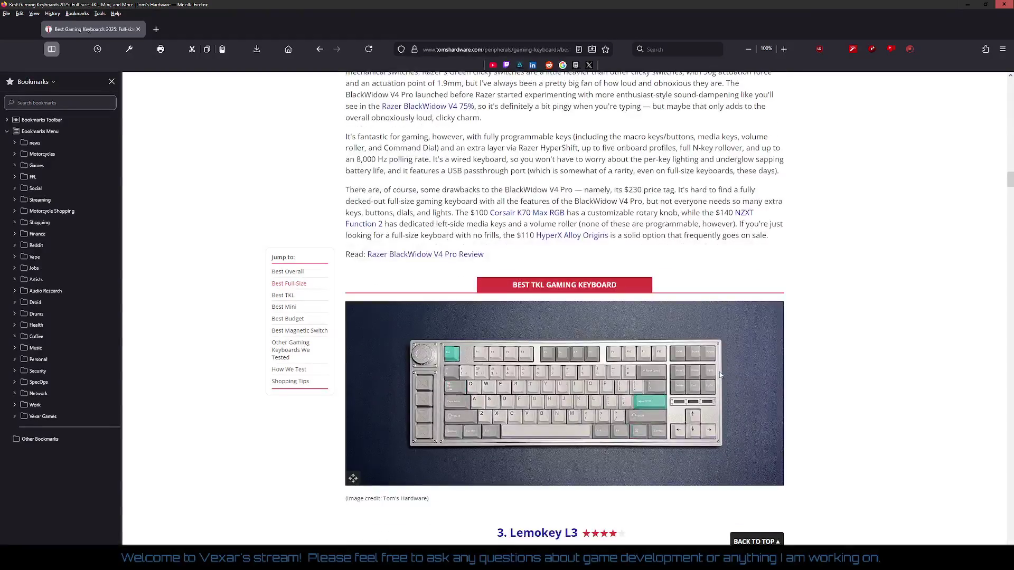
scroll(721, 375, down, 6)
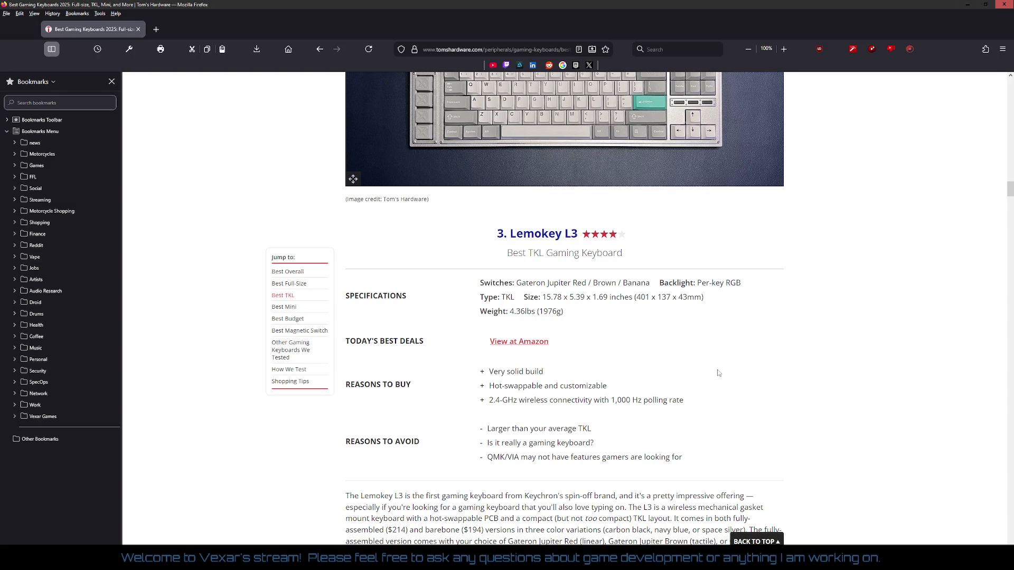
scroll(717, 373, down, 6)
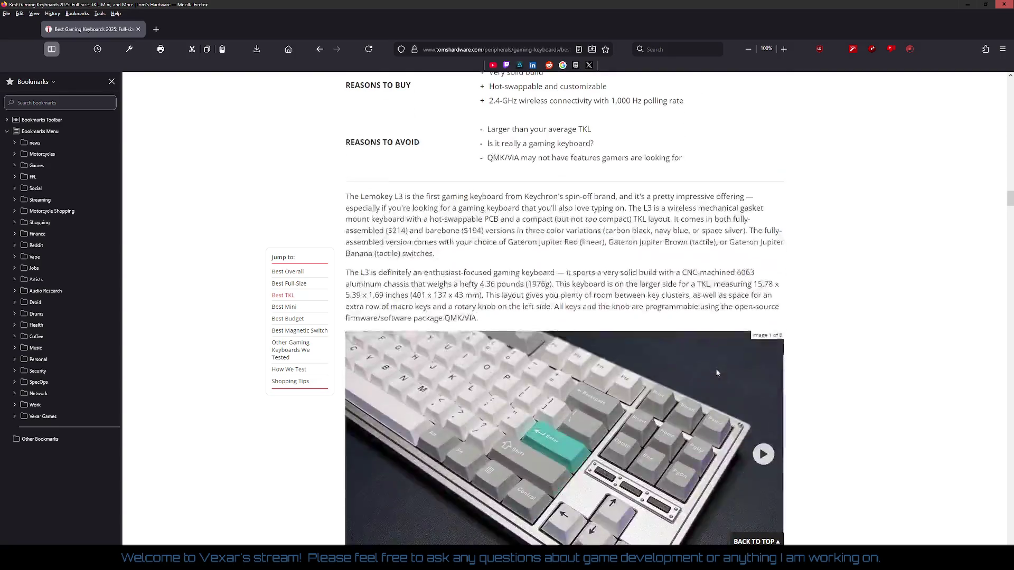
scroll(707, 354, up, 13)
scroll(678, 321, up, 20)
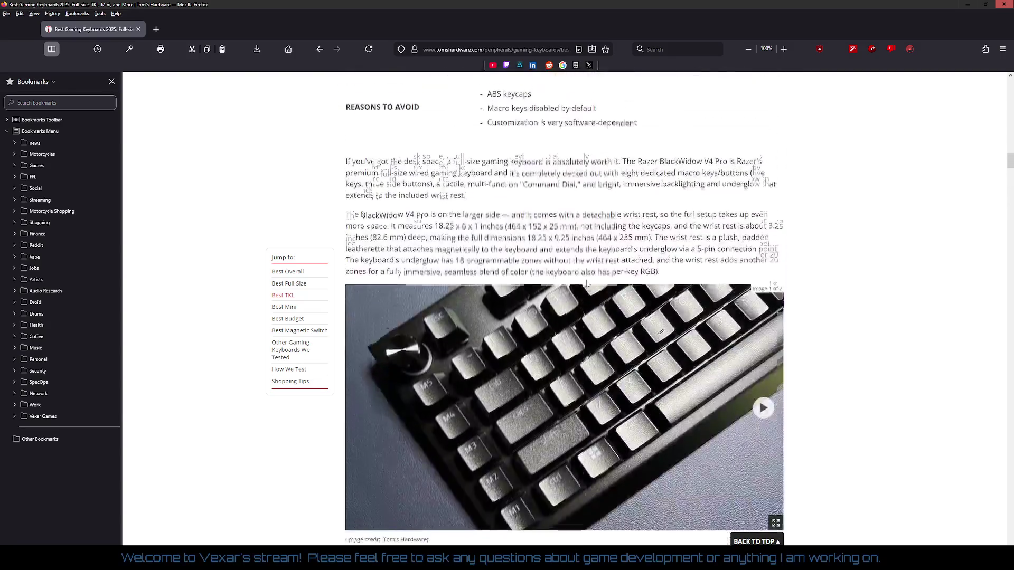
Go back through the article's history to the Google keyboard search results.
right_click(304, 175)
click(311, 180)
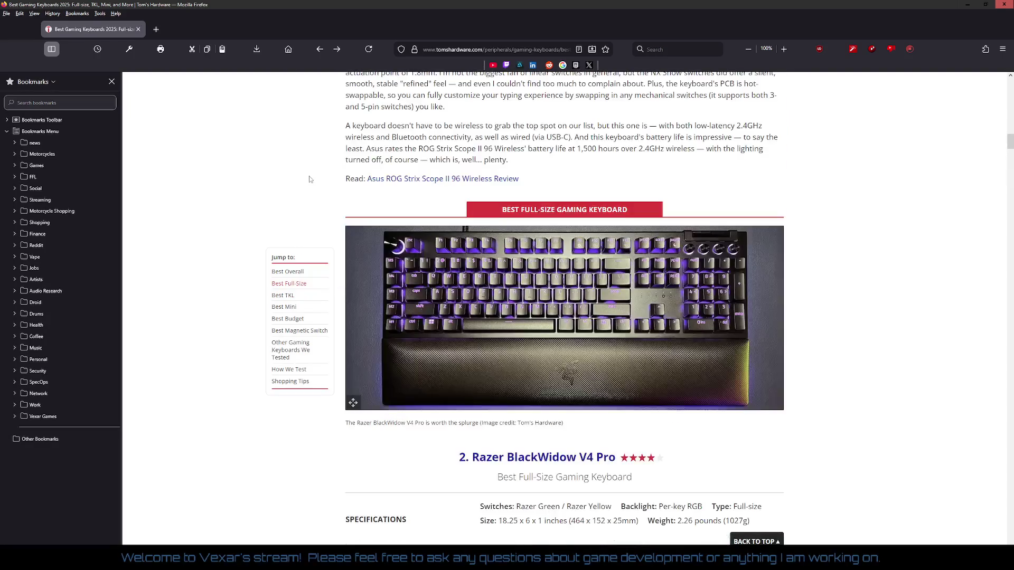
right_click(309, 176)
click(315, 181)
right_click(315, 182)
click(320, 185)
right_click(275, 171)
click(287, 180)
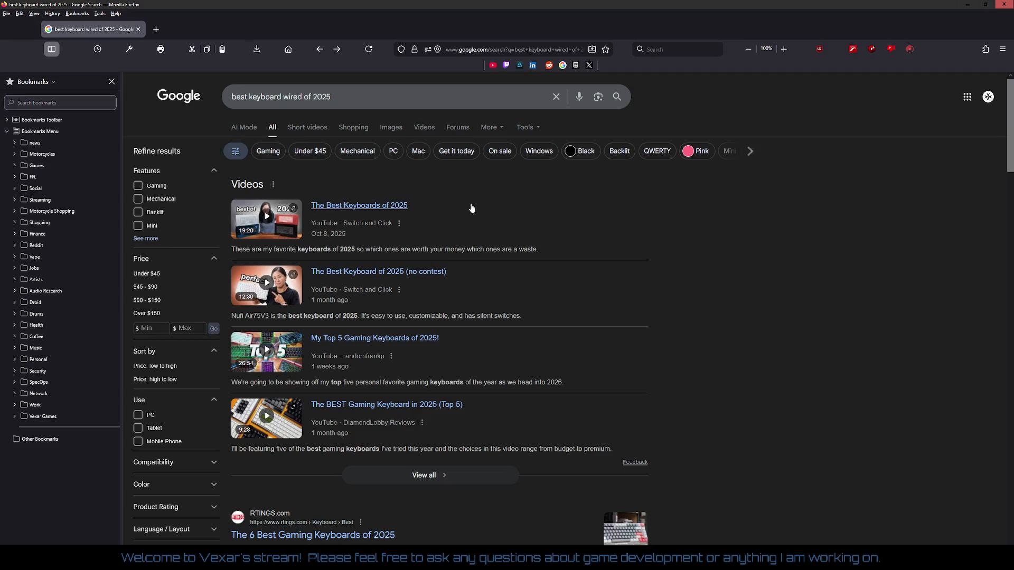
From Popular products, open Best Buy's SteelSeries Apex Pro Gen 3 offer at $214.99.
scroll(568, 275, down, 4)
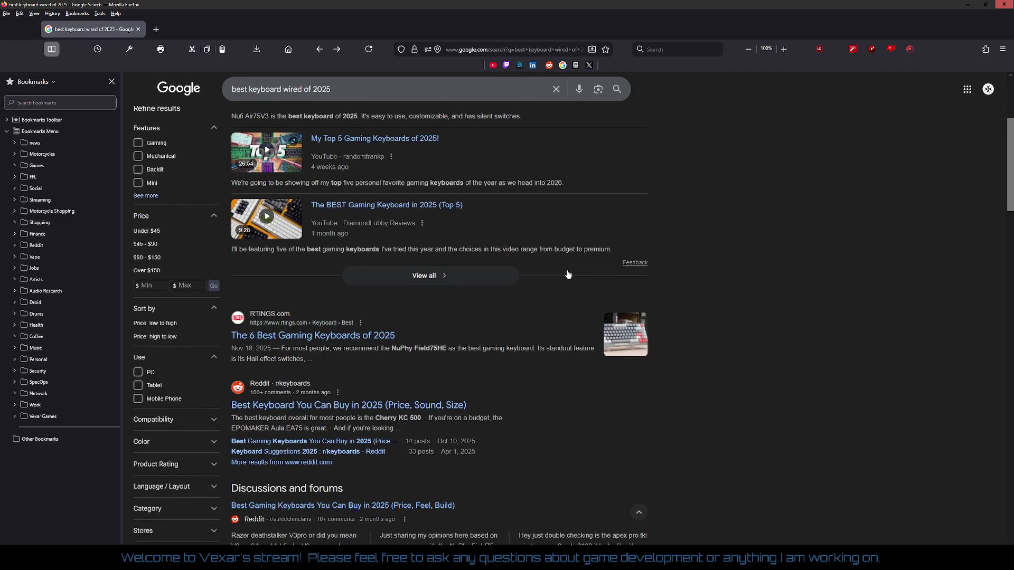
scroll(567, 272, down, 4)
scroll(566, 270, down, 3)
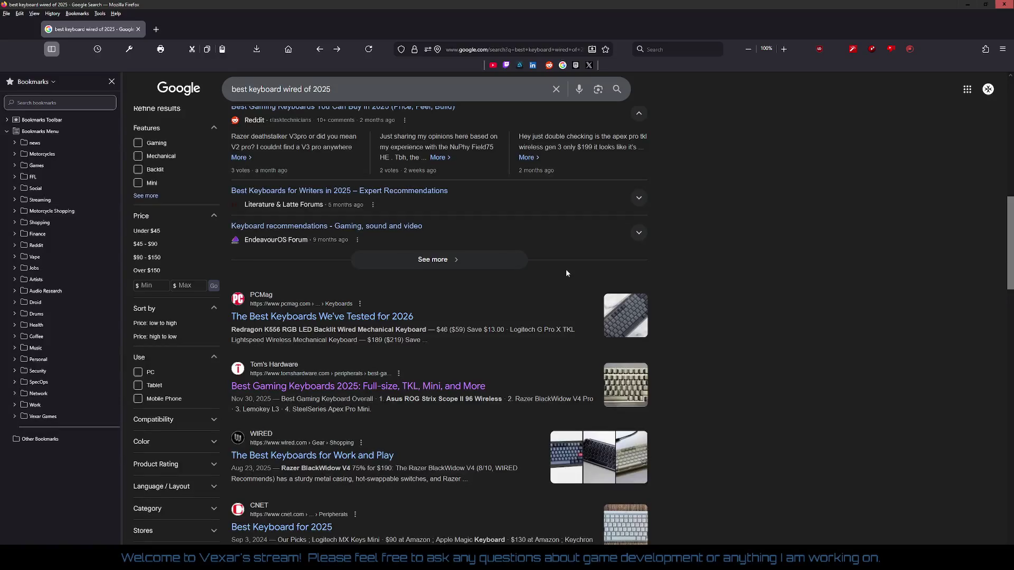
scroll(566, 272, down, 4)
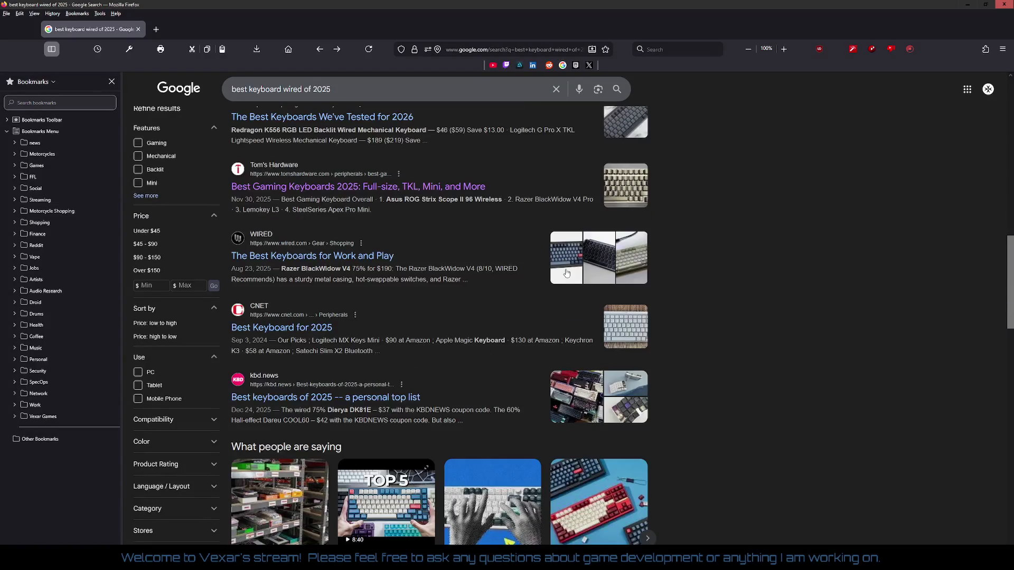
scroll(567, 274, down, 2)
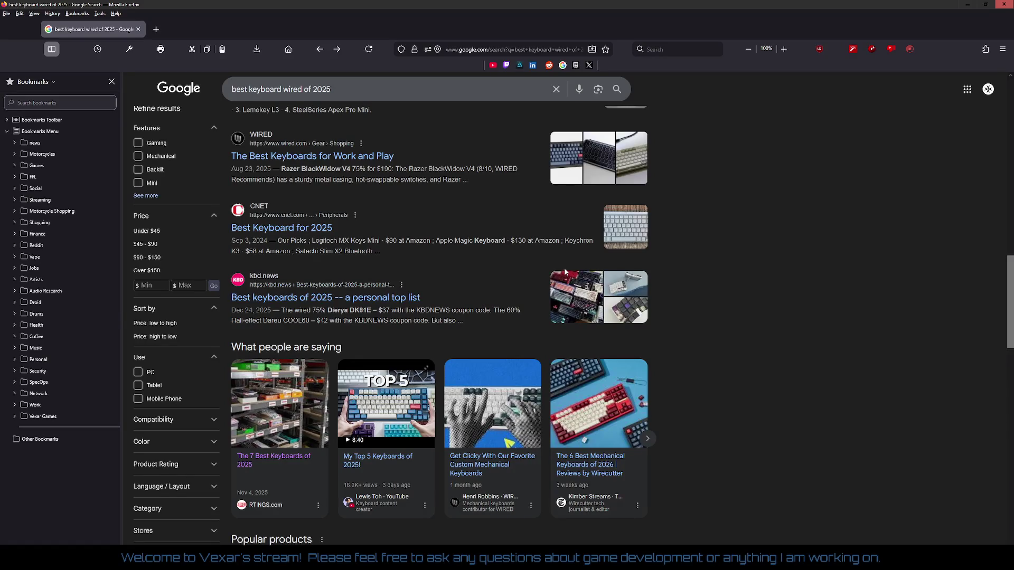
scroll(564, 272, down, 2)
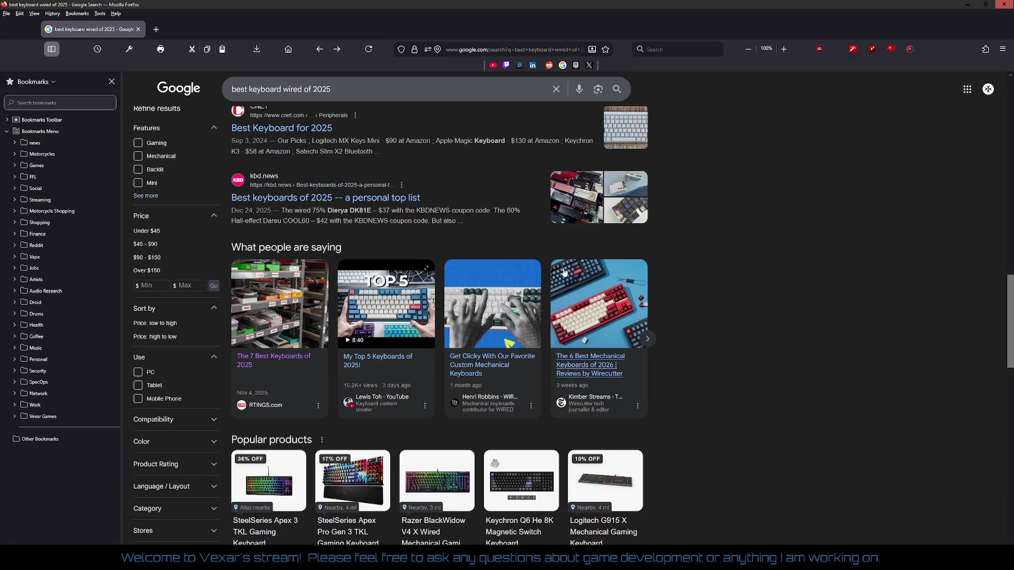
scroll(564, 272, down, 2)
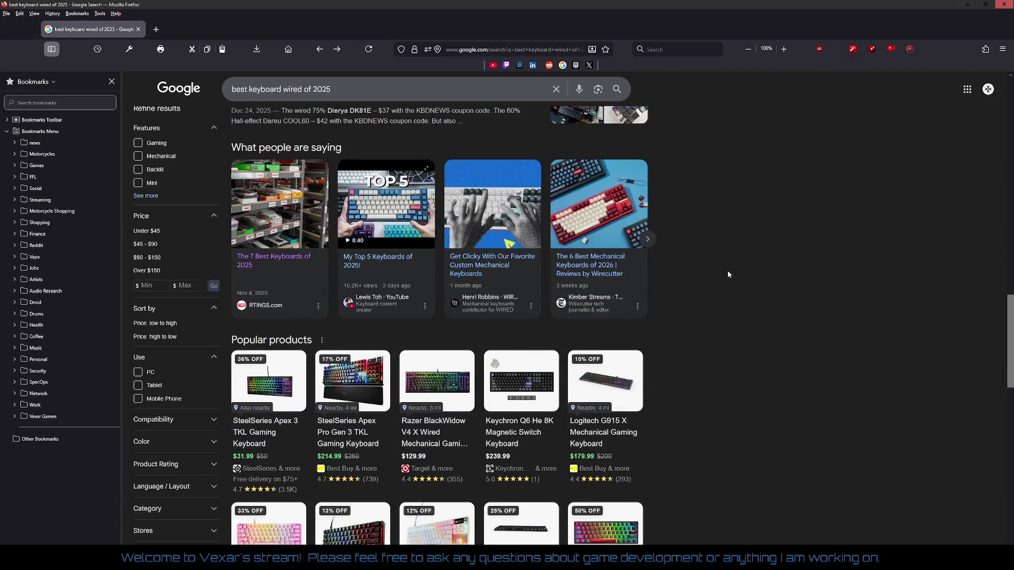
scroll(727, 274, down, 4)
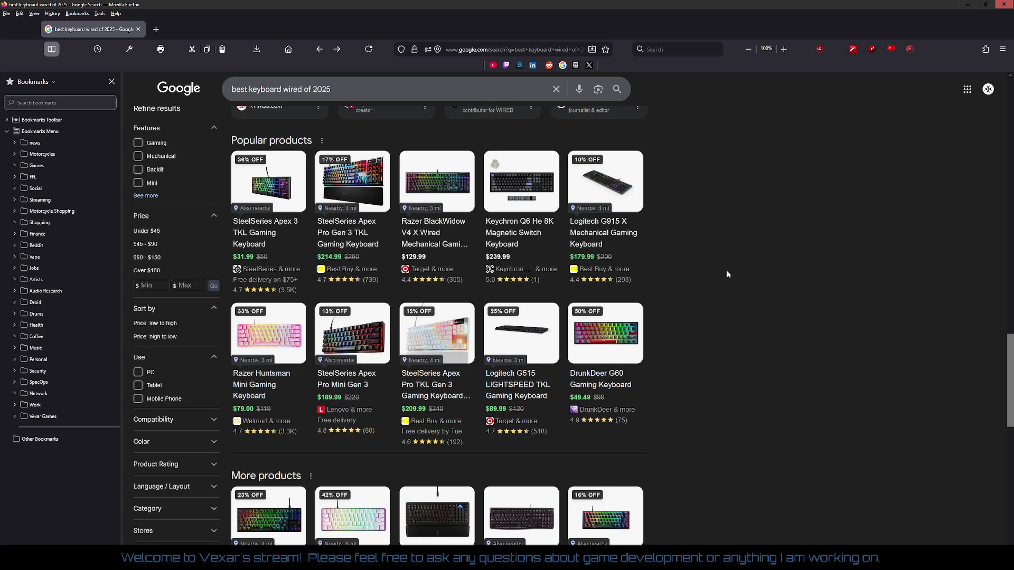
click(341, 272)
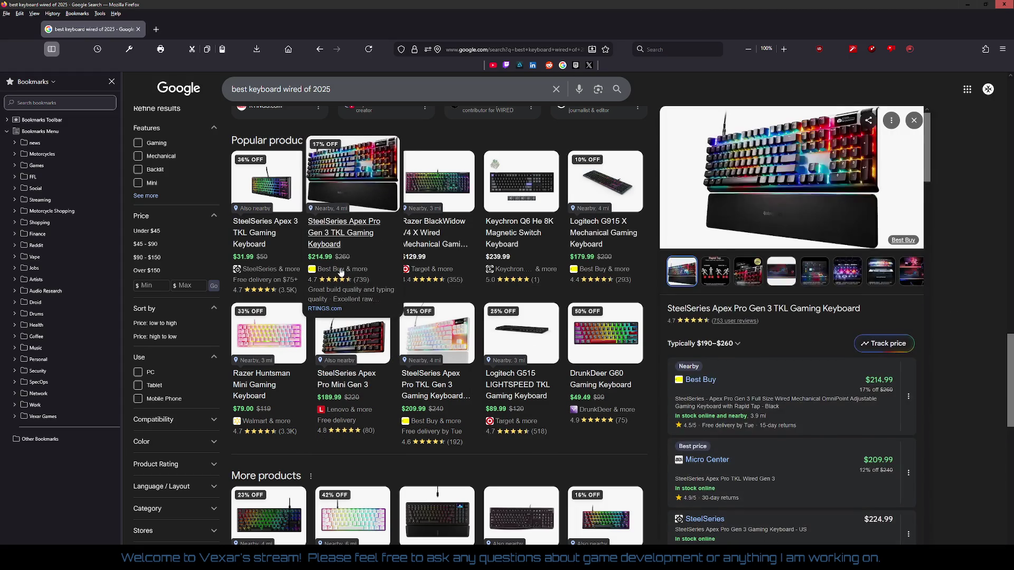
click(701, 380)
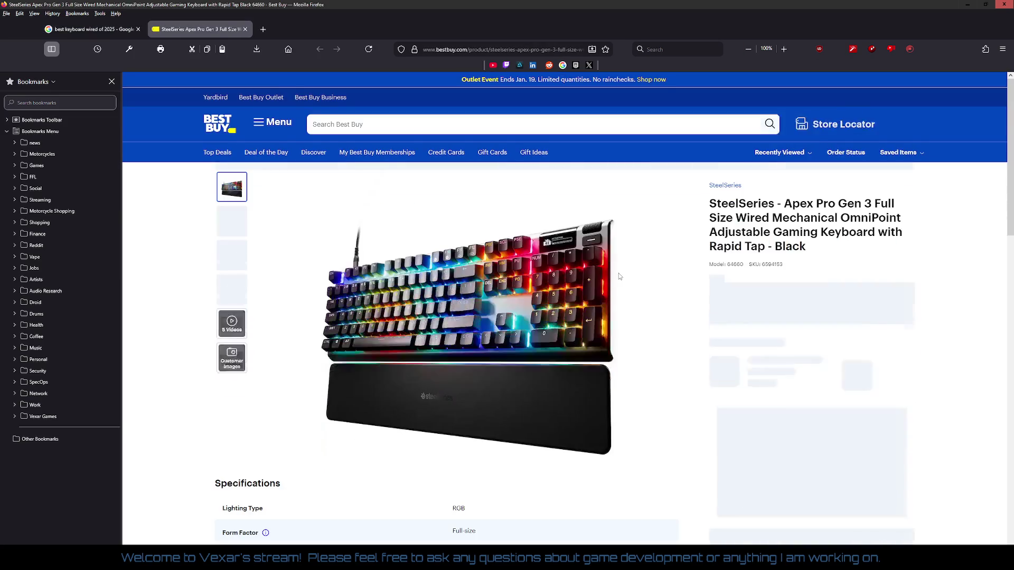
Search Best Buy for 'wired keyboard', returning 870 results led by the Logitech K120.
click(387, 125)
text(wired keyb)
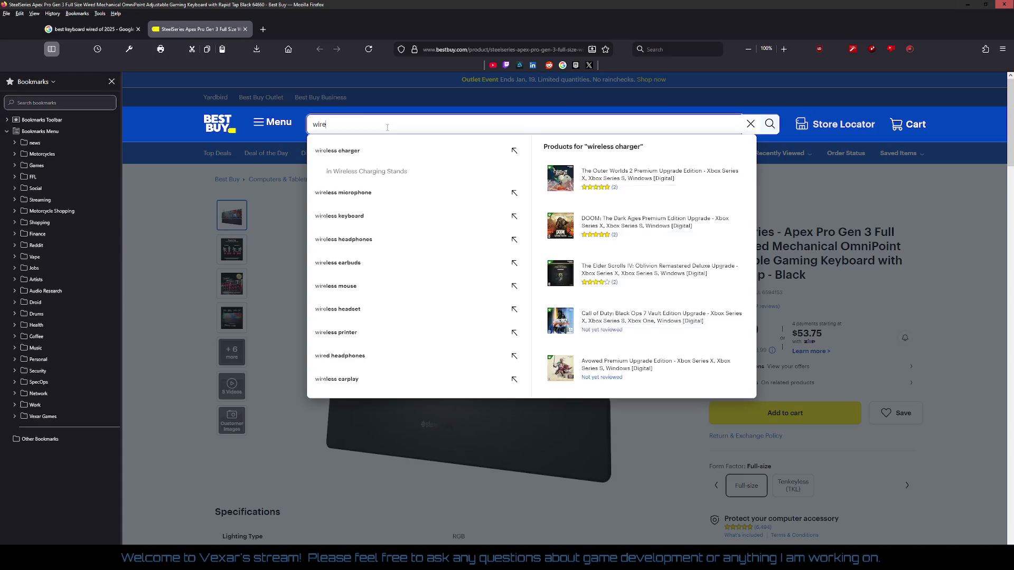
text(oard)
key(Return)
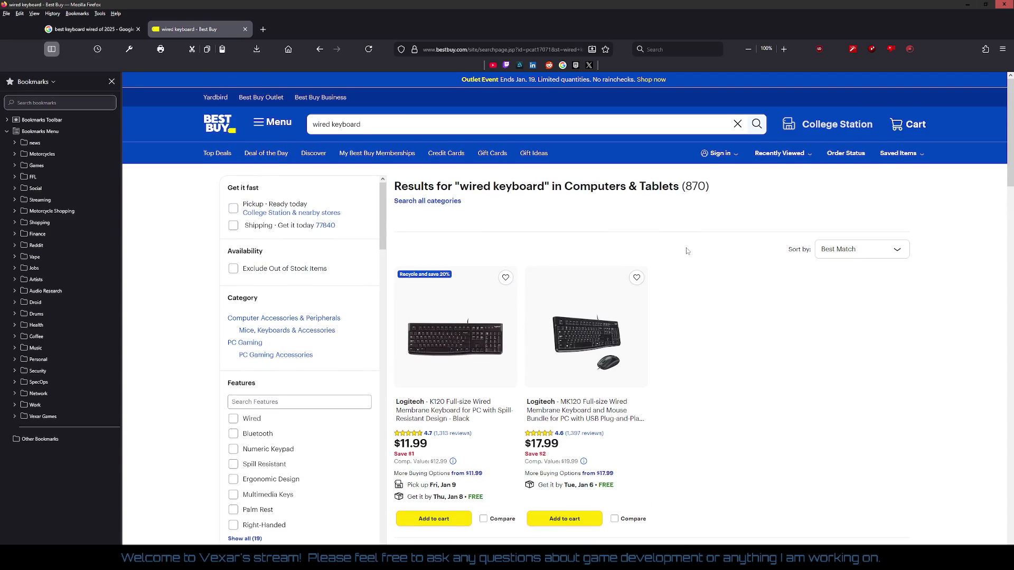
scroll(687, 252, down, 3)
scroll(687, 255, up, 3)
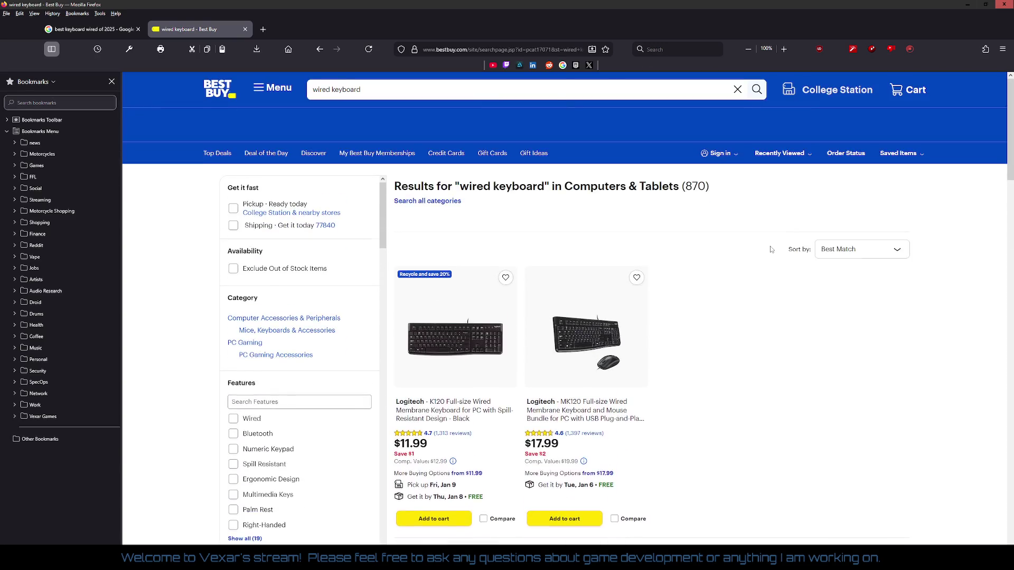
Sort the wired keyboard results by Price High to Low.
click(863, 250)
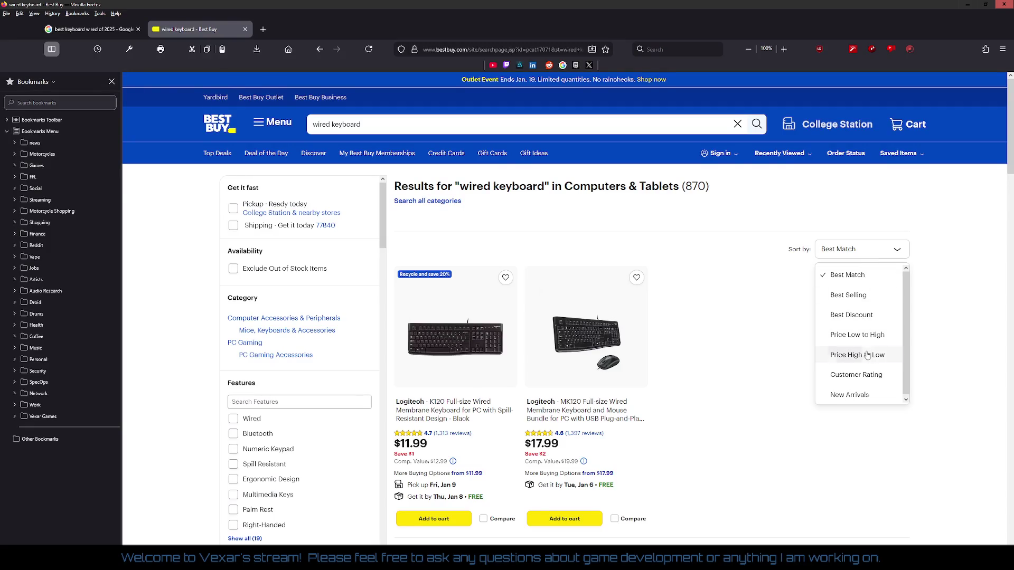
click(866, 354)
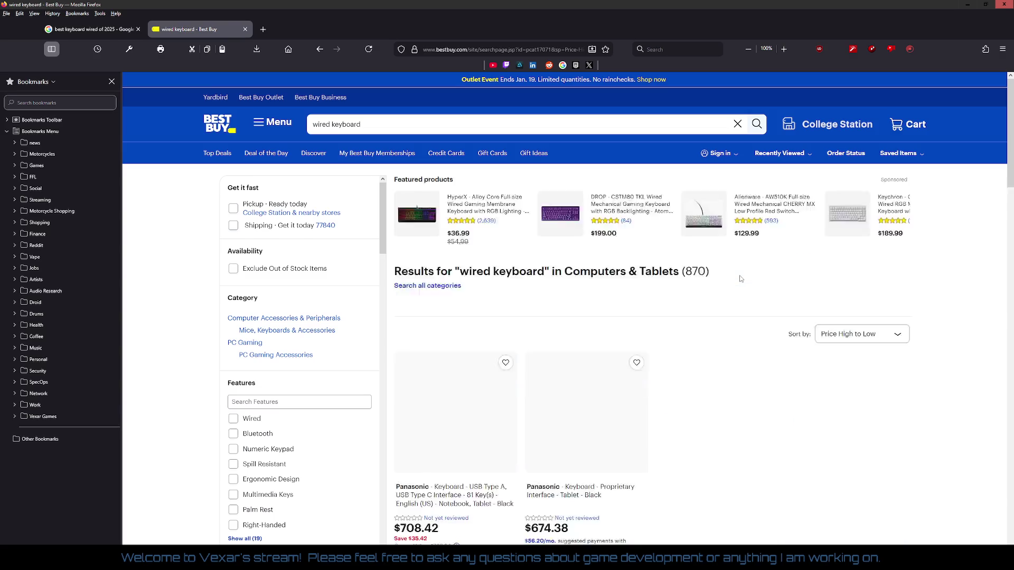
scroll(742, 278, down, 5)
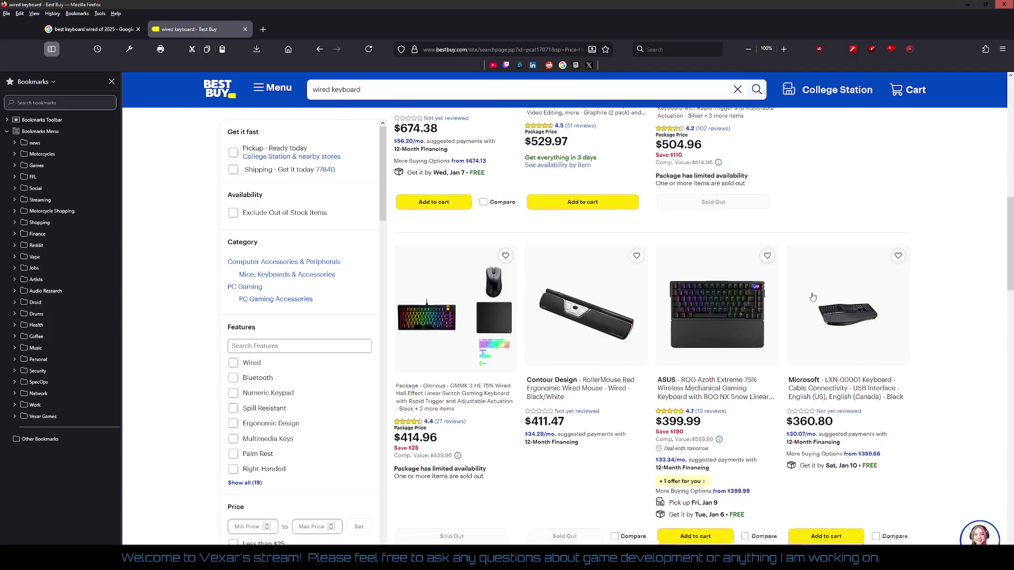
scroll(812, 298, down, 10)
scroll(812, 297, down, 7)
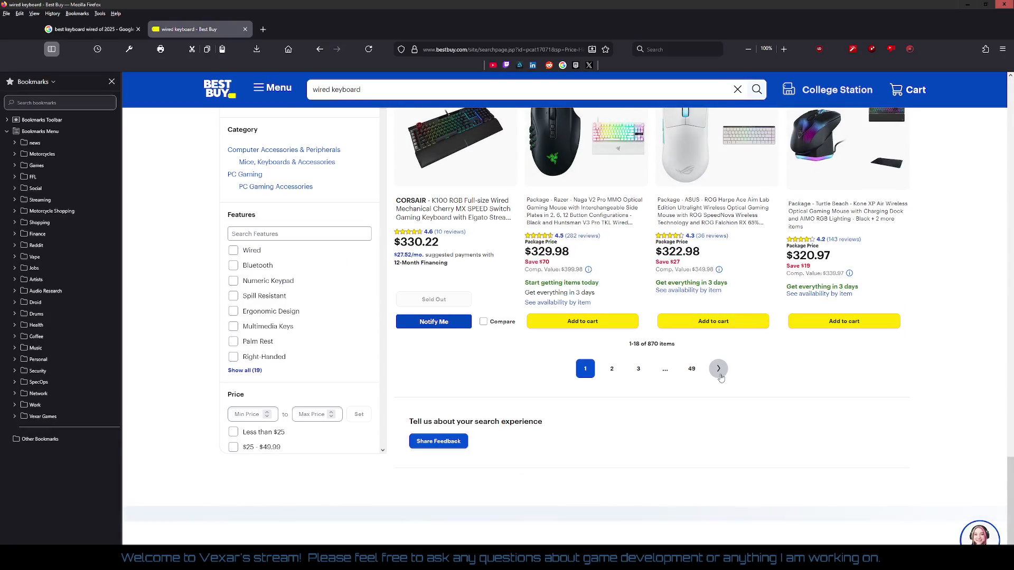
Page through the sorted results to page 2, then on to page 3.
click(718, 369)
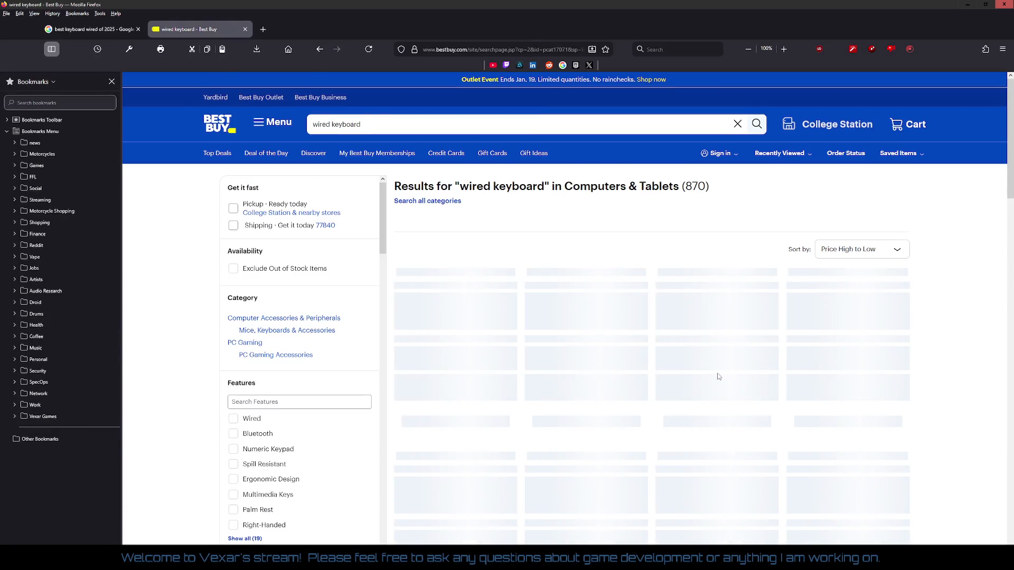
scroll(713, 359, down, 5)
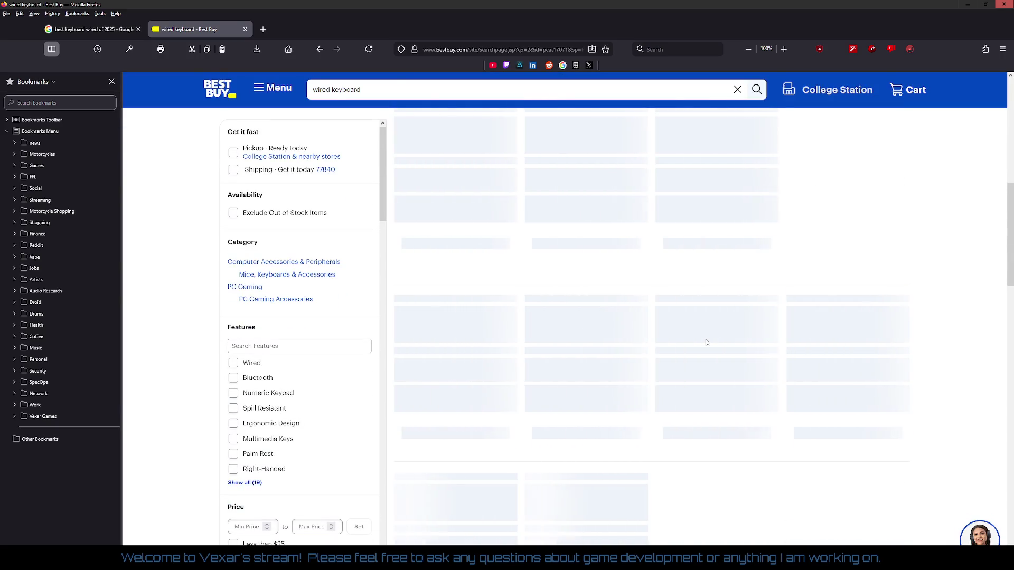
scroll(705, 343, down, 10)
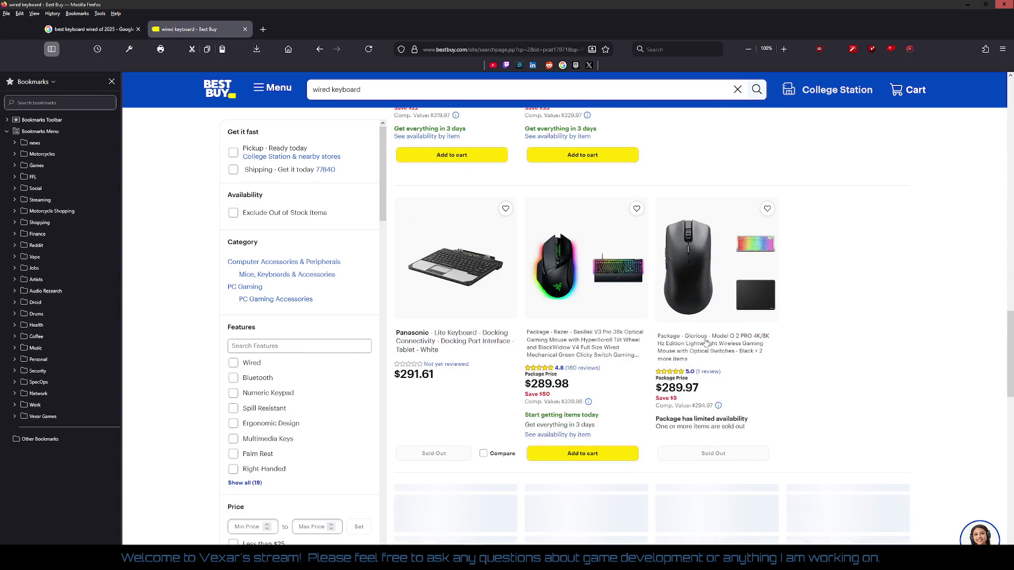
scroll(705, 342, down, 3)
scroll(706, 343, up, 6)
scroll(705, 342, down, 15)
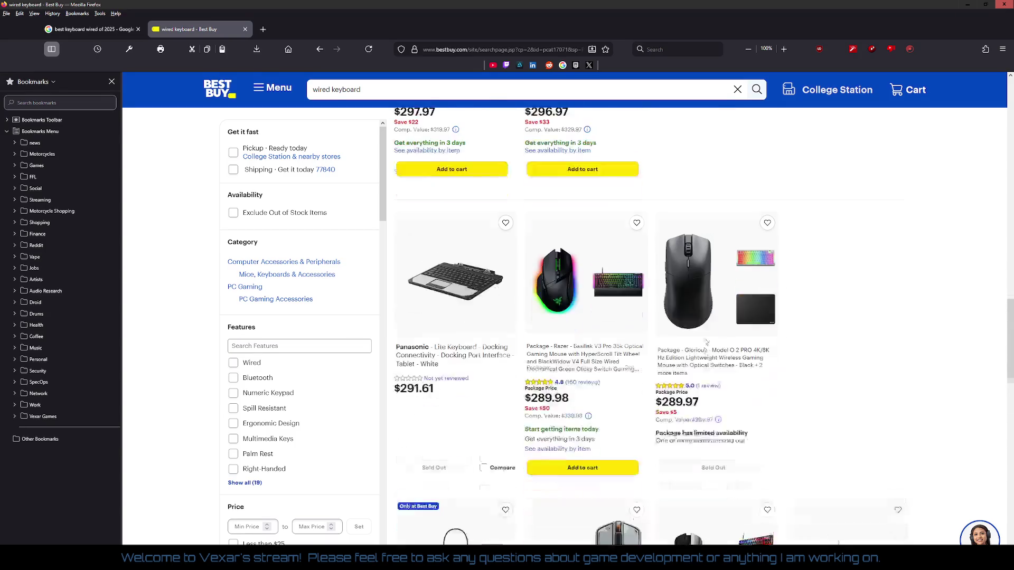
scroll(703, 341, up, 5)
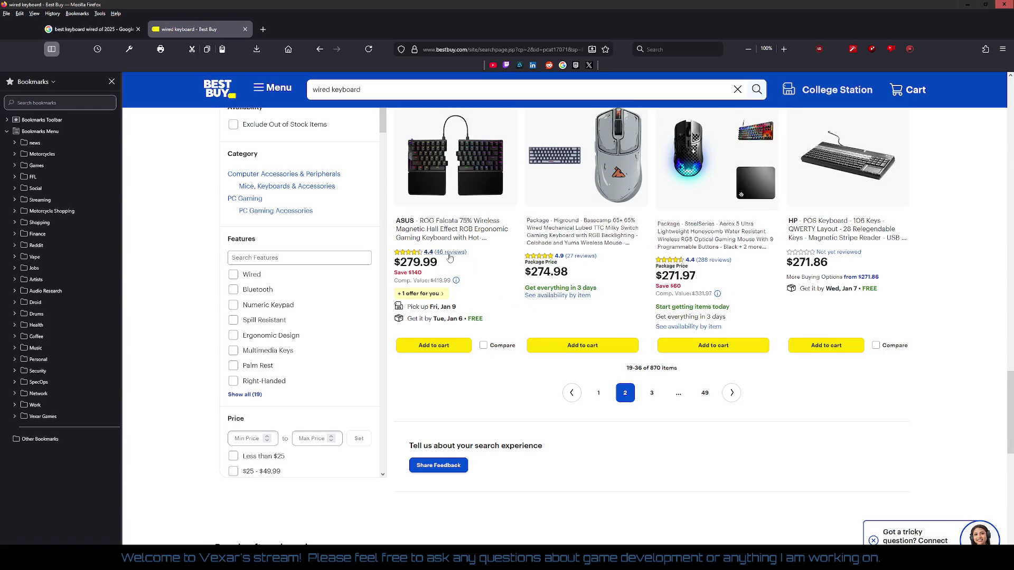
click(732, 395)
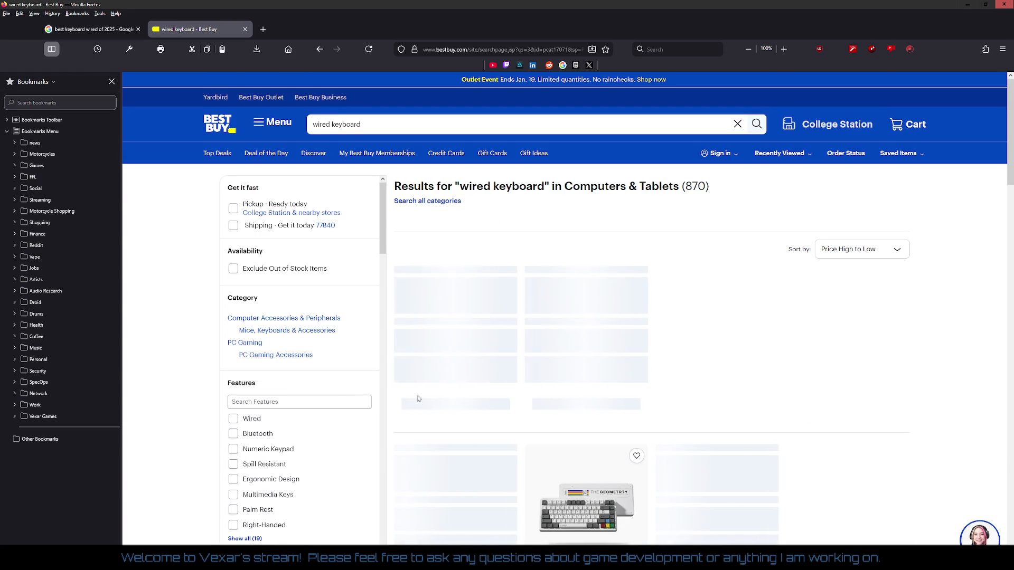
click(248, 419)
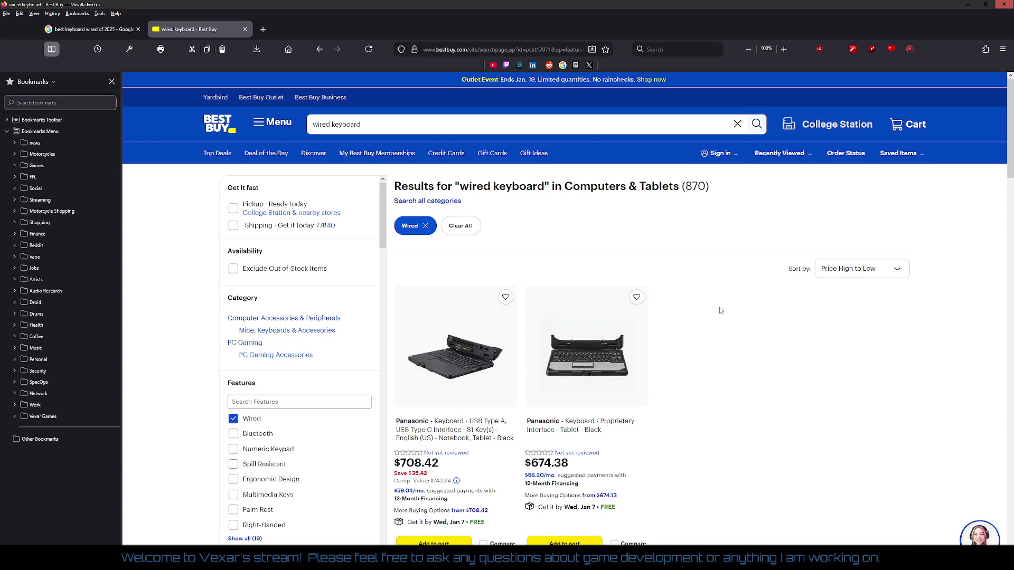
scroll(721, 311, down, 15)
scroll(731, 312, down, 10)
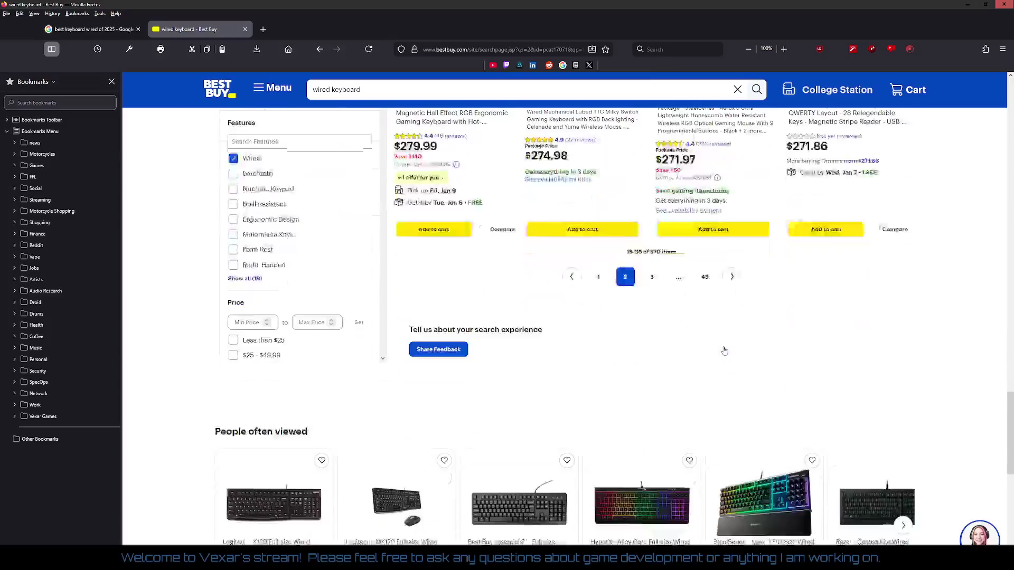
click(732, 277)
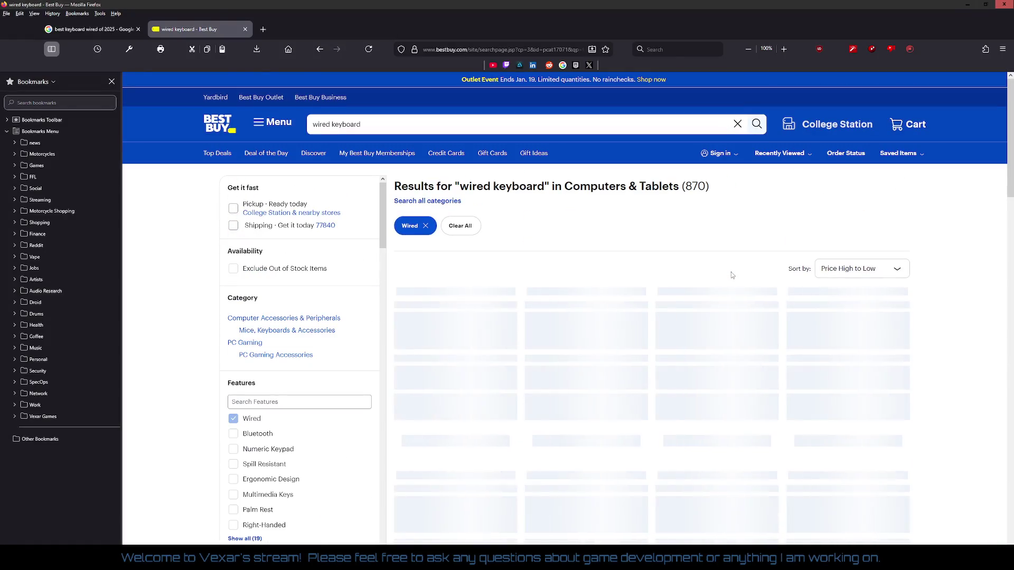
scroll(732, 275, down, 2)
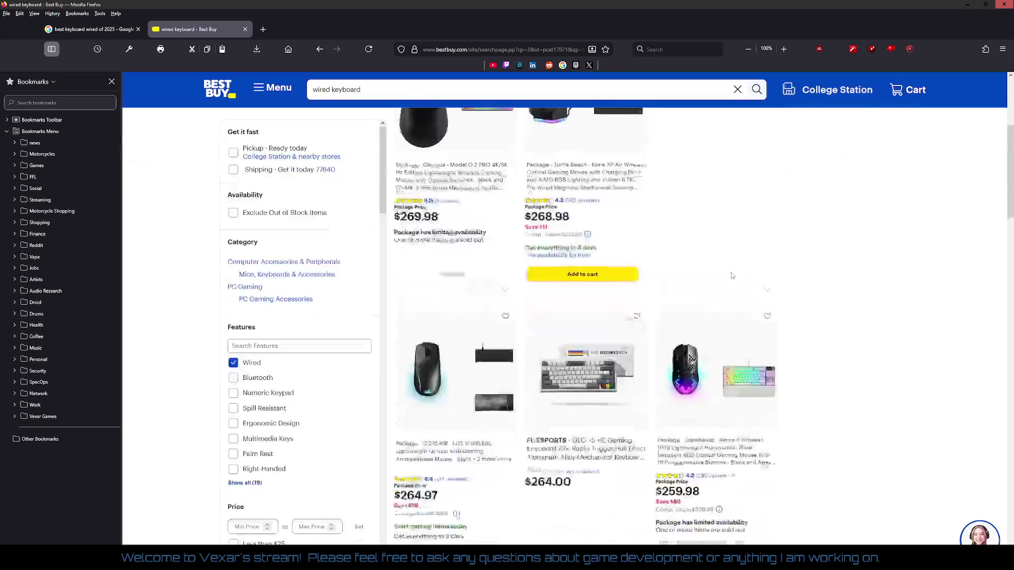
scroll(731, 275, down, 5)
scroll(732, 276, down, 1)
scroll(732, 276, down, 8)
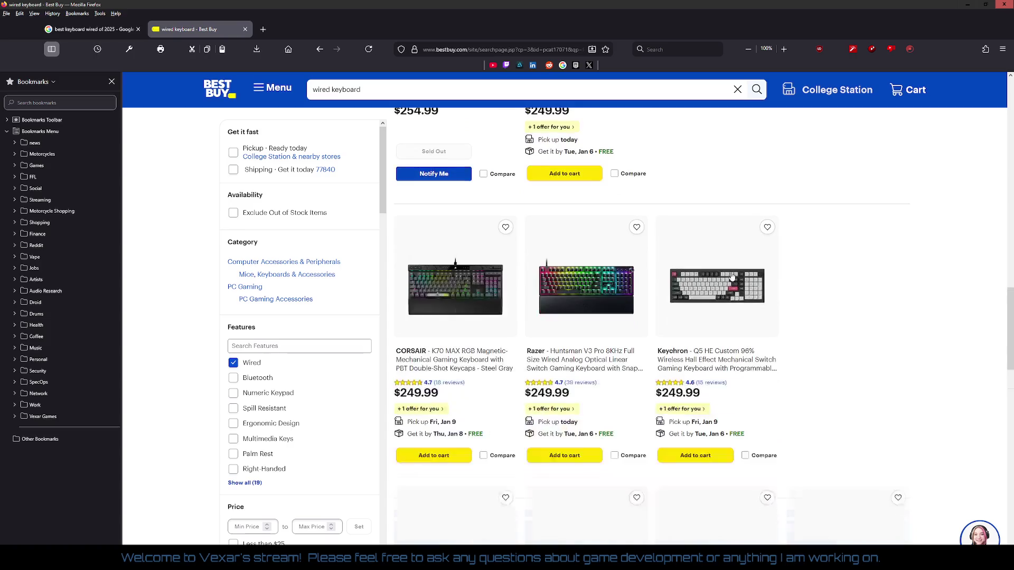
scroll(732, 276, down, 5)
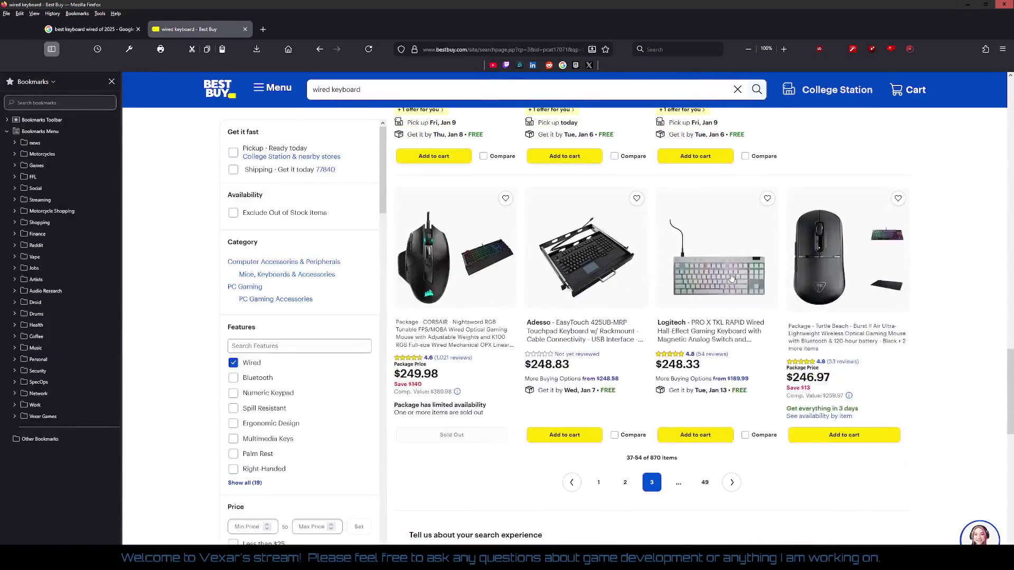
click(733, 482)
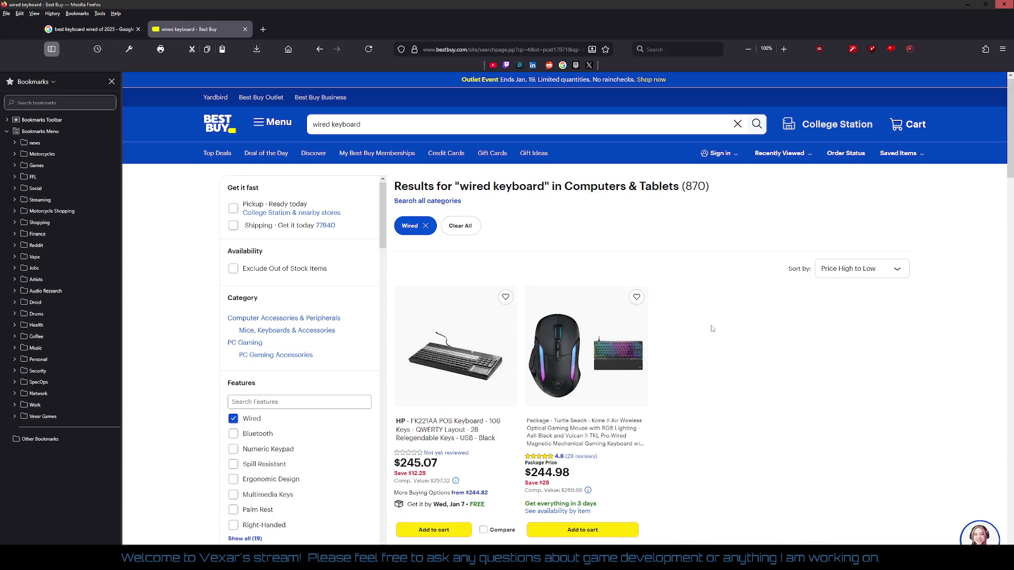
scroll(712, 329, down, 3)
scroll(711, 328, down, 5)
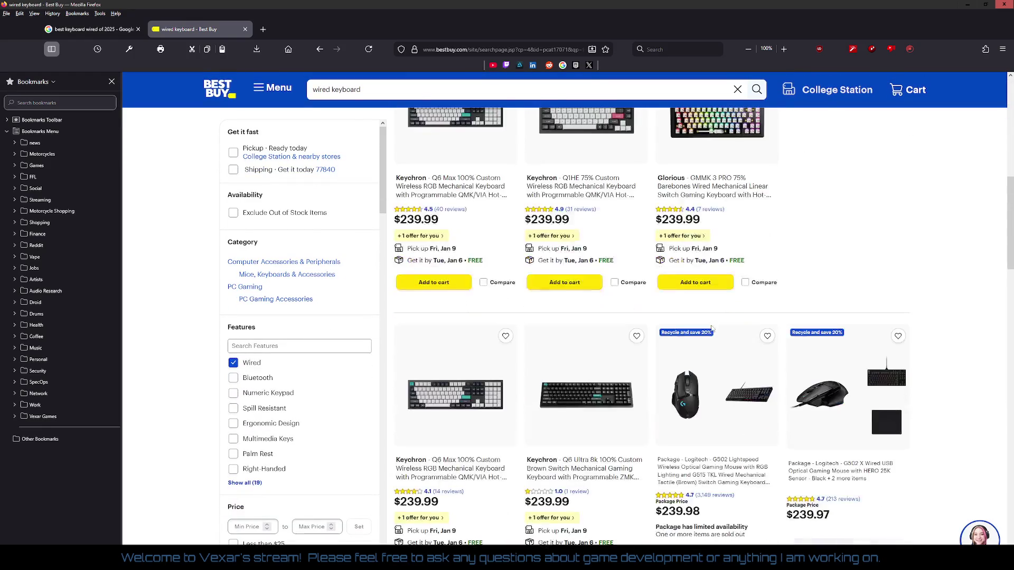
scroll(712, 328, down, 10)
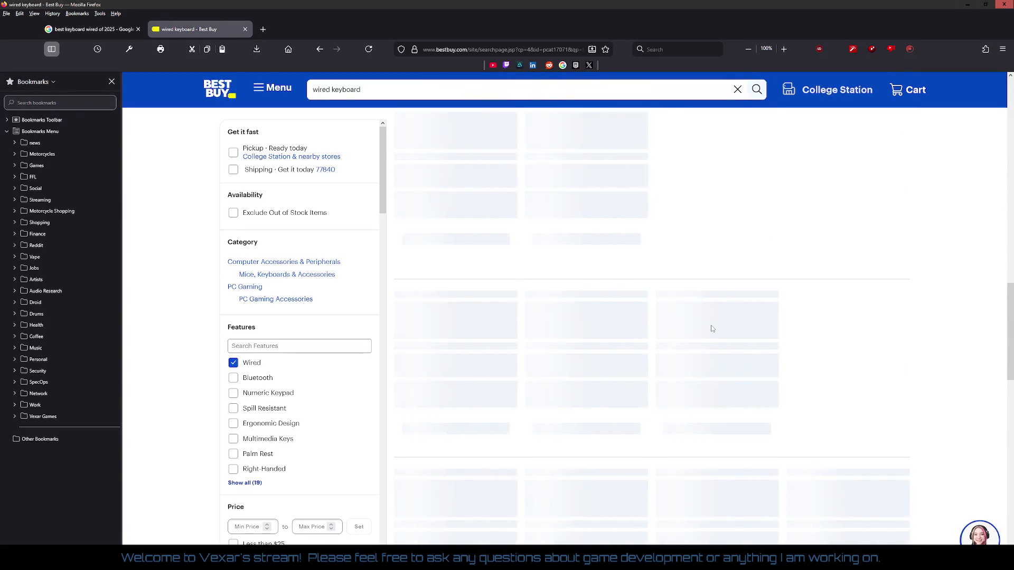
scroll(711, 329, down, 5)
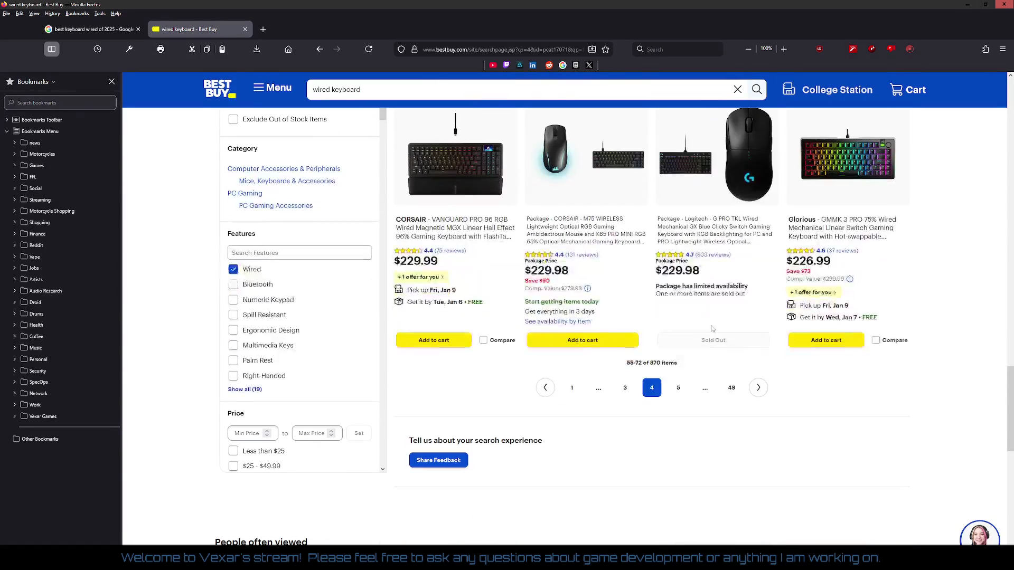
click(756, 390)
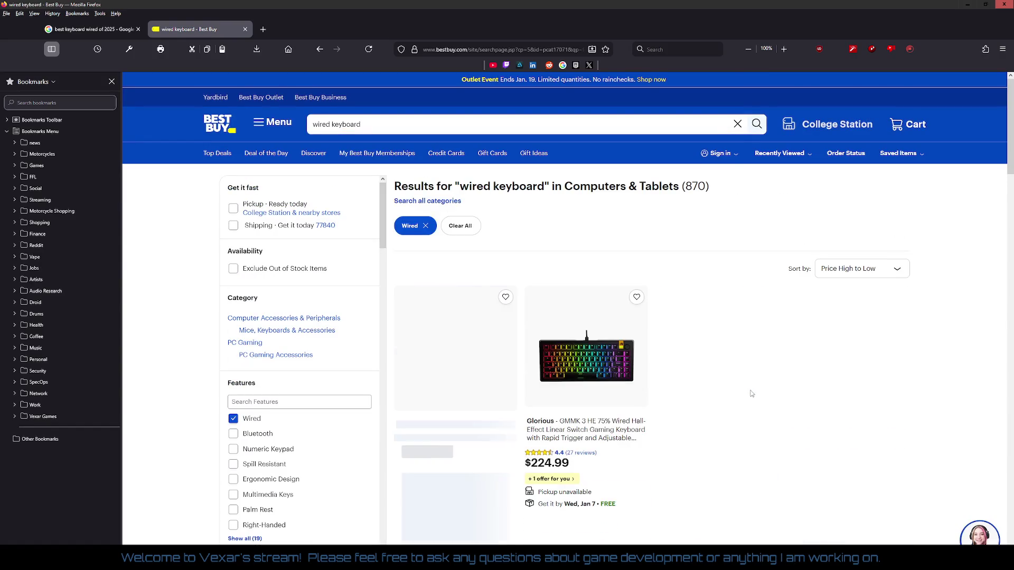
scroll(751, 391, down, 5)
scroll(740, 358, down, 5)
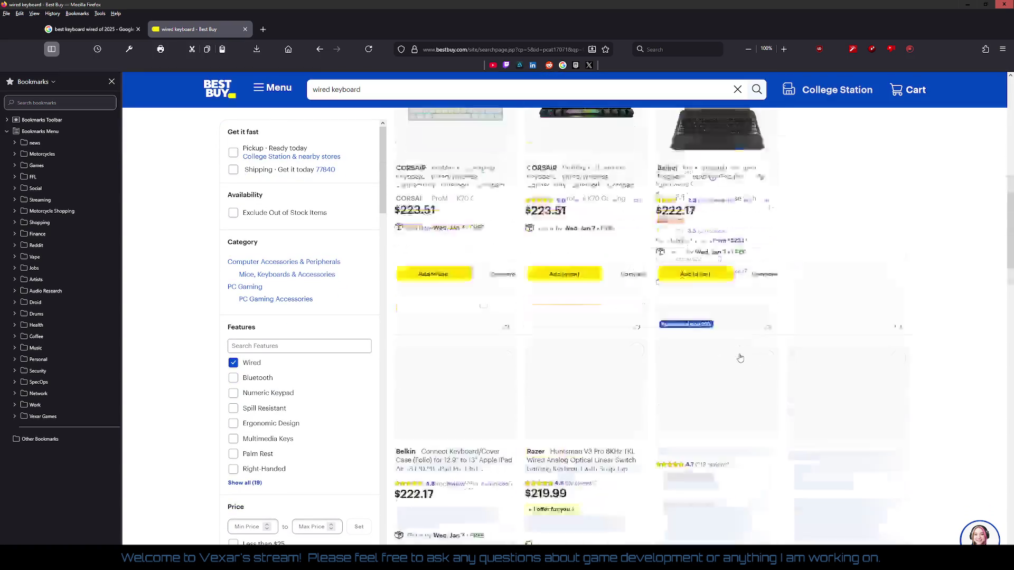
scroll(740, 358, down, 2)
scroll(740, 358, down, 5)
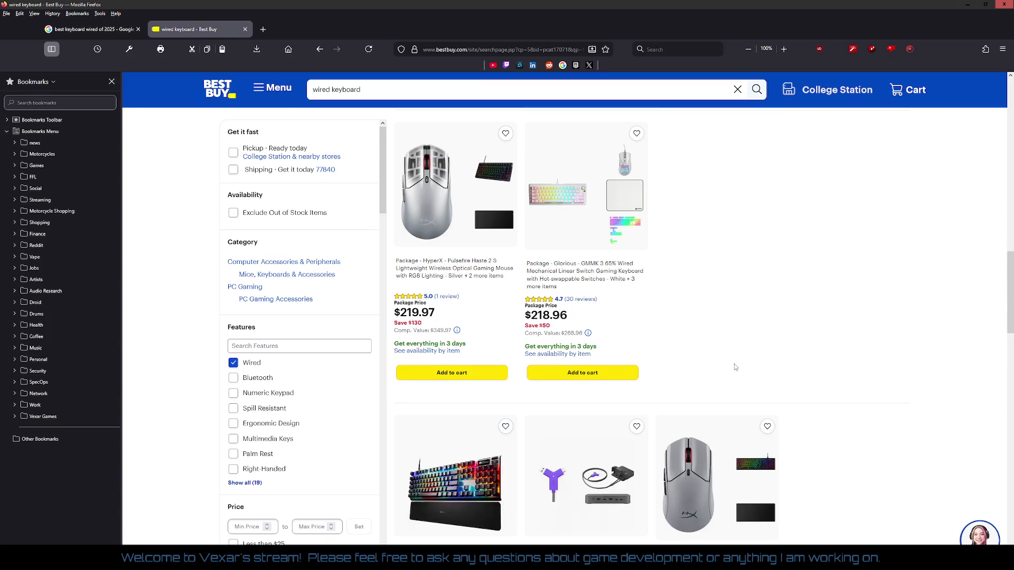
scroll(734, 366, down, 5)
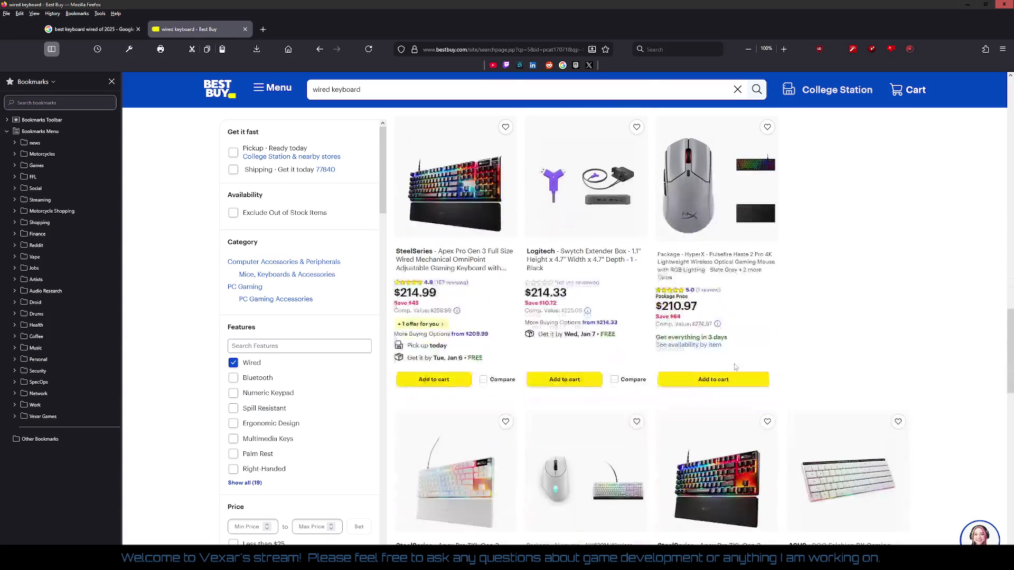
scroll(734, 366, down, 6)
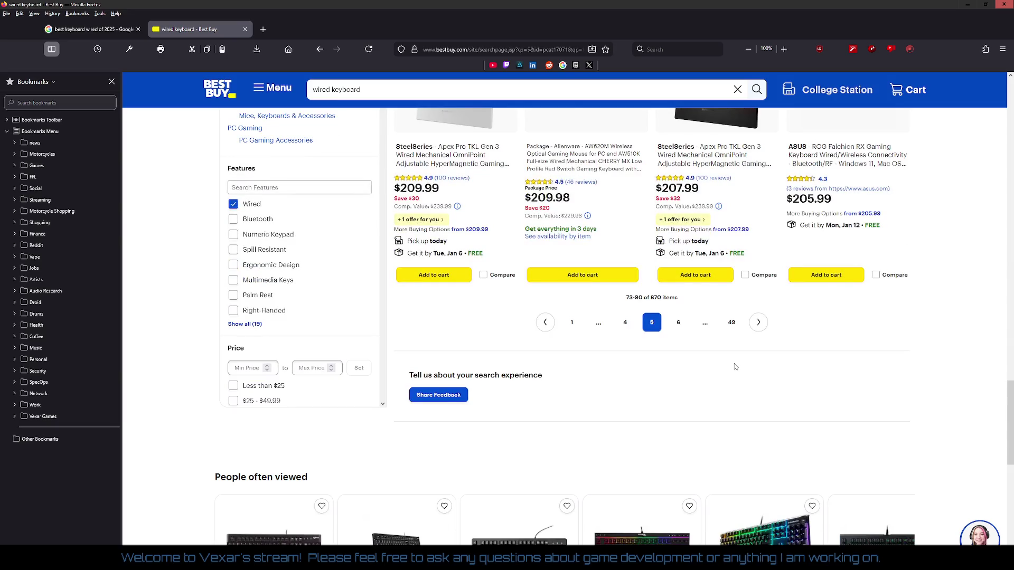
click(756, 323)
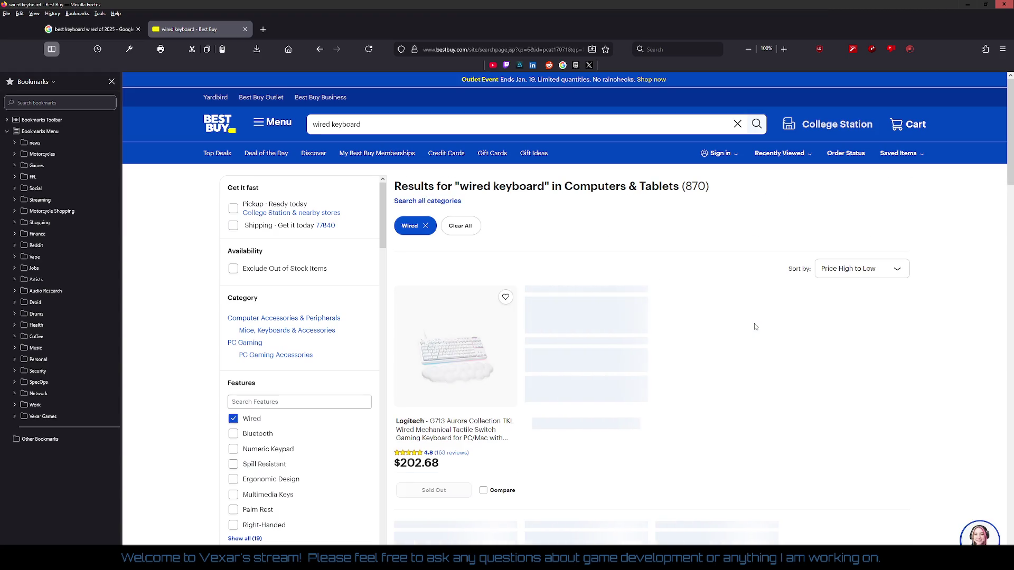
scroll(755, 327, down, 10)
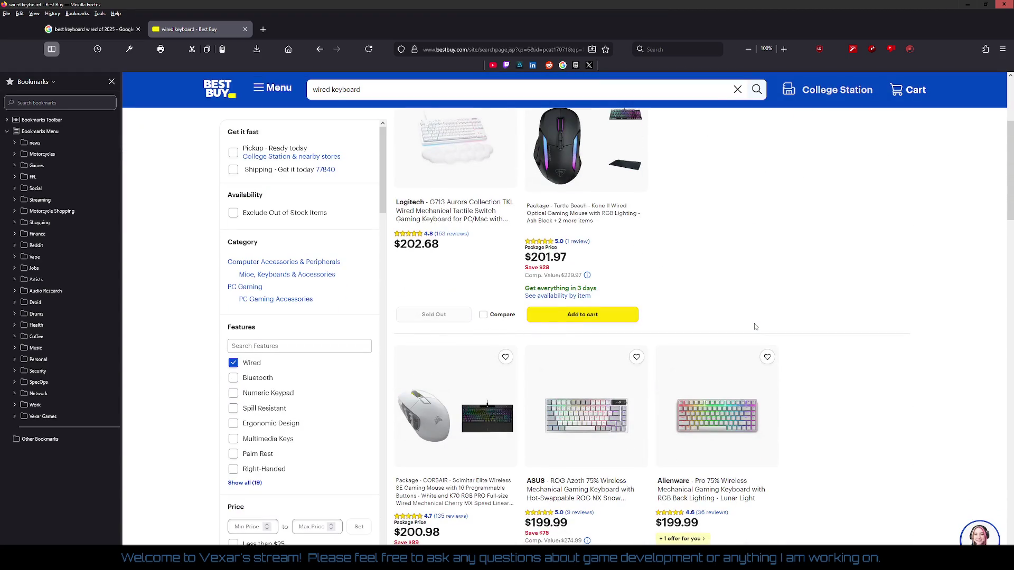
scroll(755, 327, down, 4)
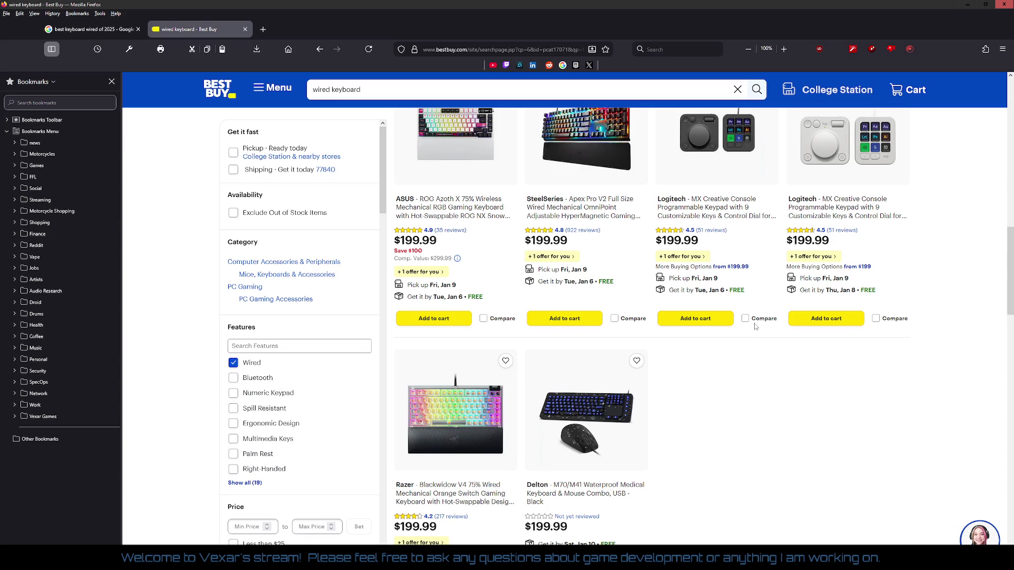
scroll(754, 323, down, 15)
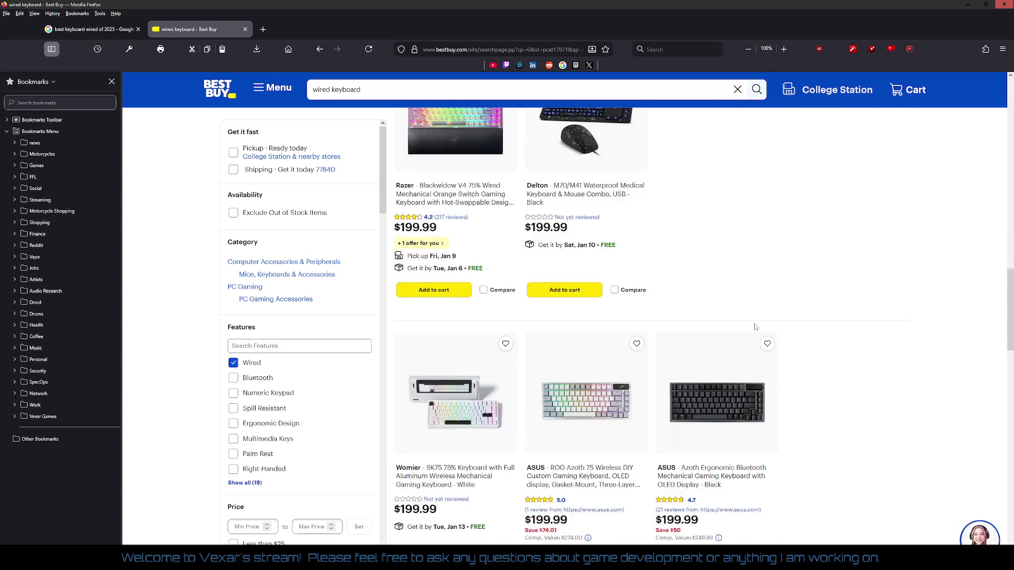
scroll(754, 327, down, 4)
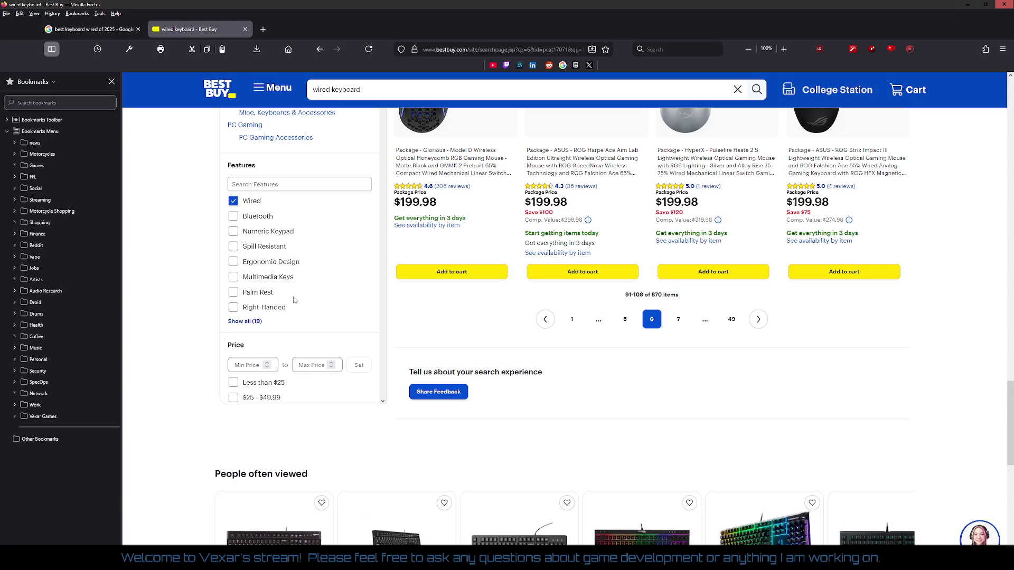
Filter the wired keyboard results to a $100–$150 price range.
click(263, 366)
text(100)
key(Tab)
text(1)
click(358, 365)
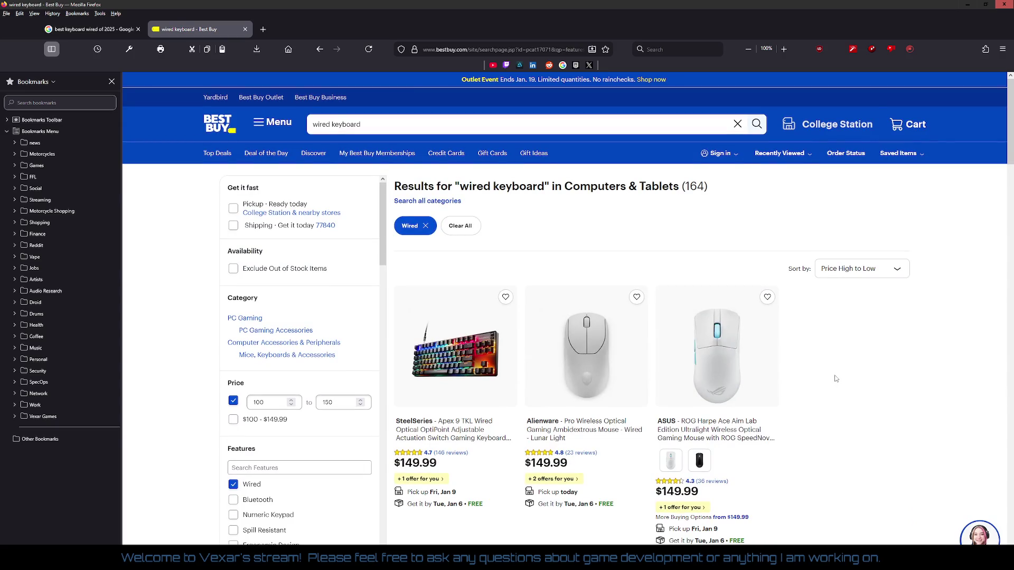
Scroll the filtered results, try the next page, go back, and restore down Firefox.
scroll(836, 379, down, 2)
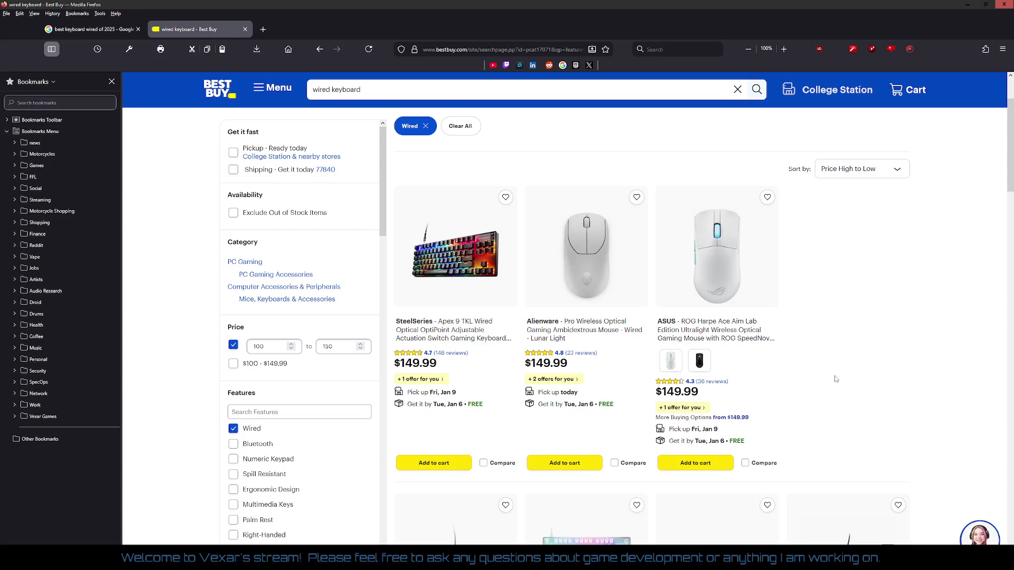
scroll(836, 378, down, 6)
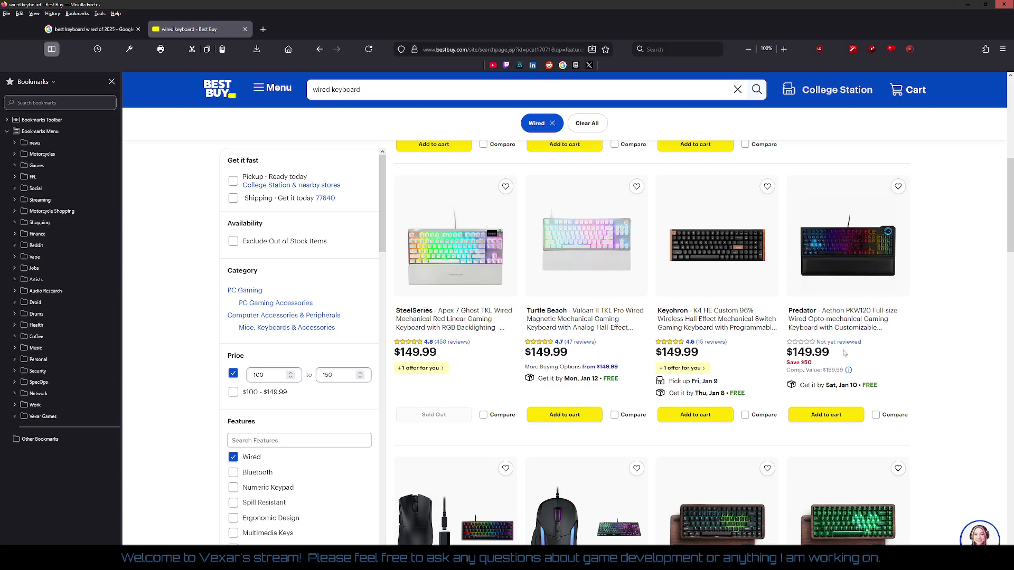
scroll(844, 353, down, 3)
scroll(940, 352, down, 2)
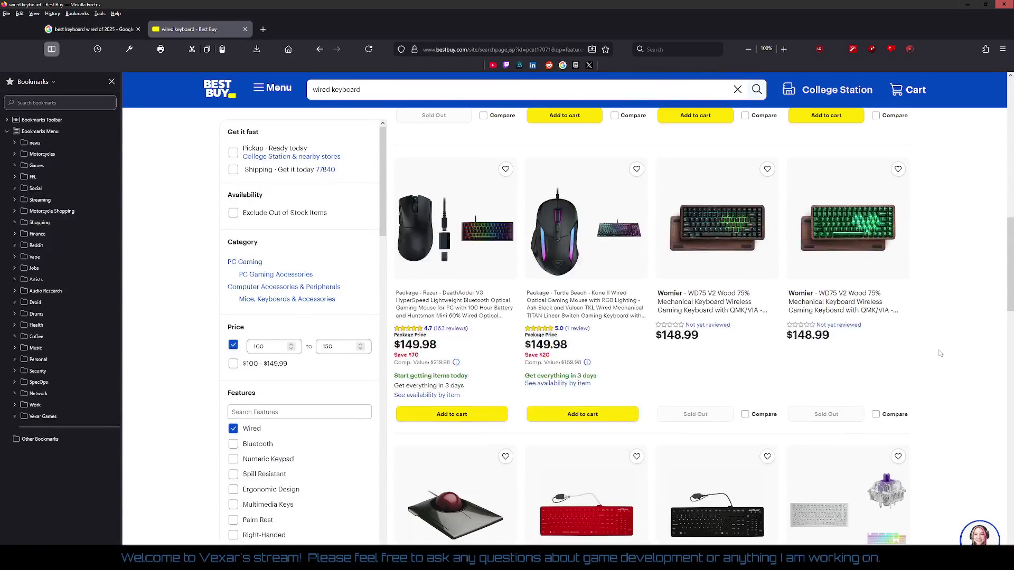
scroll(940, 353, down, 9)
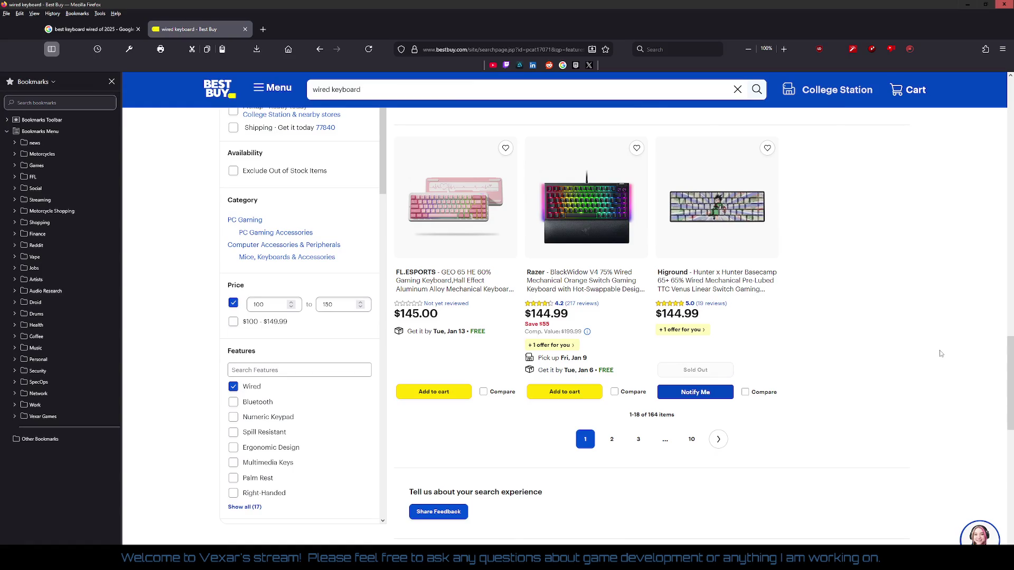
click(720, 440)
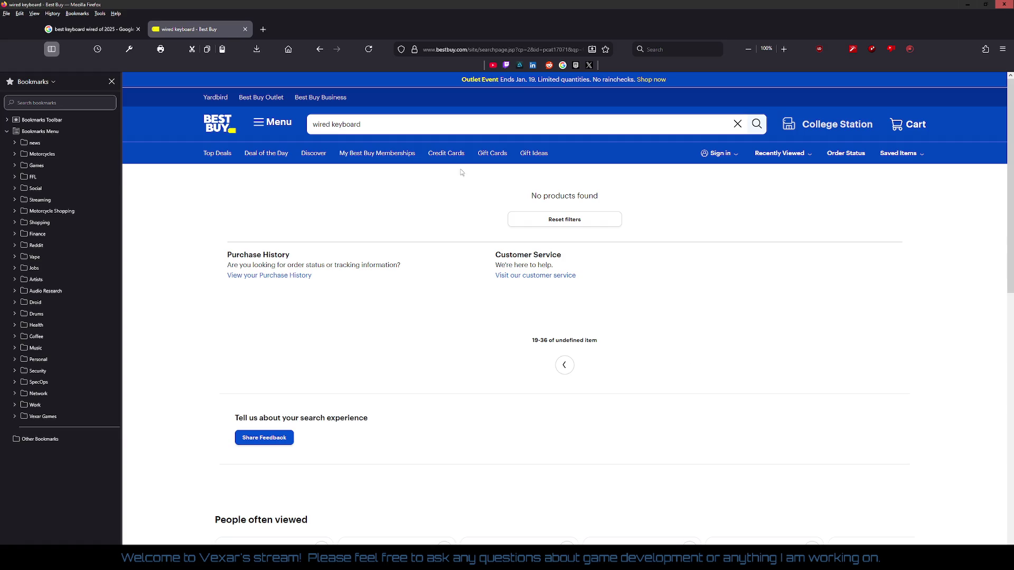
click(315, 50)
click(985, 4)
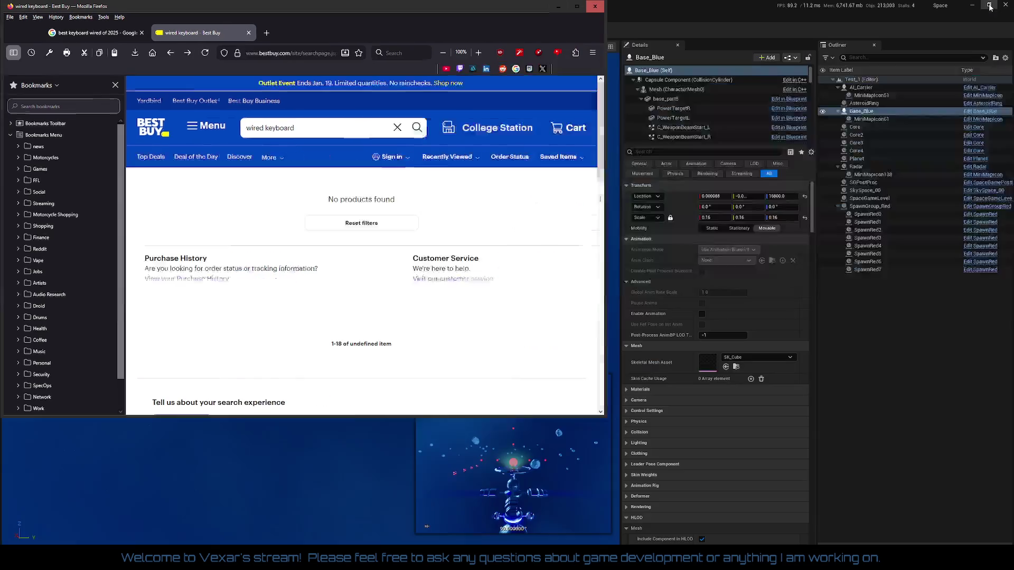
Minimize Firefox, frame the Unreal viewport on Base_Blue, then clear the selection.
click(558, 6)
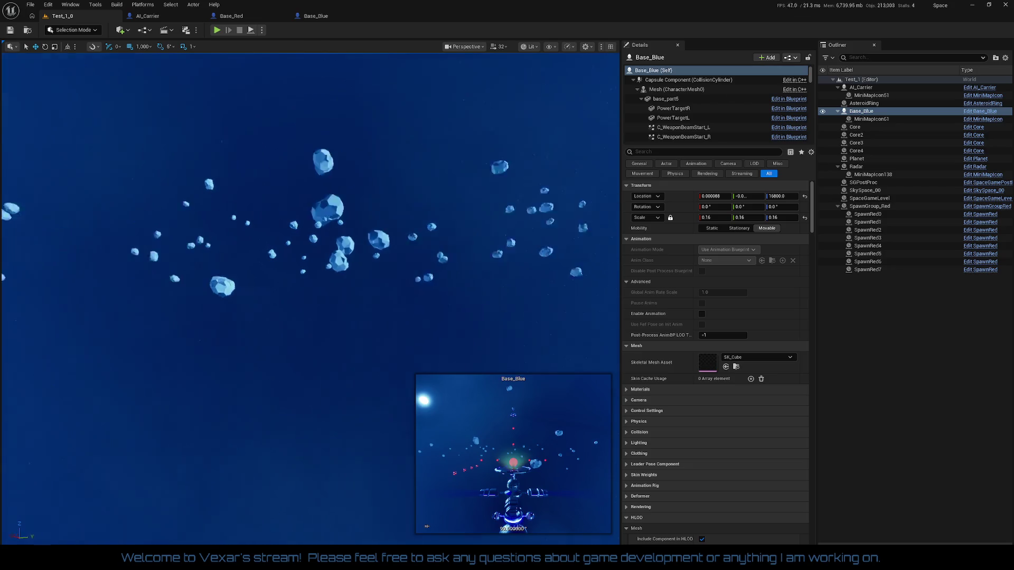
key(f)
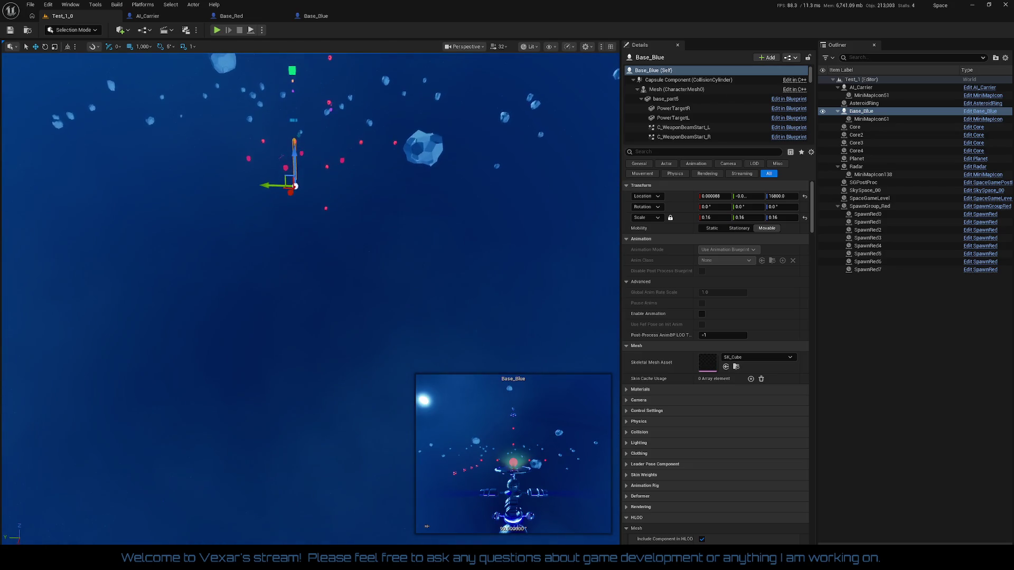
click(898, 336)
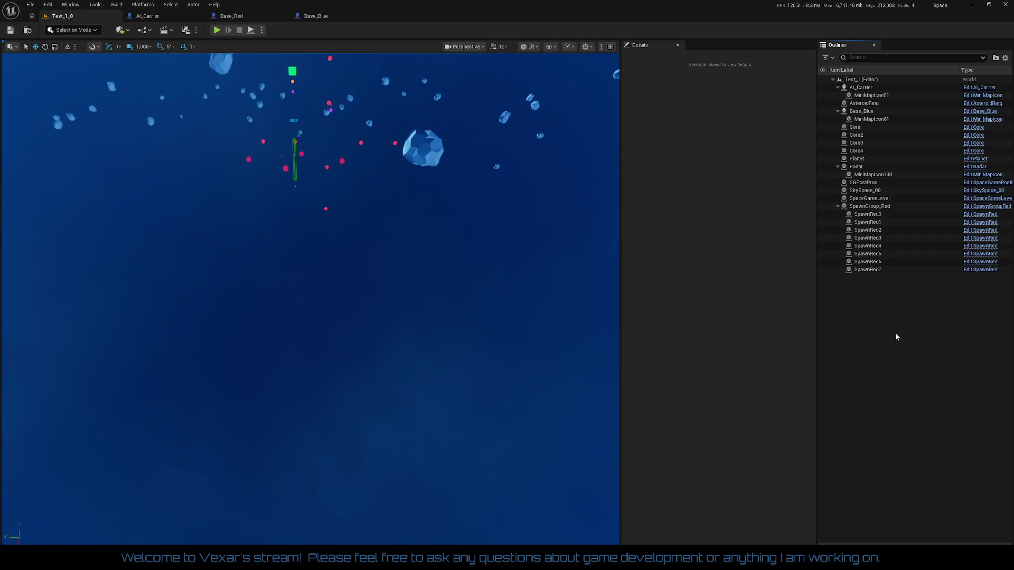
Reset Base_Blue's scale to 1.0, save the Test_1_0 map, and switch to AI_Carrier.
click(867, 112)
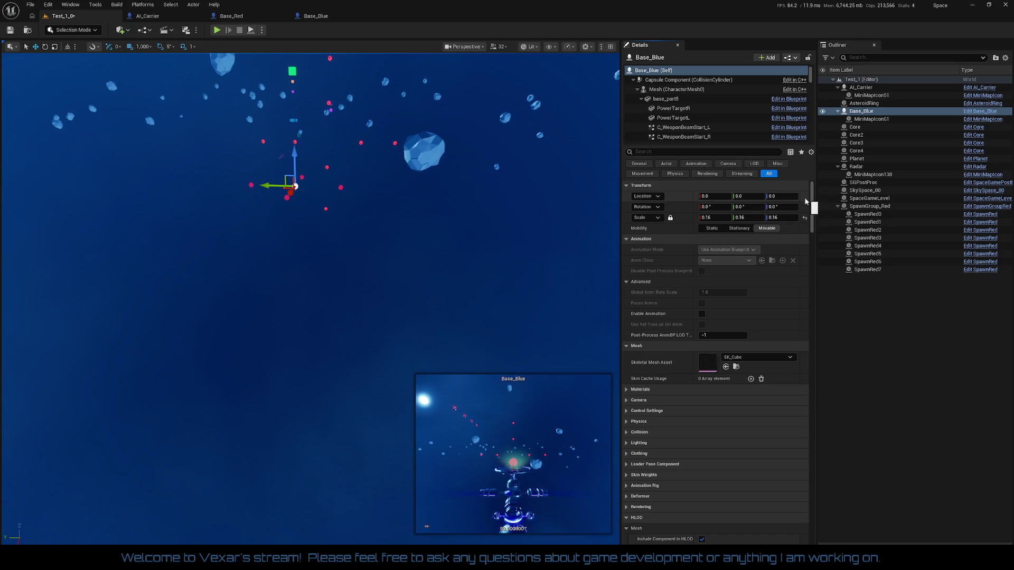
click(804, 218)
click(880, 356)
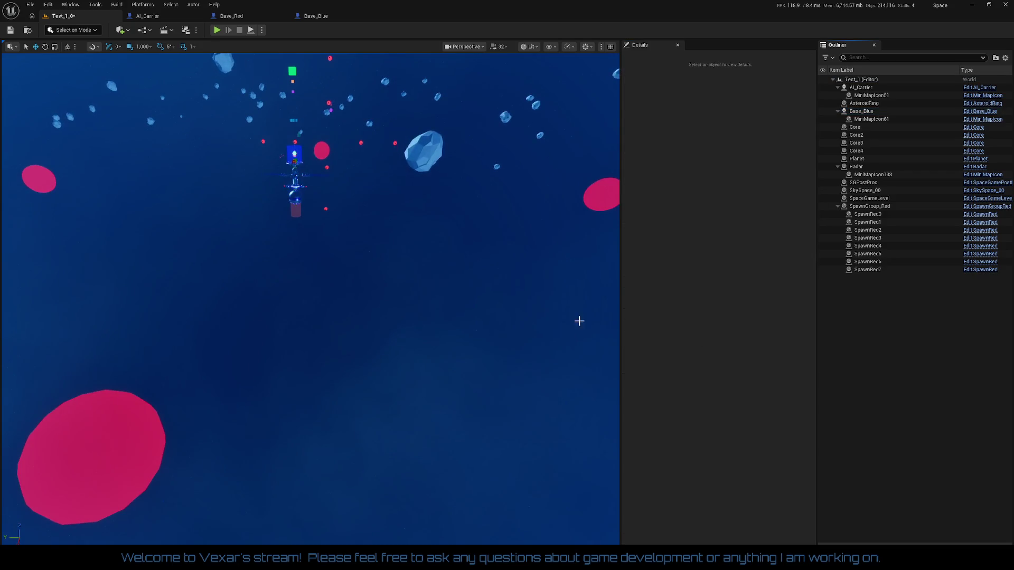
scroll(468, 306, up, 5)
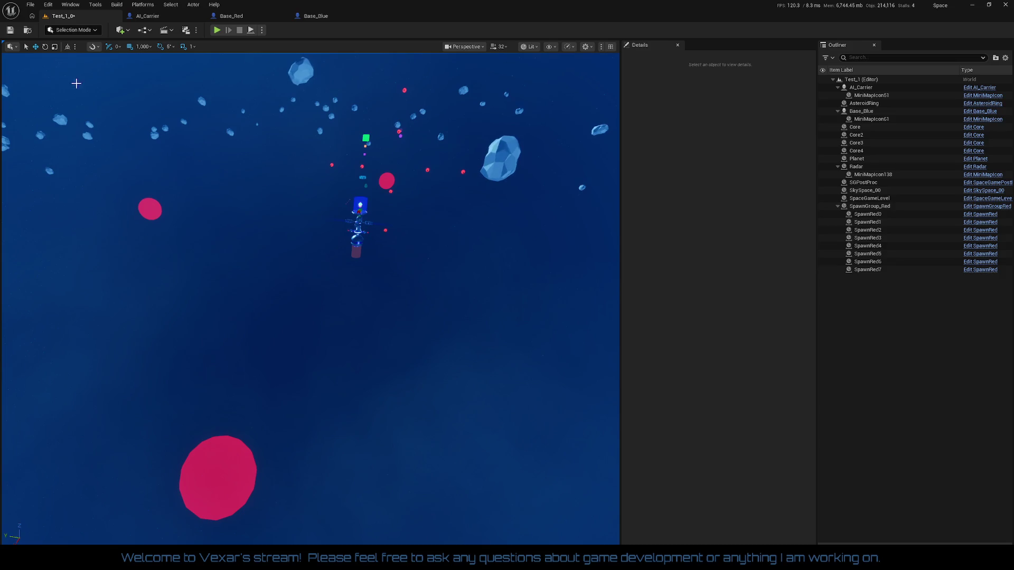
click(10, 30)
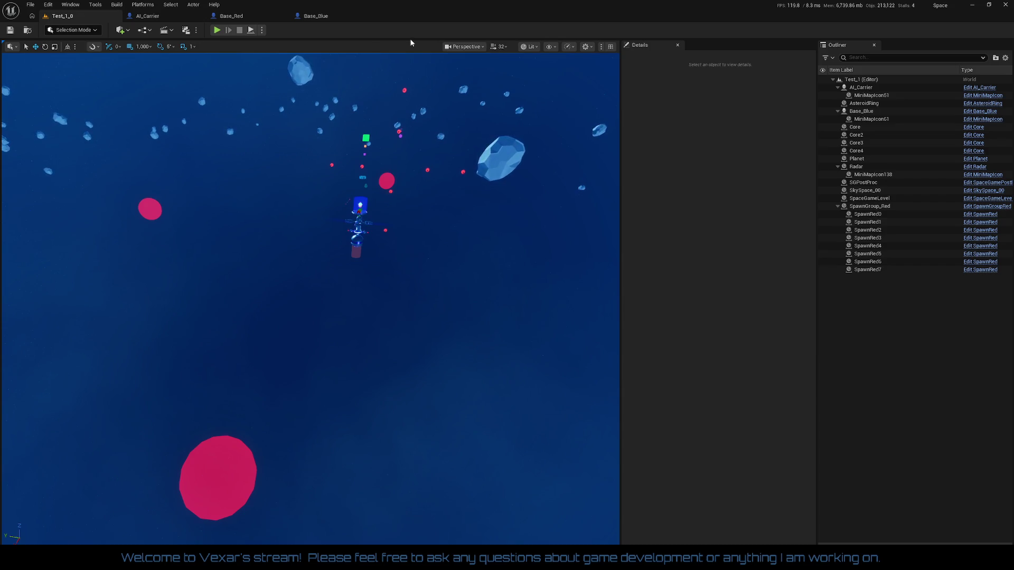
click(157, 19)
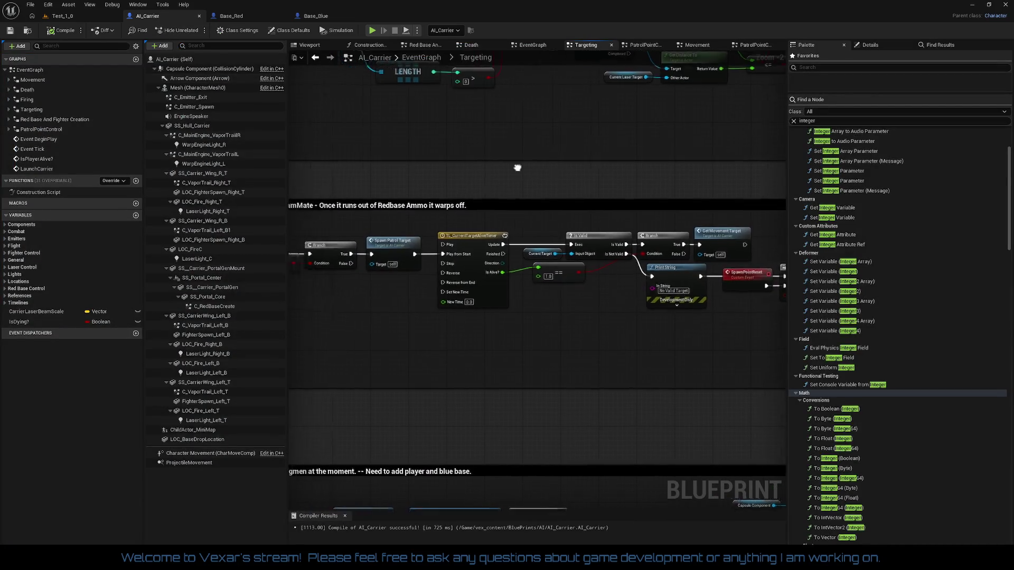
Inspect the Is Valid check, Branch, Print String and Spawn Patrol Target nodes in the Event Graph.
scroll(581, 184, up, 1)
scroll(668, 197, up, 1)
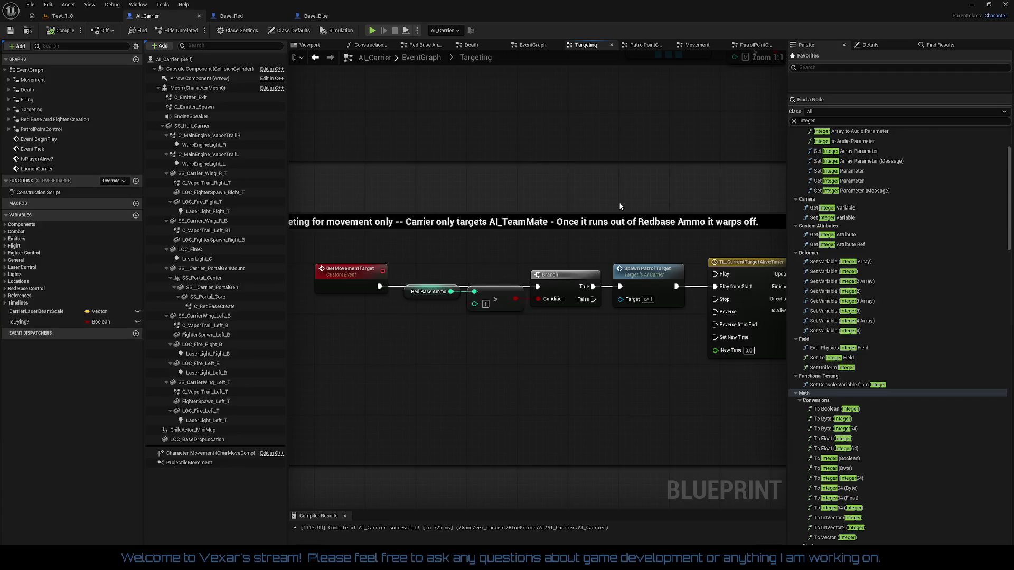
drag(619, 202, 414, 221)
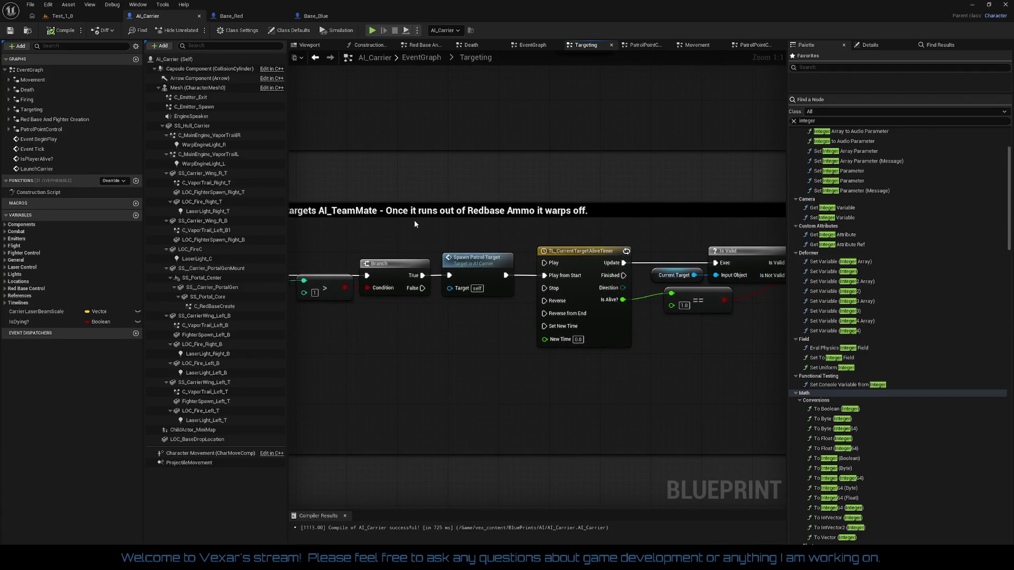
mouse_move(550, 230)
mouse_down()
mouse_move(448, 214)
mouse_move(250, 209)
mouse_up()
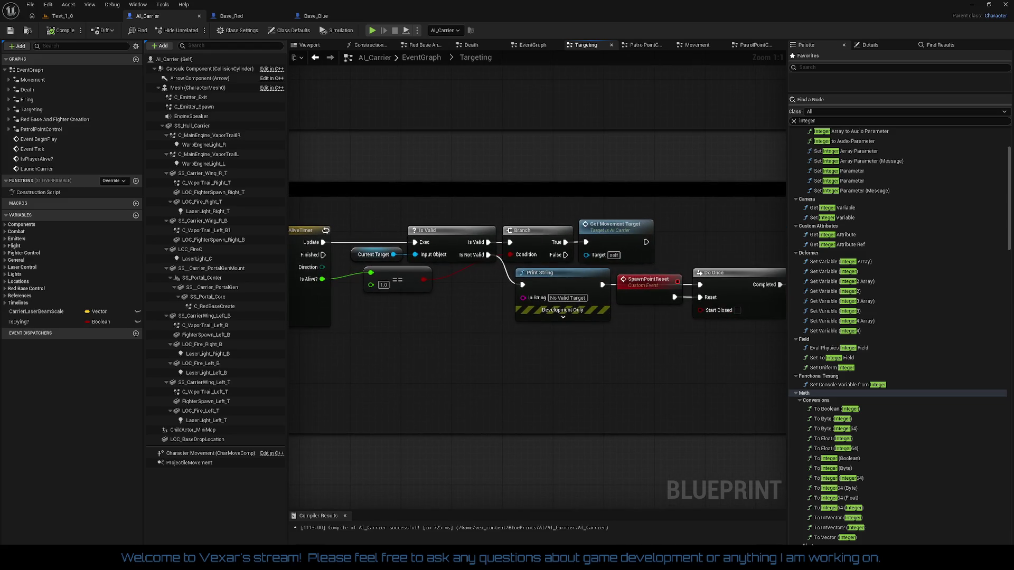
drag(528, 211, 375, 213)
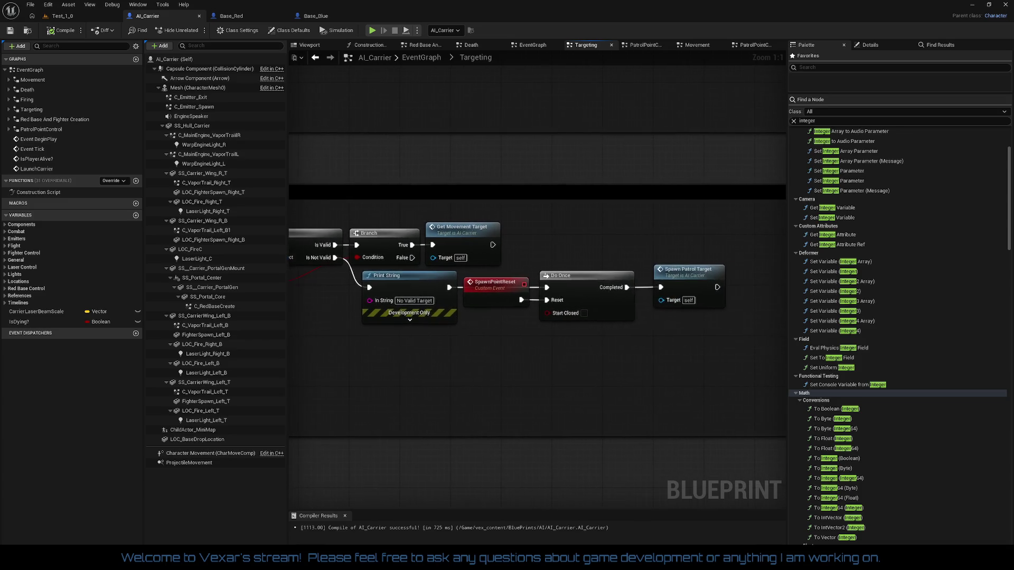
mouse_move(761, 242)
mouse_down()
mouse_move(334, 199)
mouse_move(464, 204)
mouse_up()
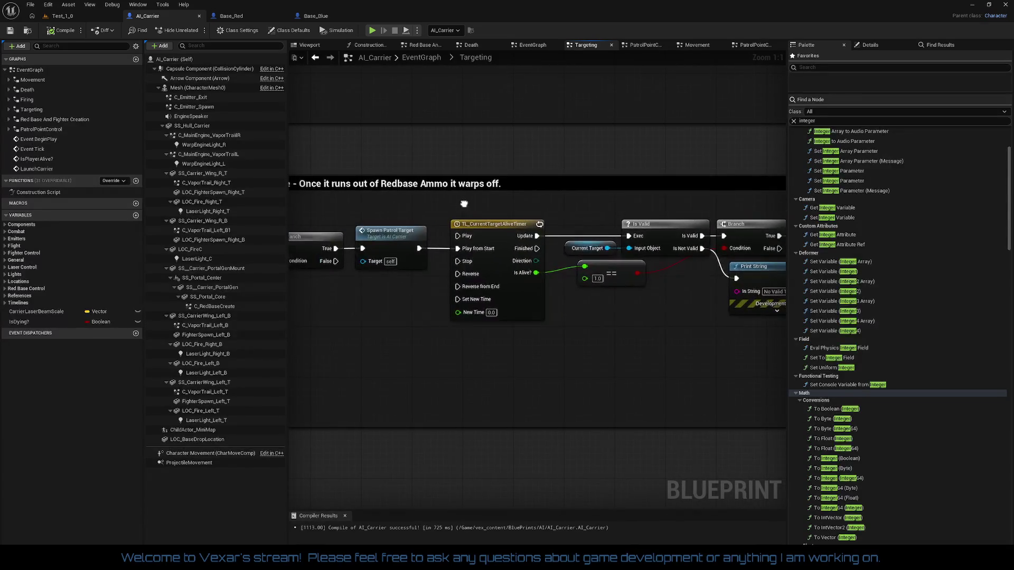
scroll(464, 204, down, 5)
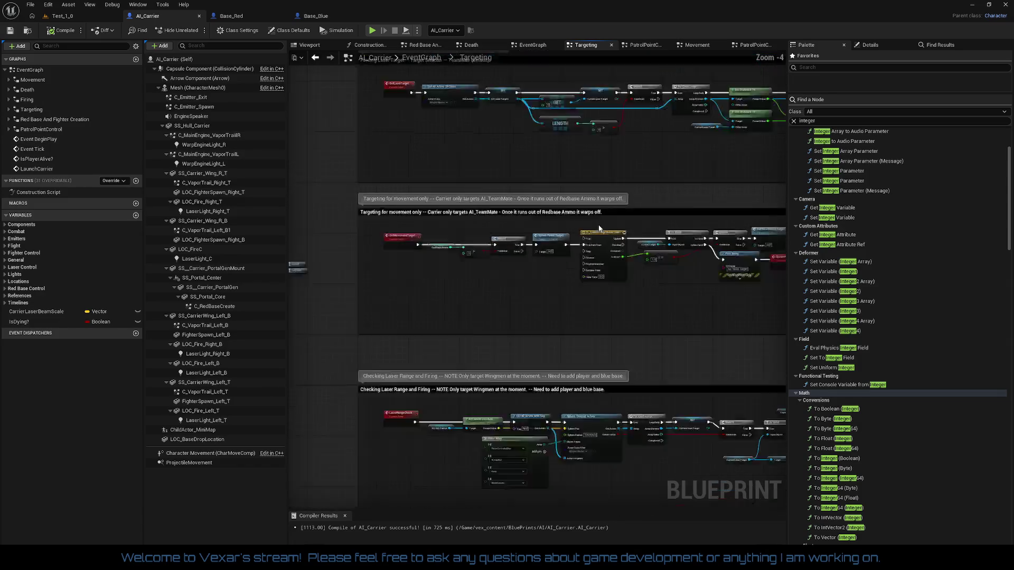
scroll(438, 264, up, 3)
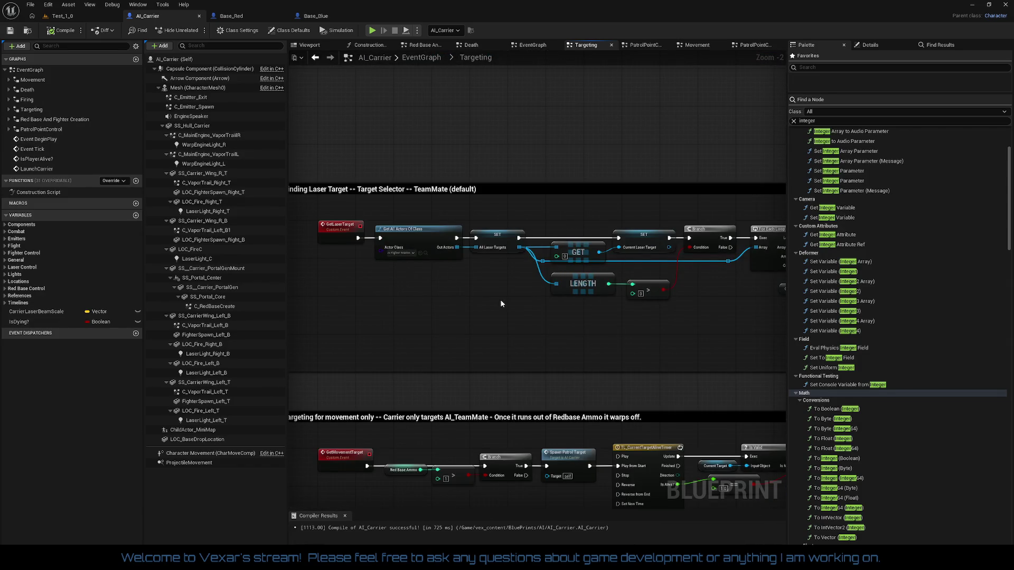
Follow the distance check and laser firing logic to the Delay and Fire Lasers nodes.
mouse_move(413, 296)
mouse_down()
mouse_move(493, 312)
mouse_move(388, 294)
mouse_move(658, 223)
mouse_move(766, 209)
mouse_up()
mouse_move(443, 425)
mouse_down()
mouse_move(655, 210)
mouse_move(605, 131)
mouse_move(427, 129)
mouse_move(497, 98)
mouse_up()
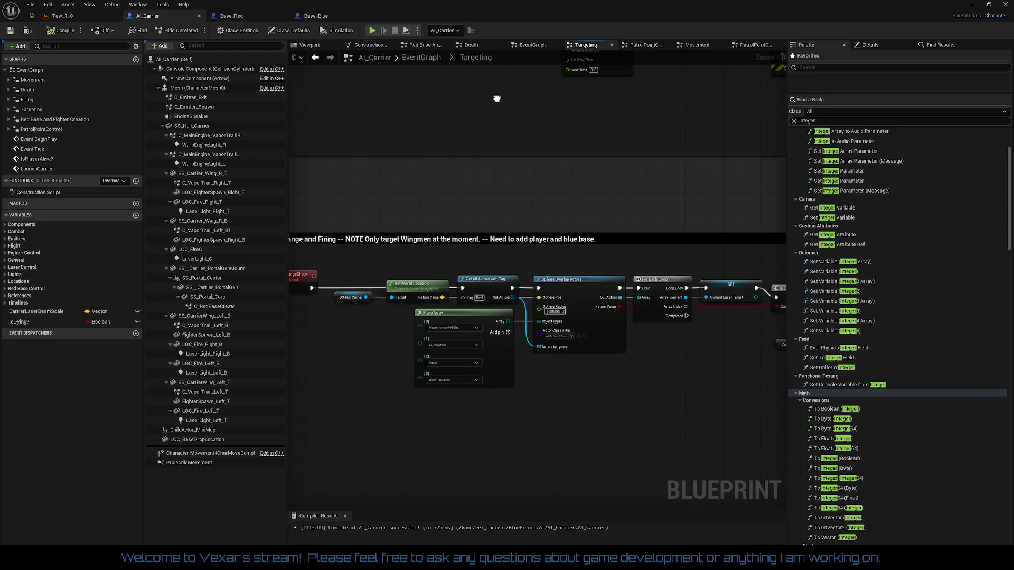
drag(497, 98, 101, 96)
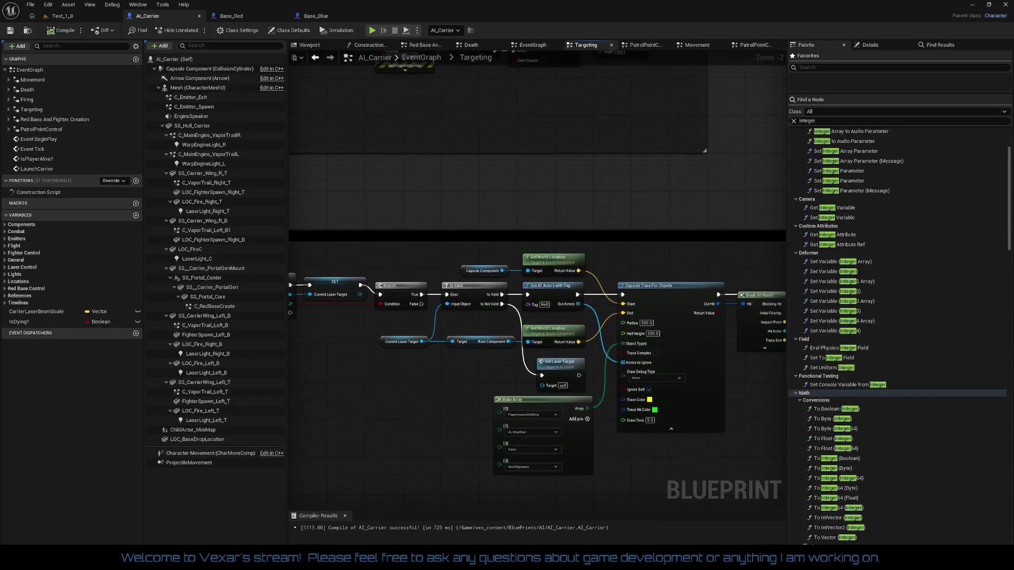
mouse_move(739, 317)
mouse_down()
mouse_move(278, 306)
mouse_move(724, 311)
mouse_move(850, 402)
mouse_move(911, 467)
mouse_up()
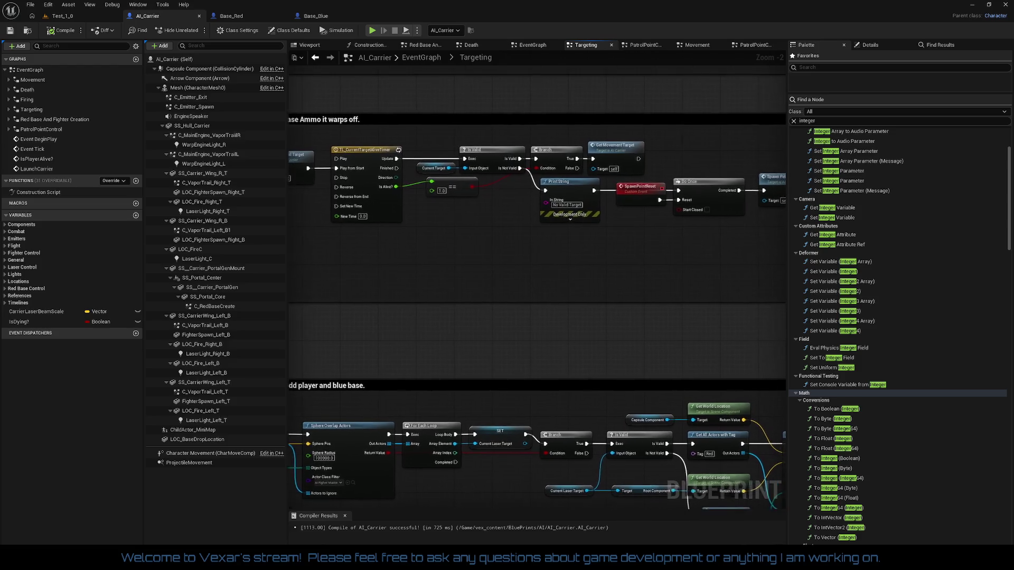
mouse_move(459, 266)
mouse_down()
mouse_move(388, 204)
mouse_move(95, 90)
mouse_up()
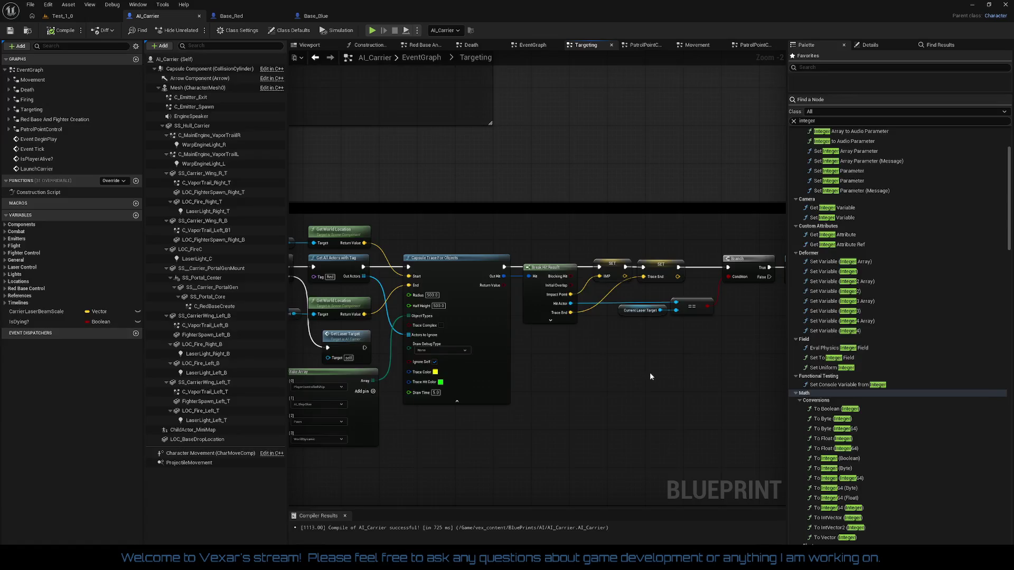
drag(650, 376, 510, 381)
click(677, 283)
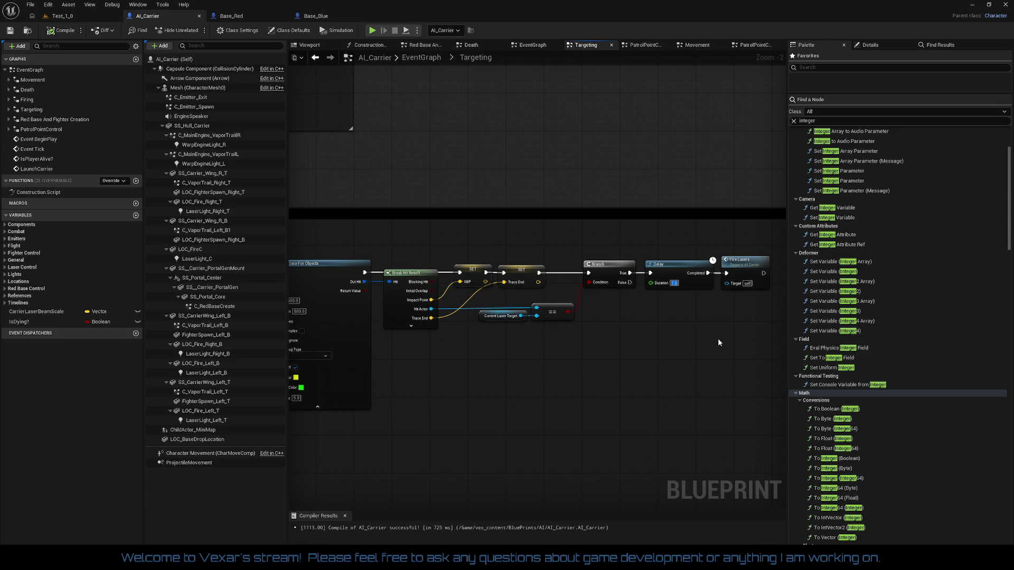
Set the Delay node's duration to 0.1 and compile AI_Carrier.
text(0.1)
key(Return)
drag(641, 331, 636, 328)
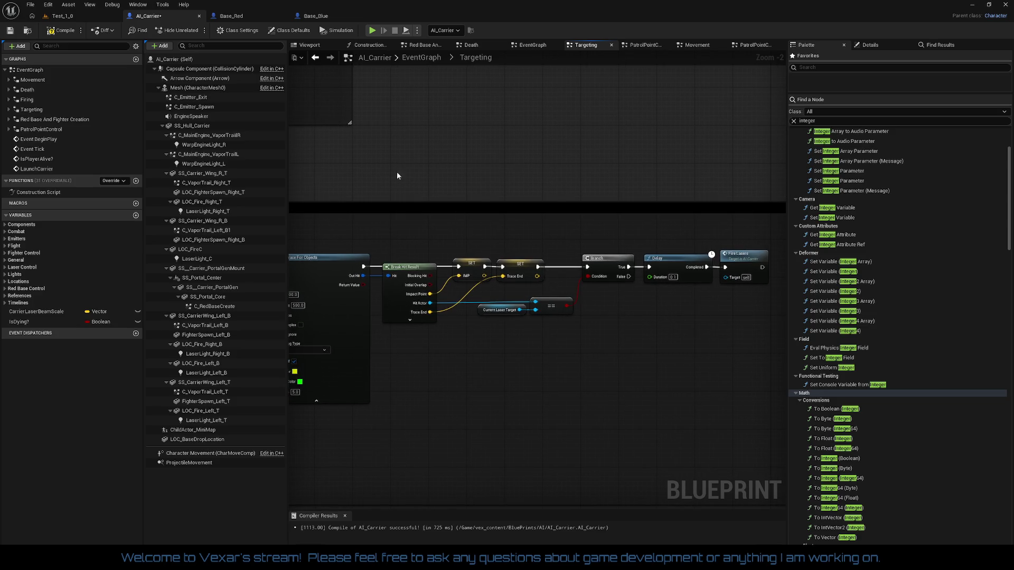
click(65, 32)
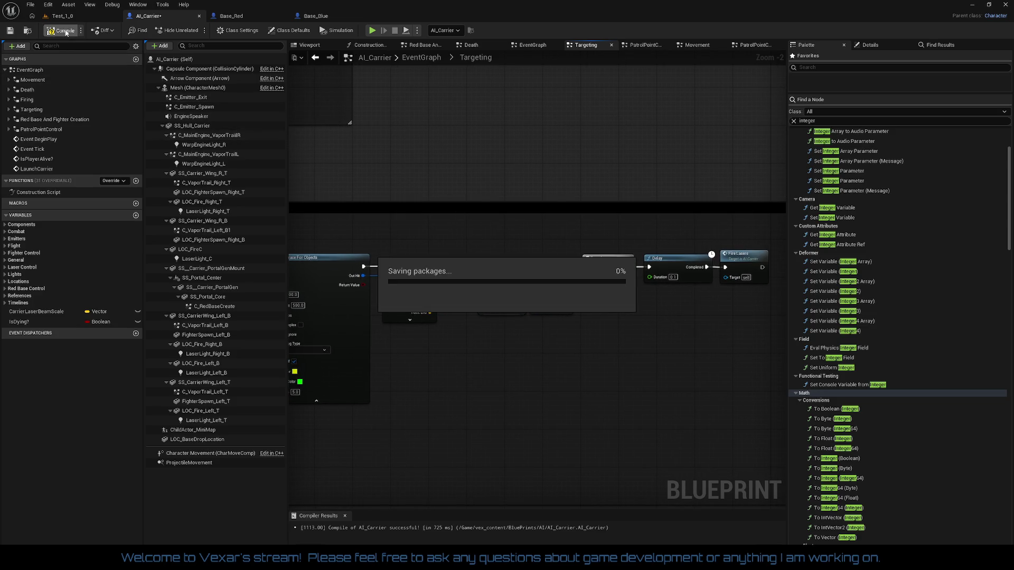
Bring the targeting-for-movement chain into view and open the GetMovementTarget event's actions.
scroll(718, 180, down, 2)
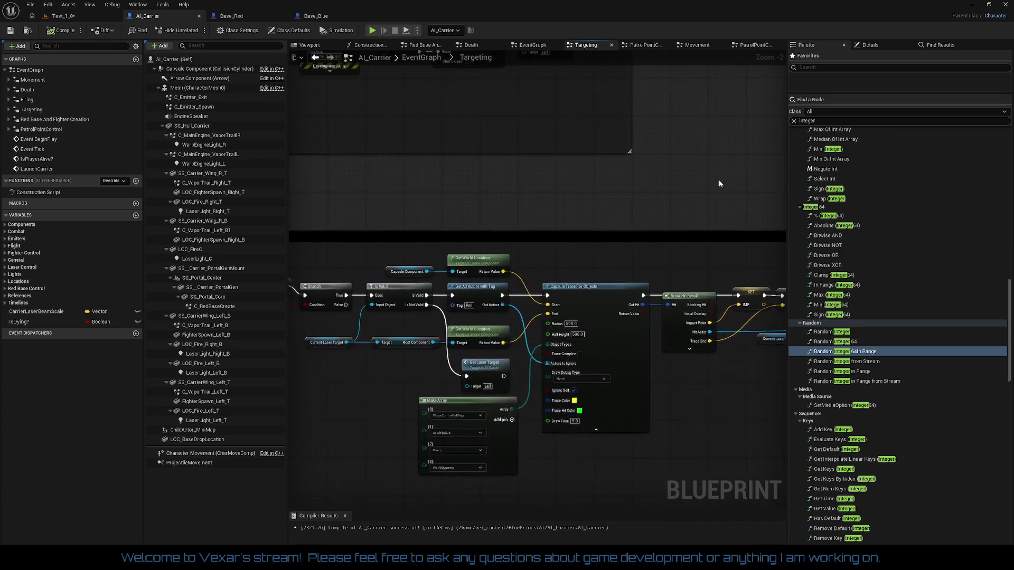
drag(583, 310, 677, 334)
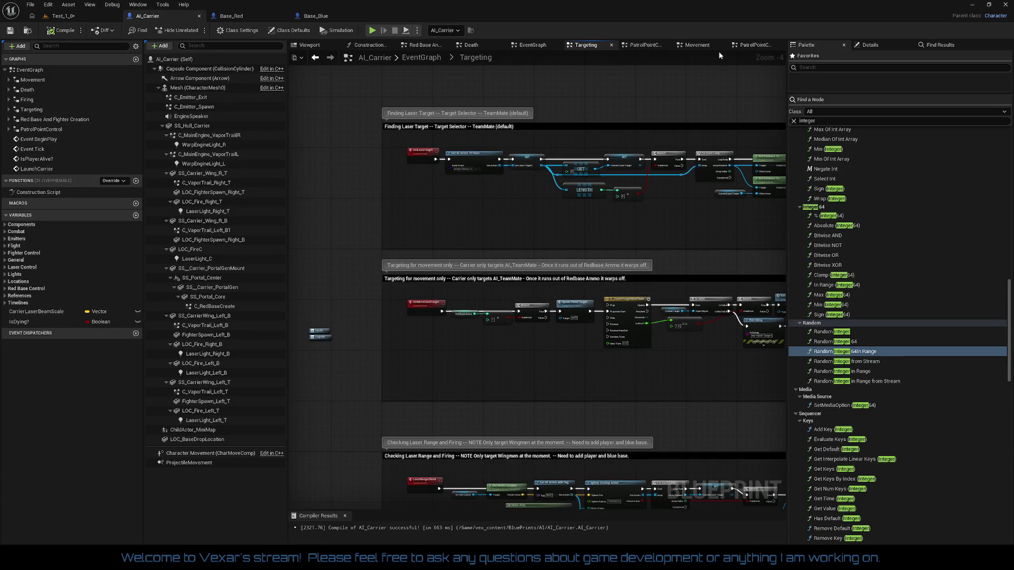
scroll(516, 372, up, 2)
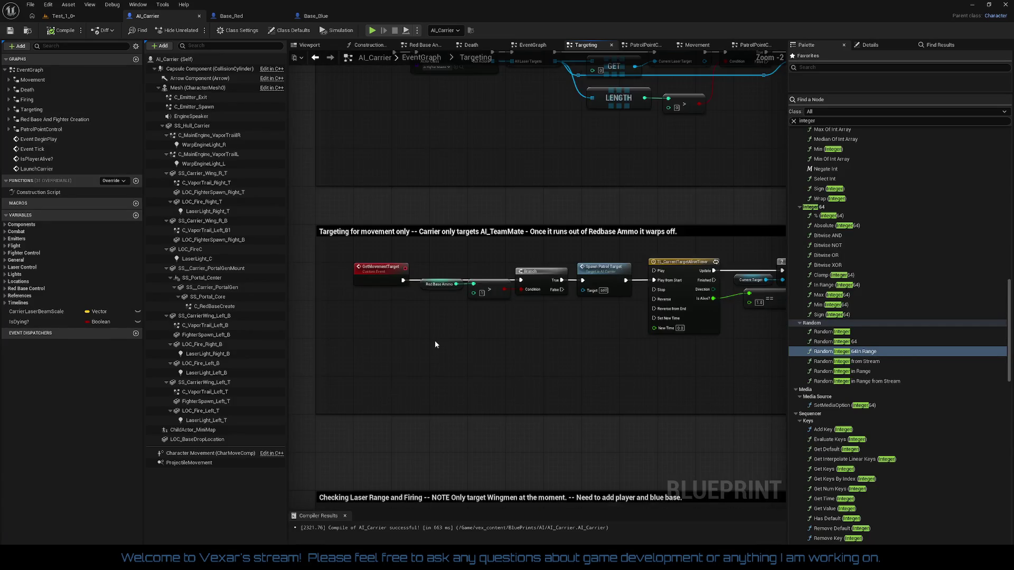
drag(512, 334, 458, 300)
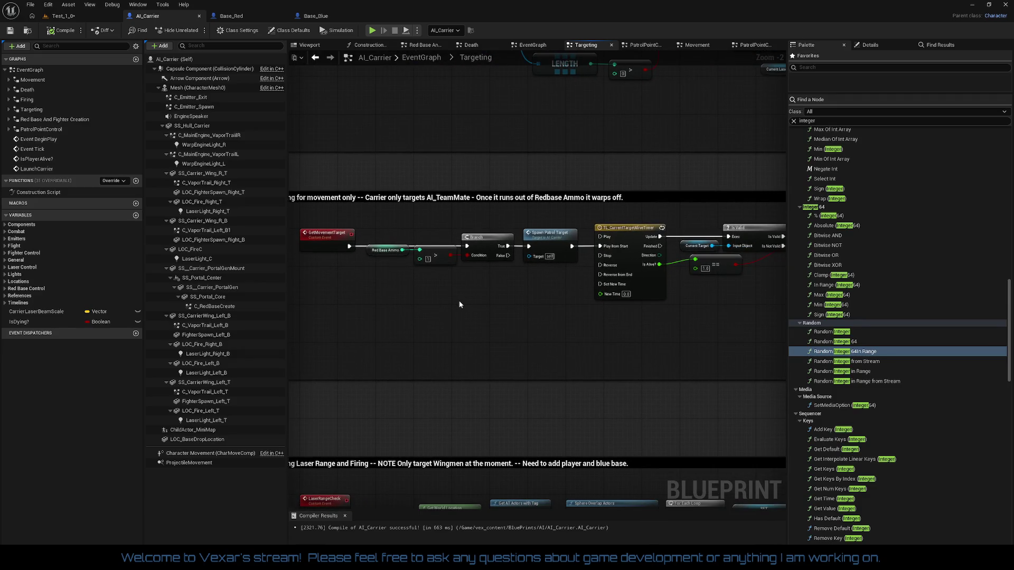
right_click(321, 236)
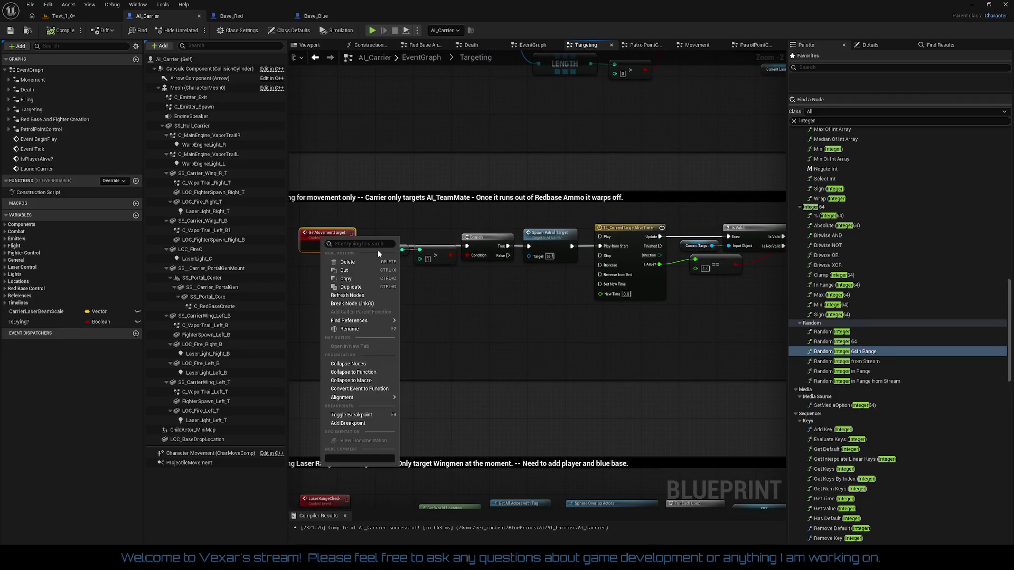
Find references to GetMovementTarget and navigate to its call in the Movement graph.
mouse_move(370, 321)
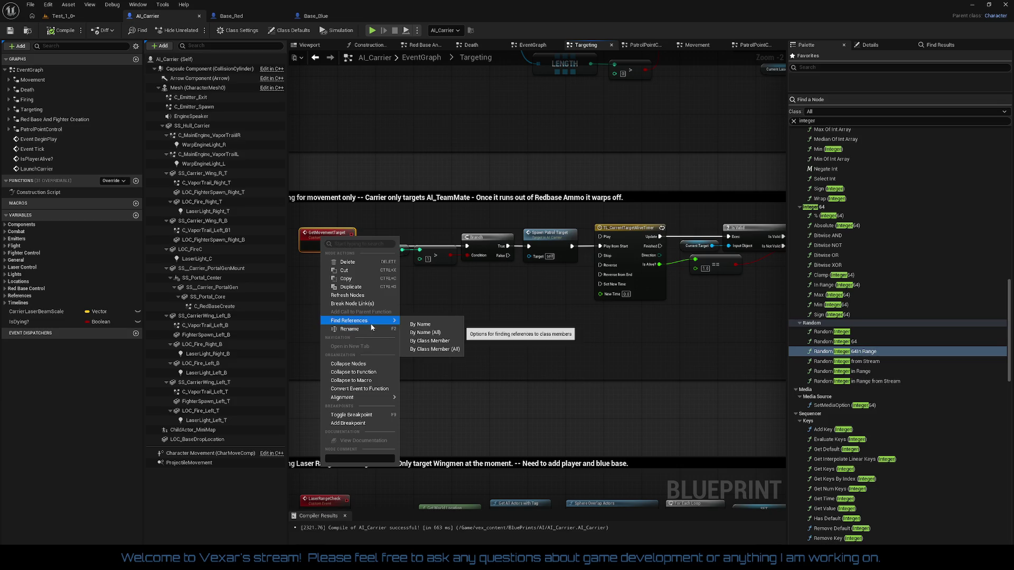
click(420, 323)
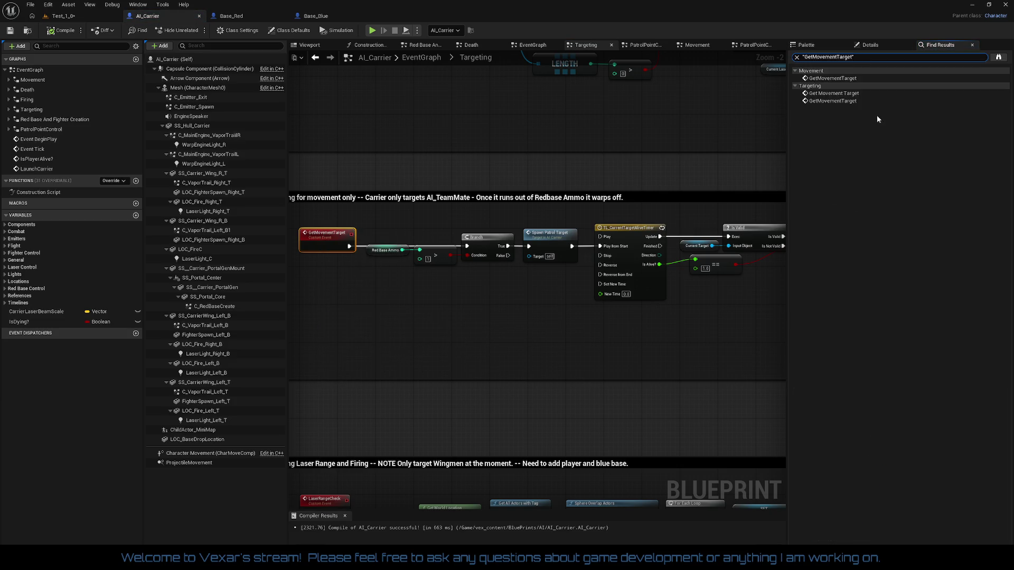
click(839, 95)
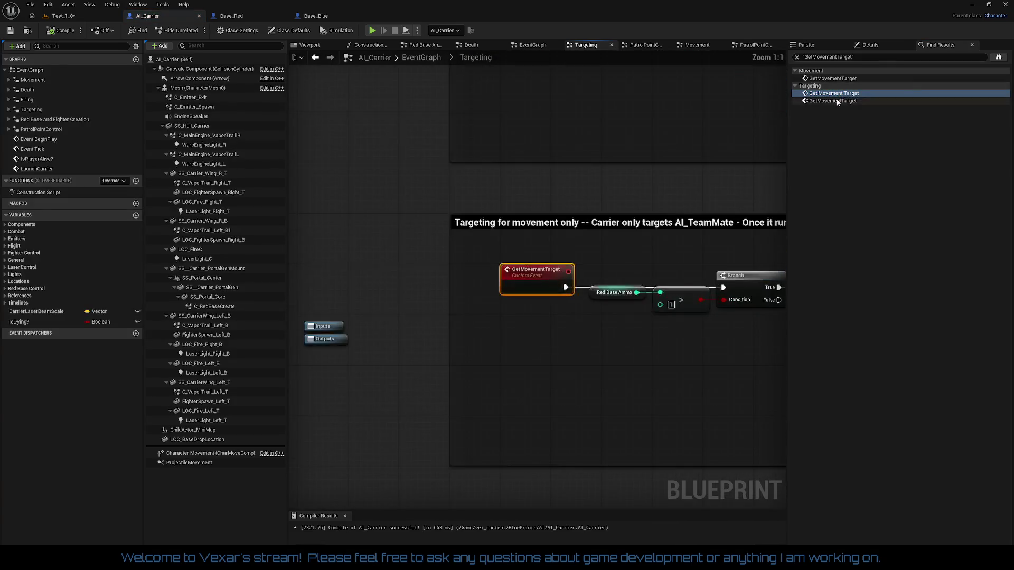
click(838, 101)
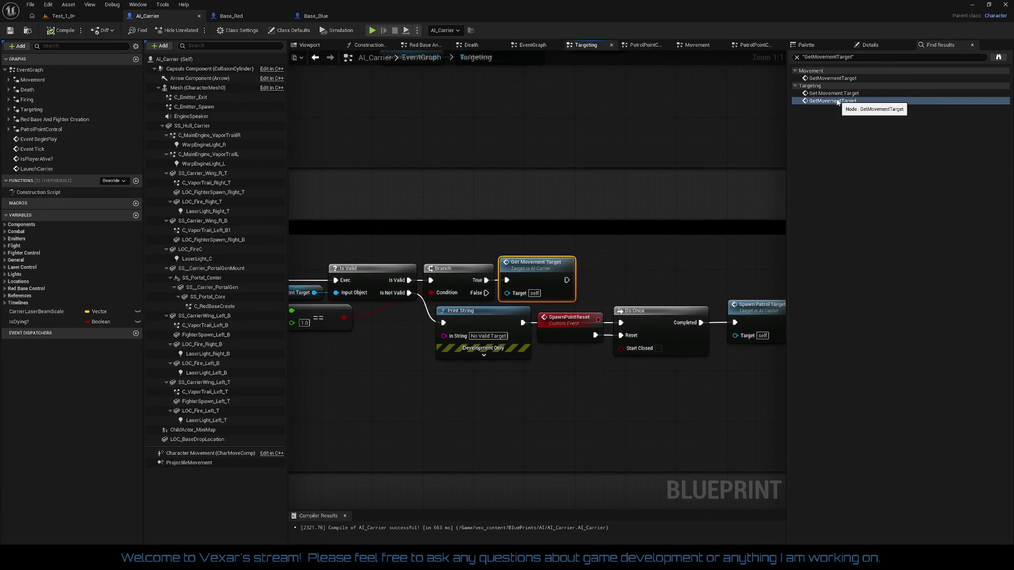
drag(626, 255, 688, 252)
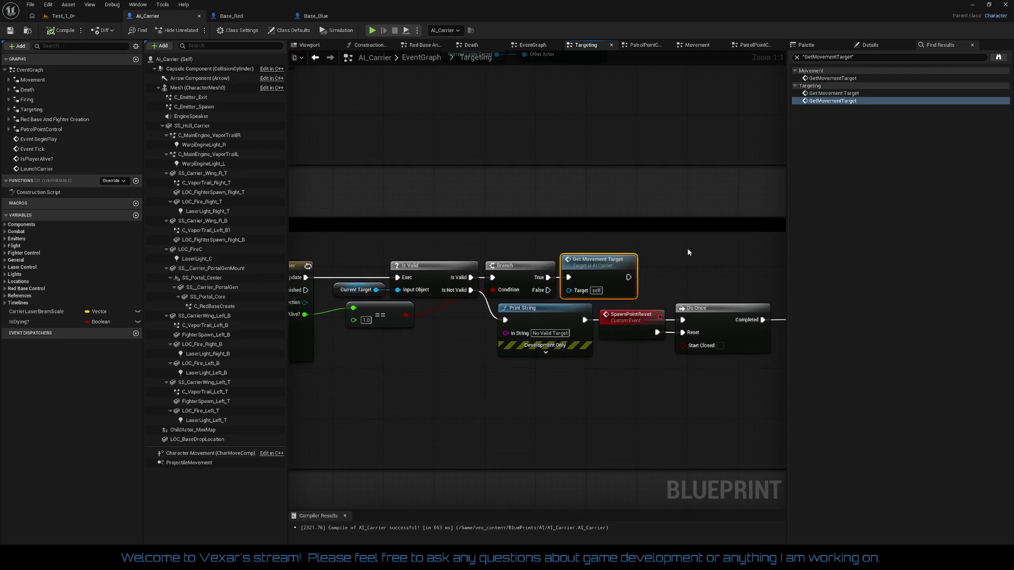
click(833, 78)
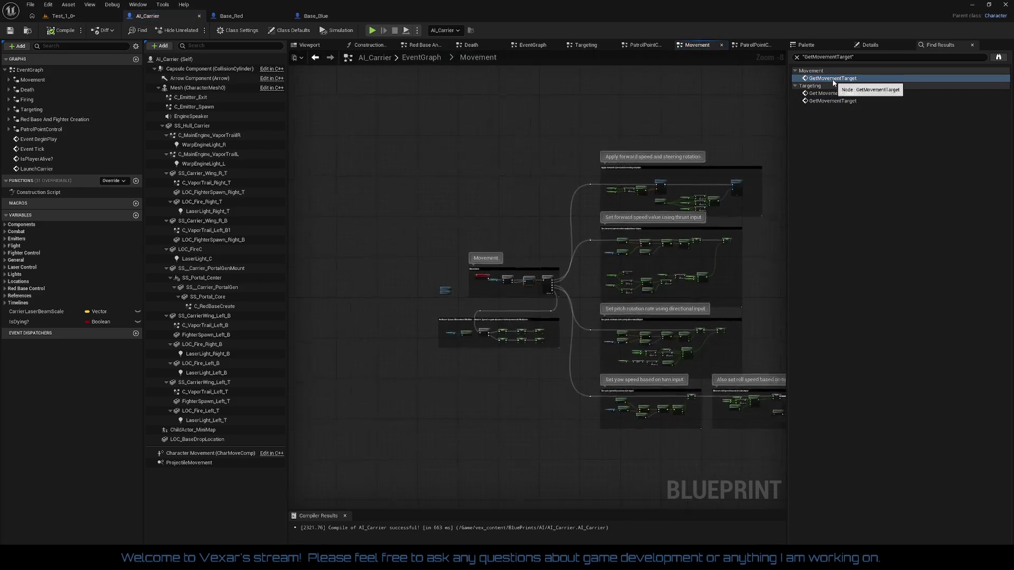
drag(444, 310, 503, 271)
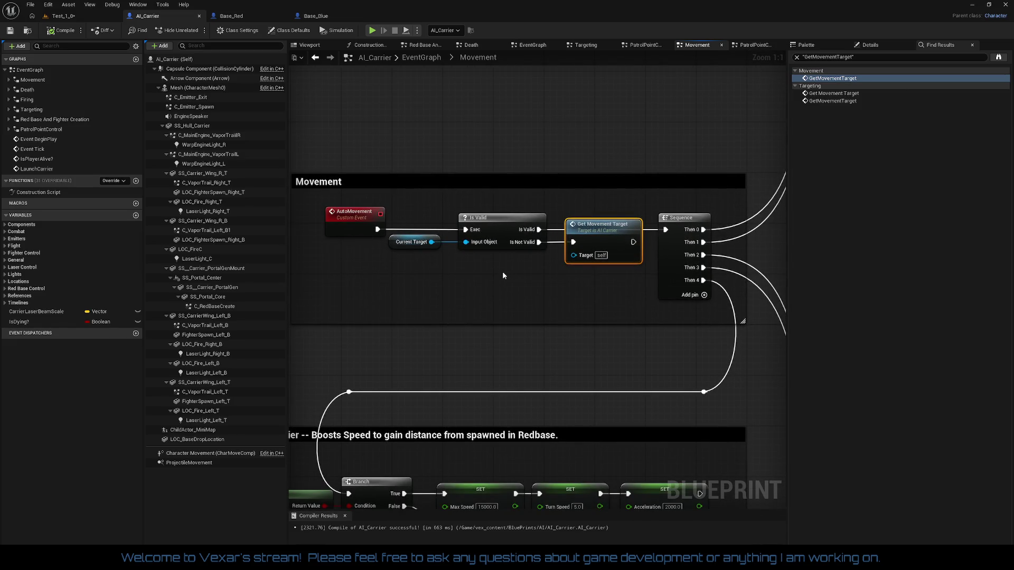
scroll(502, 270, down, 1)
drag(502, 271, 480, 243)
scroll(479, 243, down, 1)
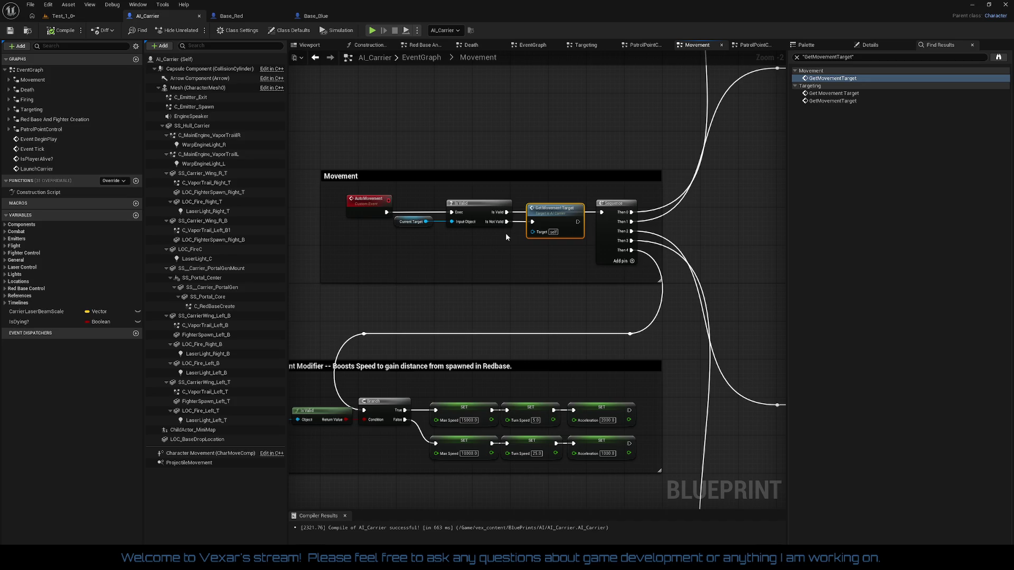
drag(574, 197, 629, 143)
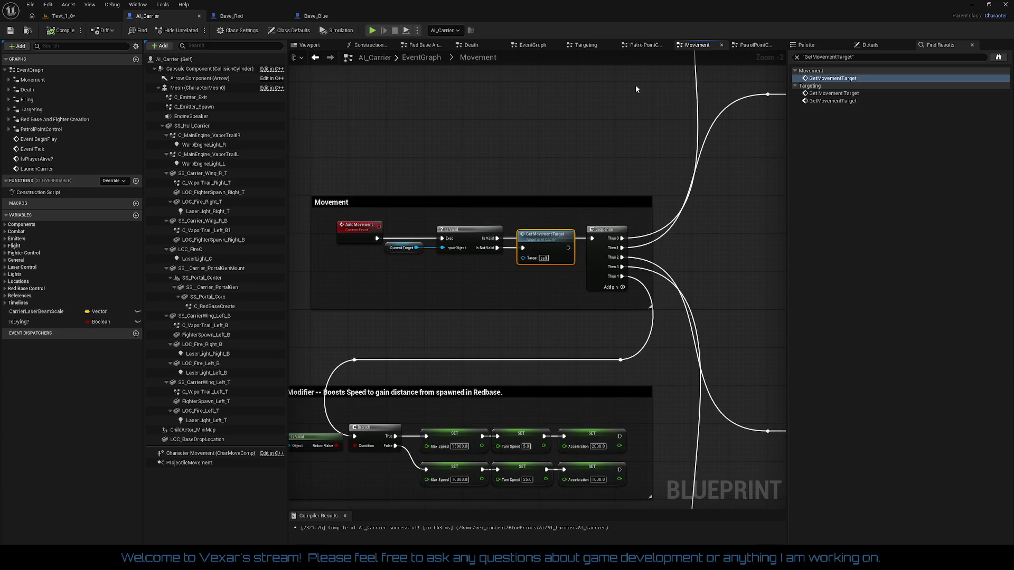
Break Get Movement Target's exec link and add a Spawn Patrol Target call after Is Not Valid.
right_click(528, 253)
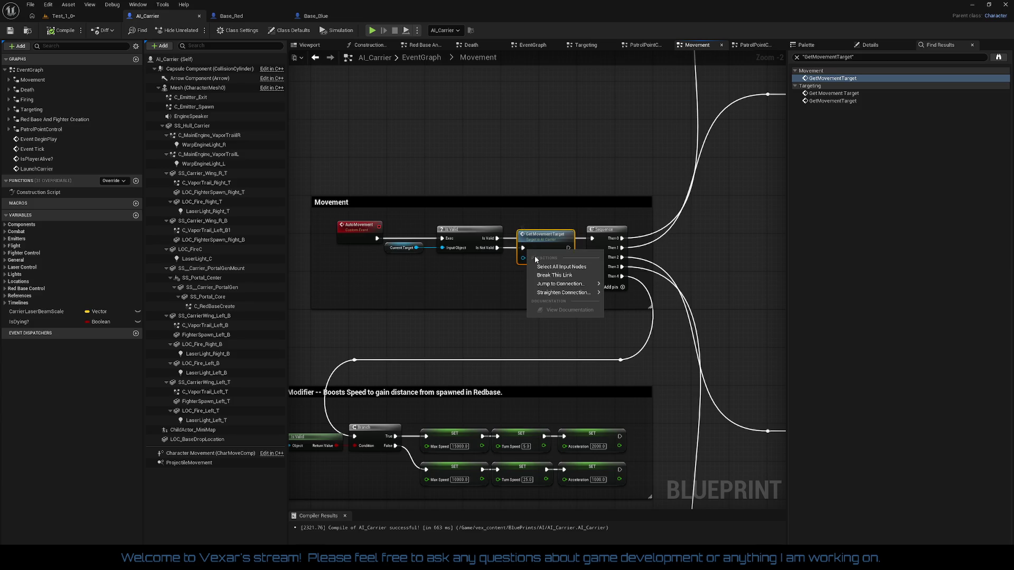
click(560, 273)
drag(553, 247, 551, 170)
drag(497, 248, 540, 278)
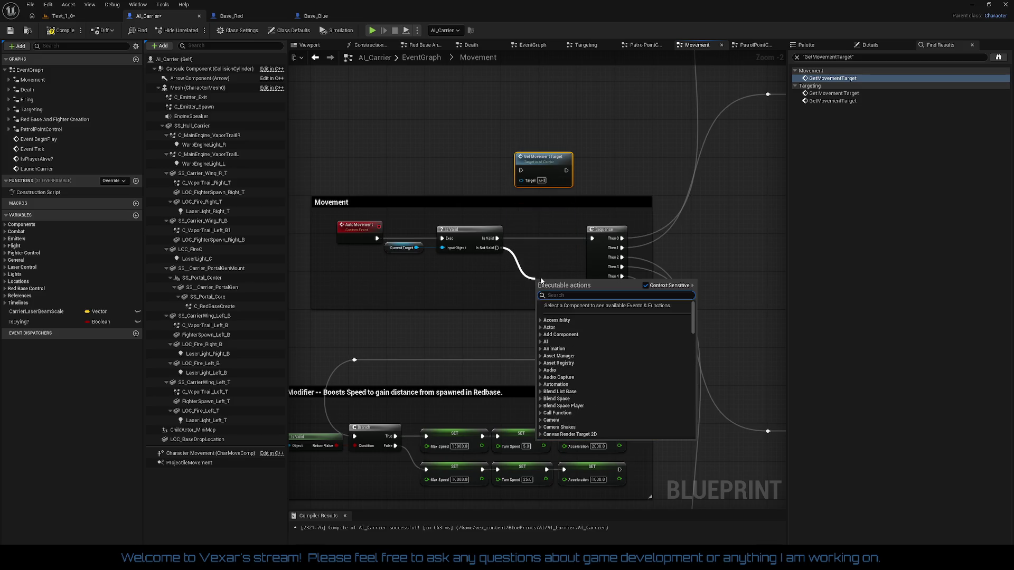
text(spawn)
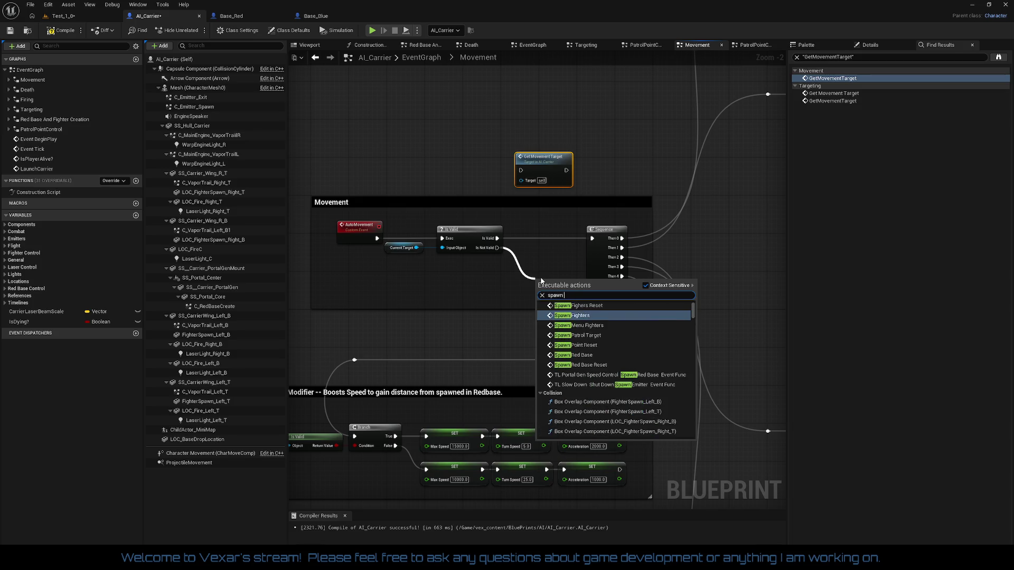
key(Down)
key(Down)
key(Return)
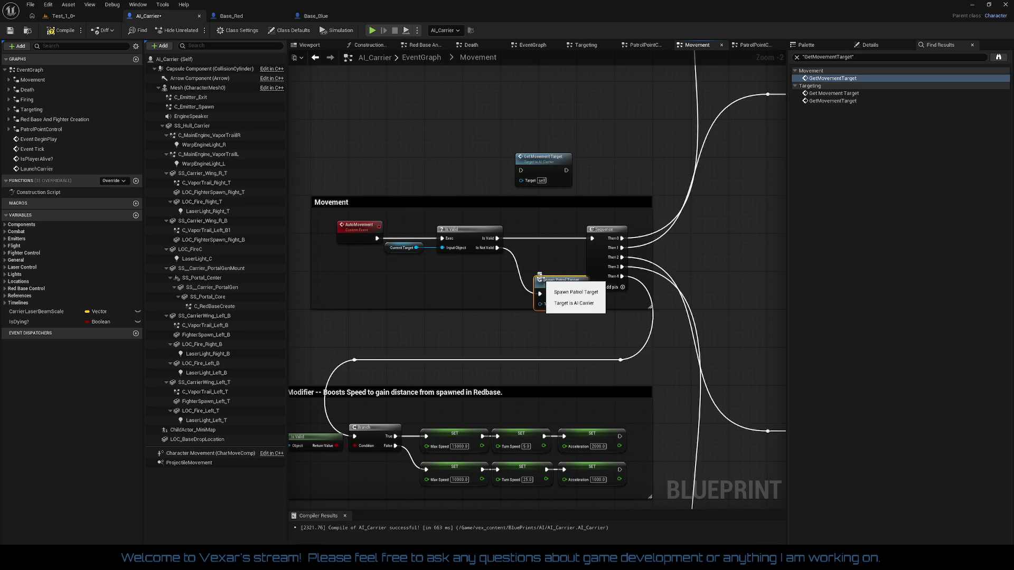
drag(548, 284, 529, 256)
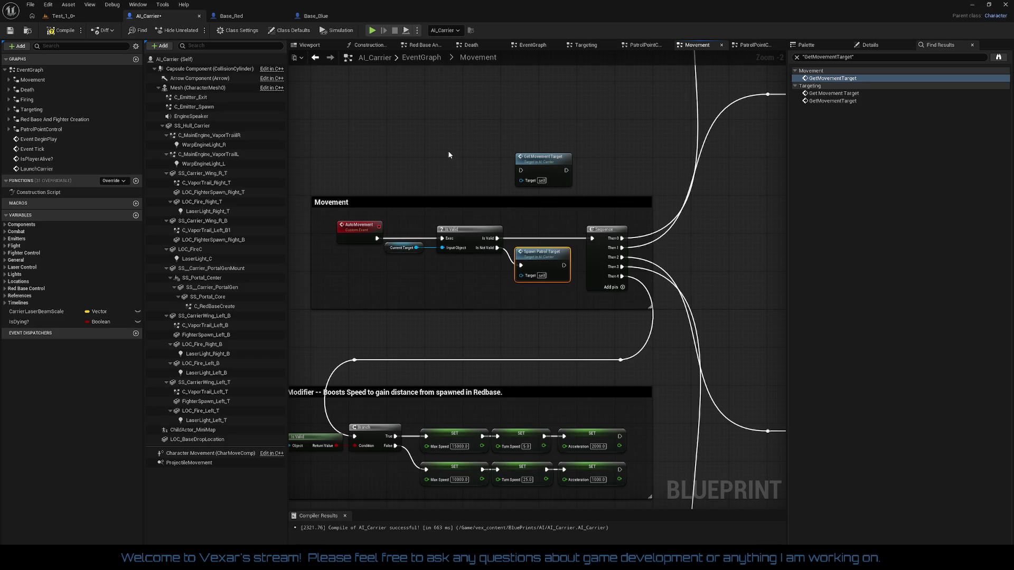
Delete the GetMovementTarget nodes in the Targeting graph's middle comment, then the empty comment box.
click(832, 93)
click(829, 101)
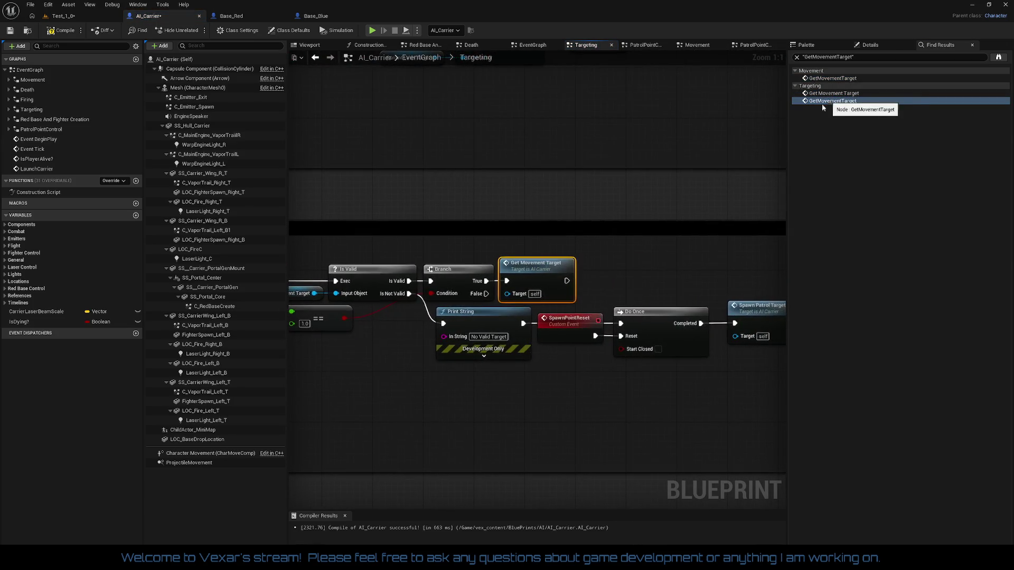
scroll(542, 290, down, 4)
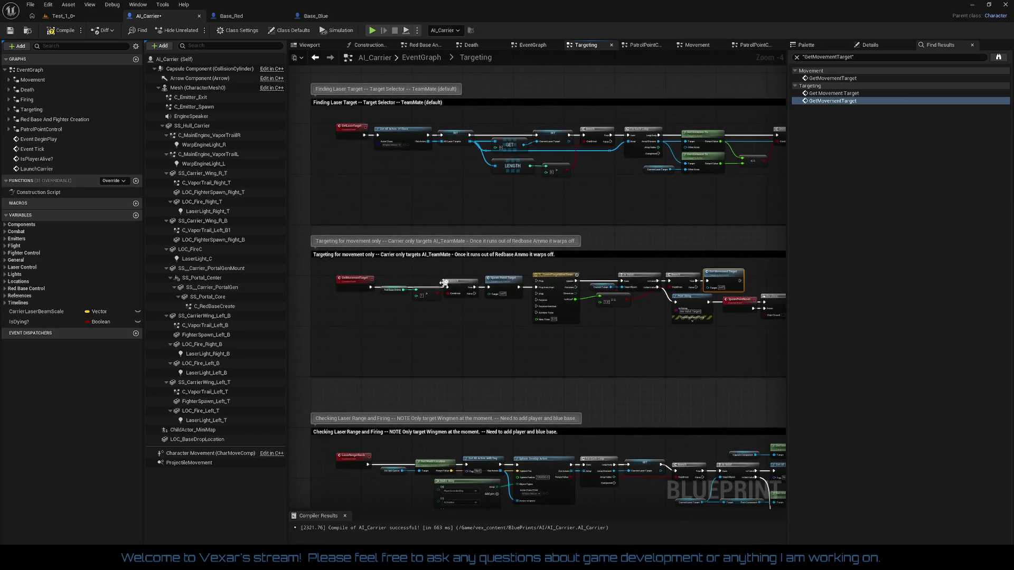
mouse_move(317, 270)
mouse_down()
mouse_move(798, 341)
mouse_move(672, 348)
mouse_up()
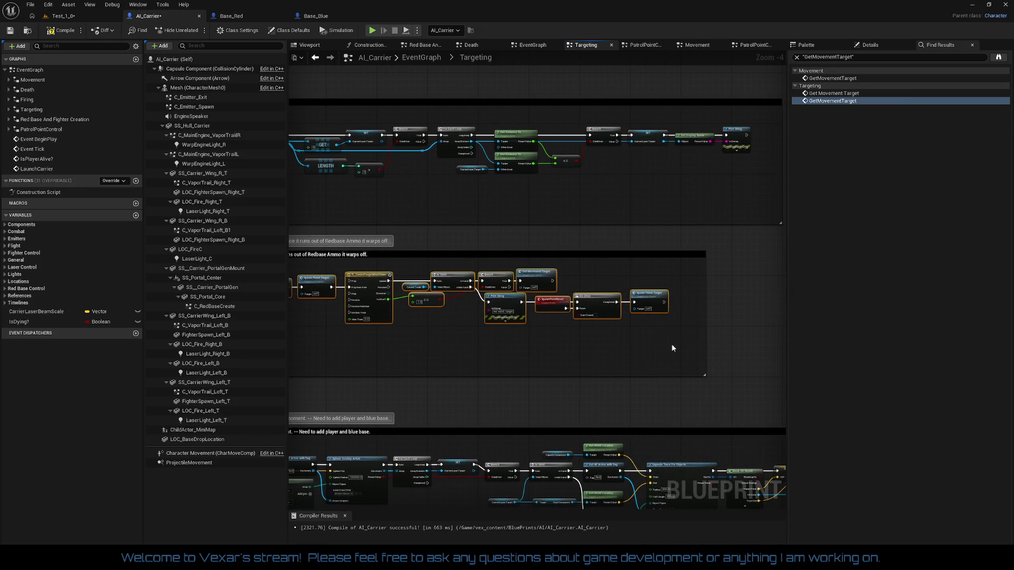
key(Delete)
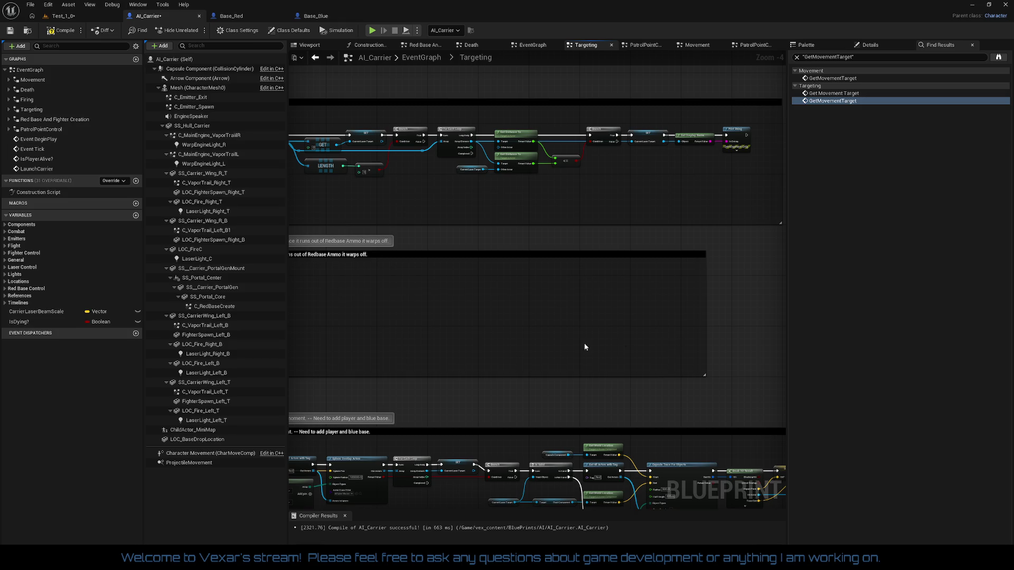
mouse_move(311, 247)
mouse_down()
mouse_move(824, 391)
mouse_move(767, 379)
mouse_up()
key(Delete)
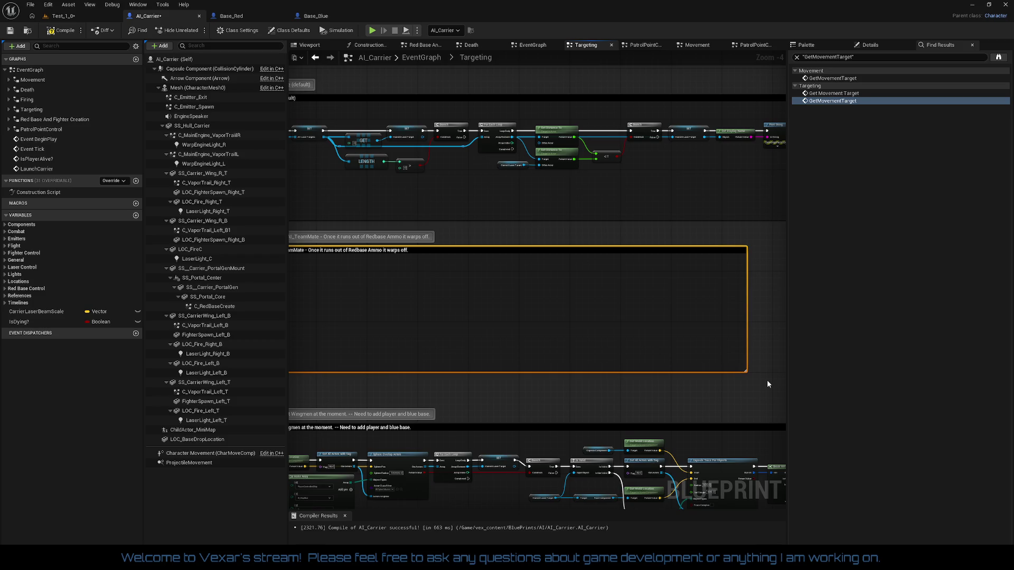
mouse_move(765, 277)
mouse_down()
mouse_move(954, 242)
mouse_move(768, 281)
mouse_move(801, 323)
mouse_up()
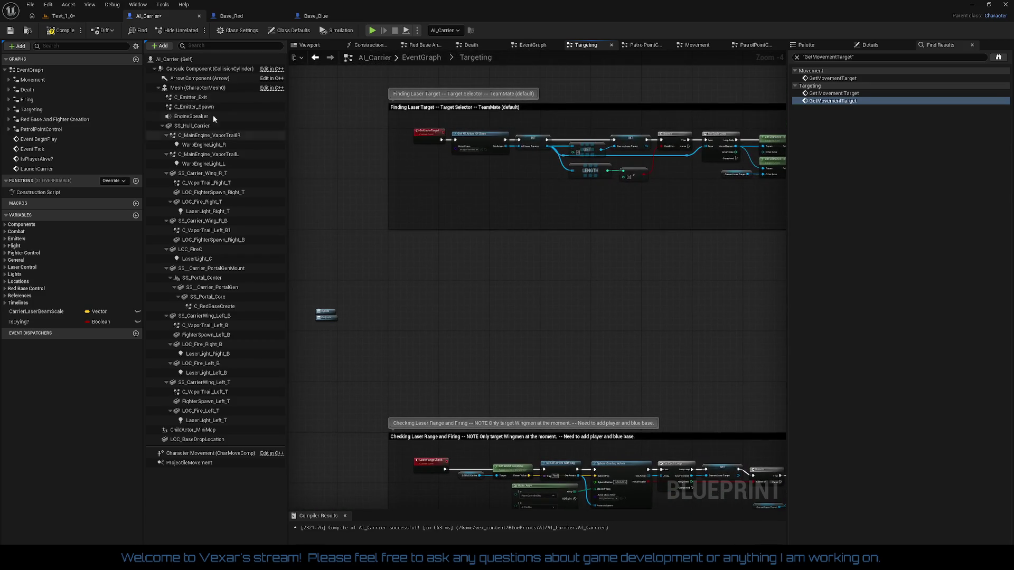
click(76, 32)
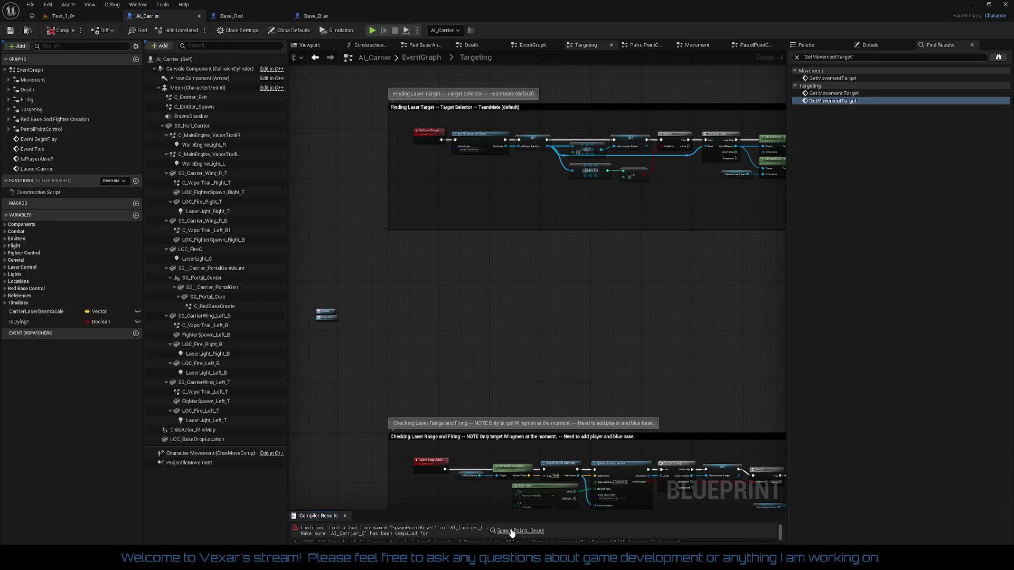
click(501, 531)
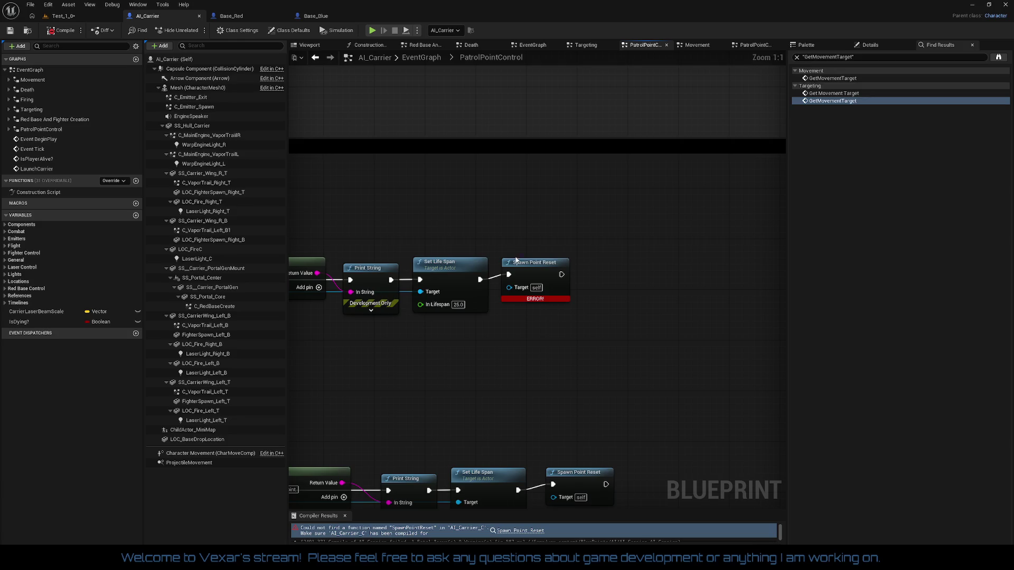
key(Delete)
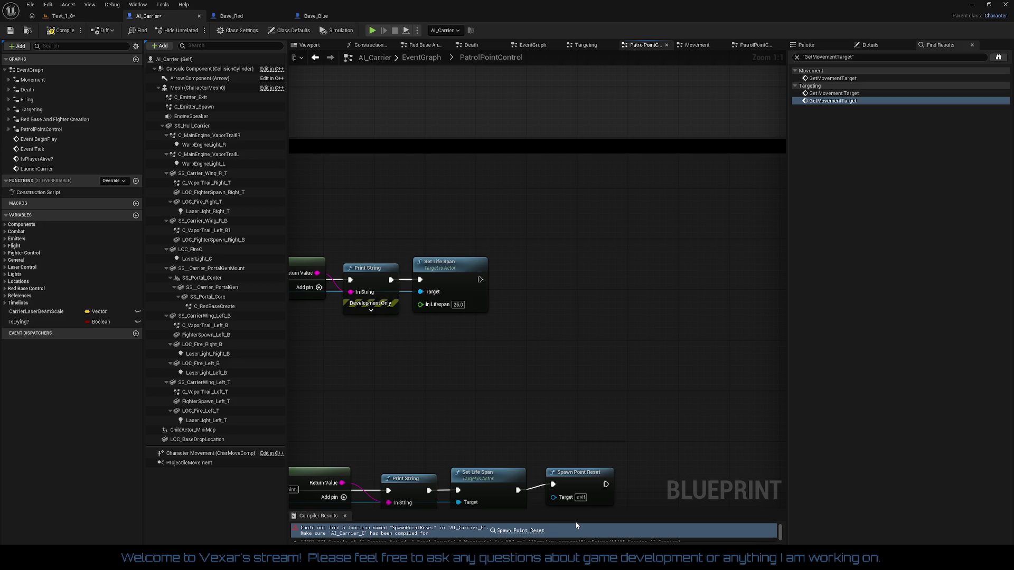
drag(553, 410, 649, 402)
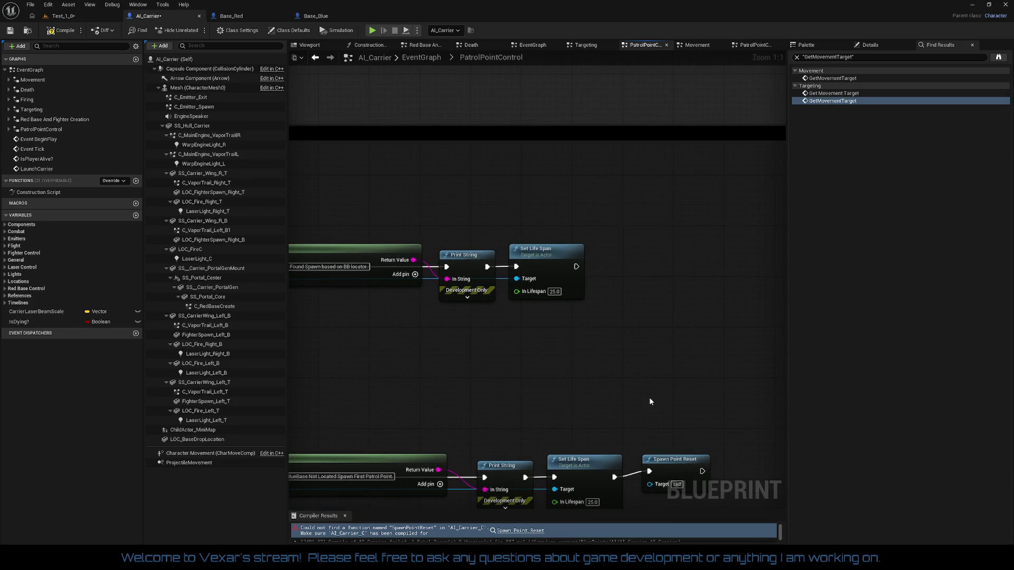
key(ctrl+z)
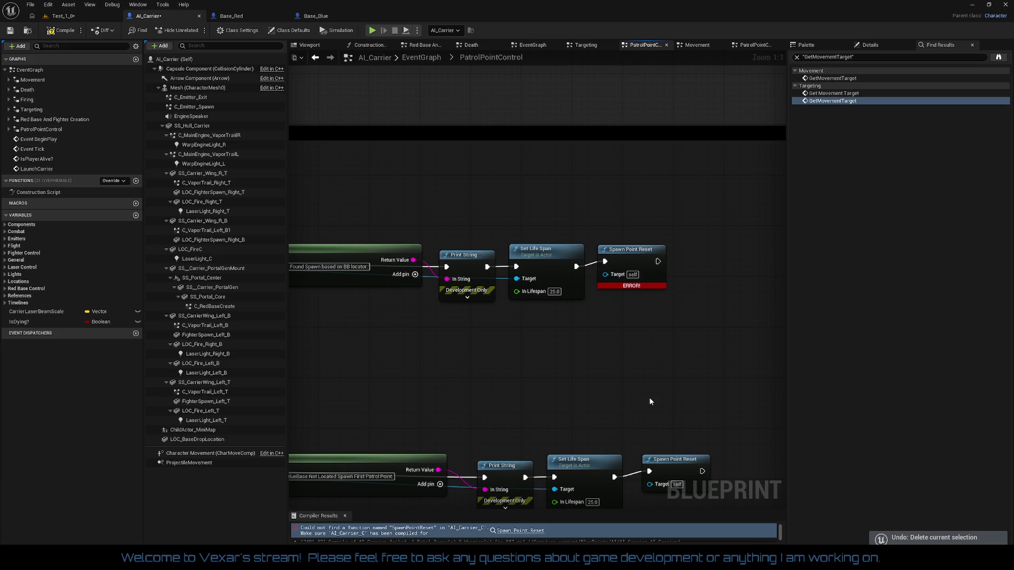
drag(588, 403, 632, 376)
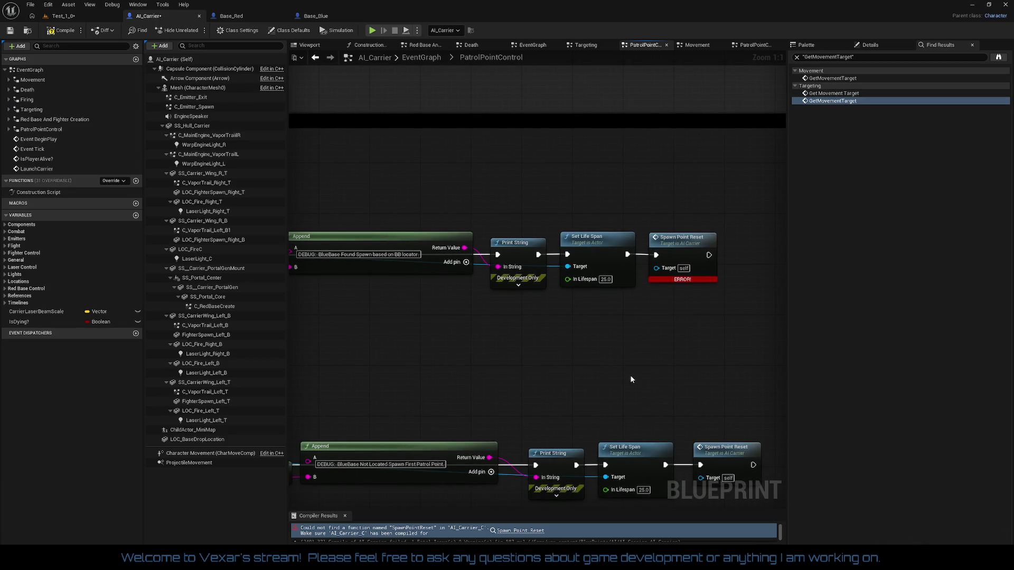
scroll(607, 370, down, 5)
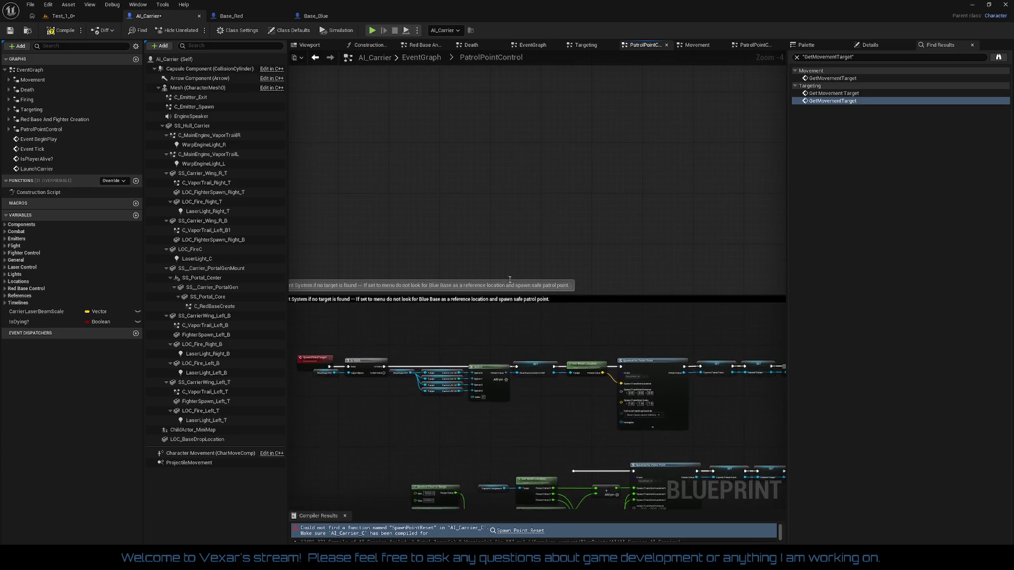
Disconnect Print String from the SpawnPointReset chain and move Do Once and Spawn Patrol Target lower.
scroll(534, 245, down, 2)
scroll(525, 217, down, 3)
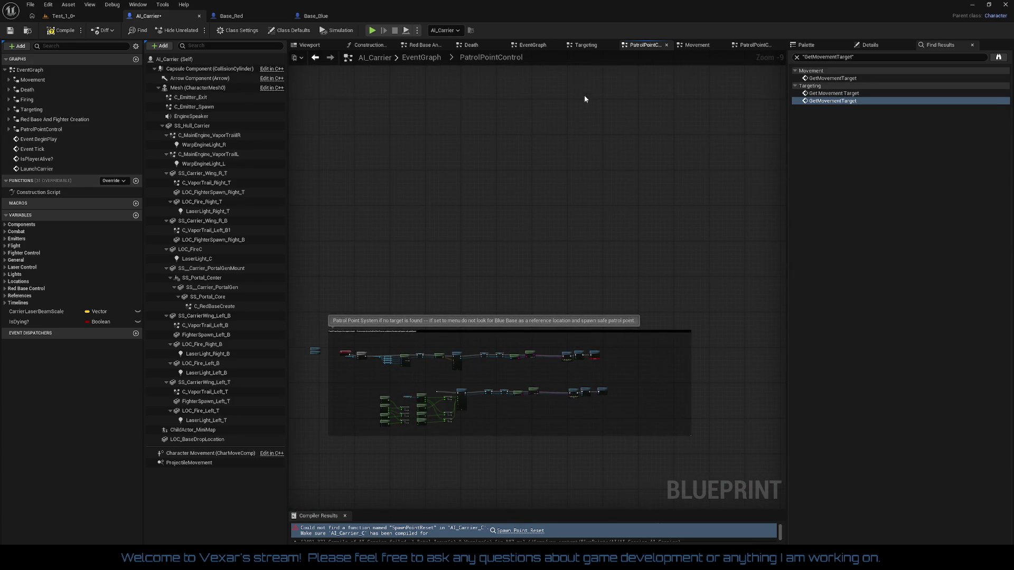
click(587, 45)
scroll(609, 264, up, 3)
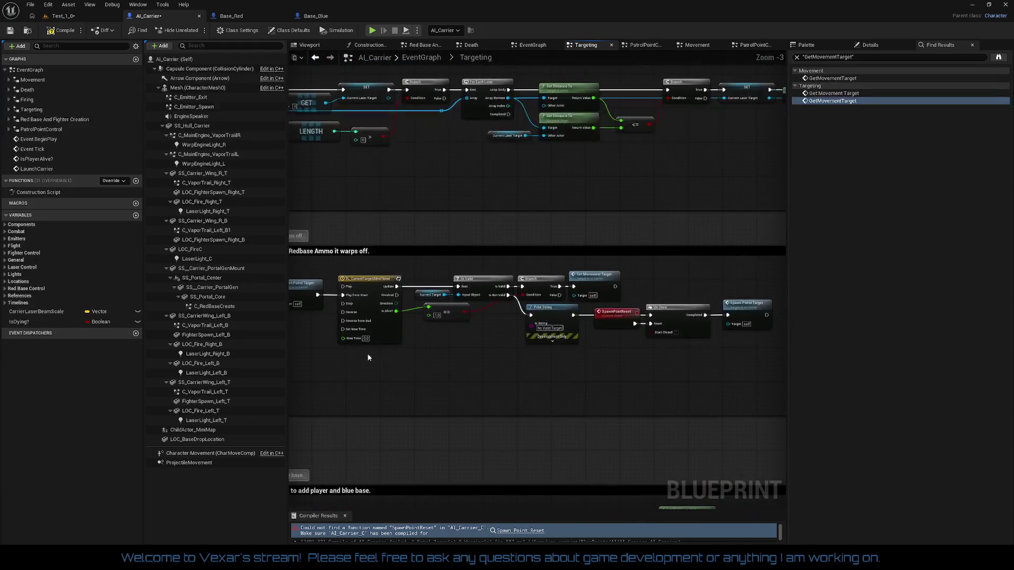
drag(475, 350, 372, 338)
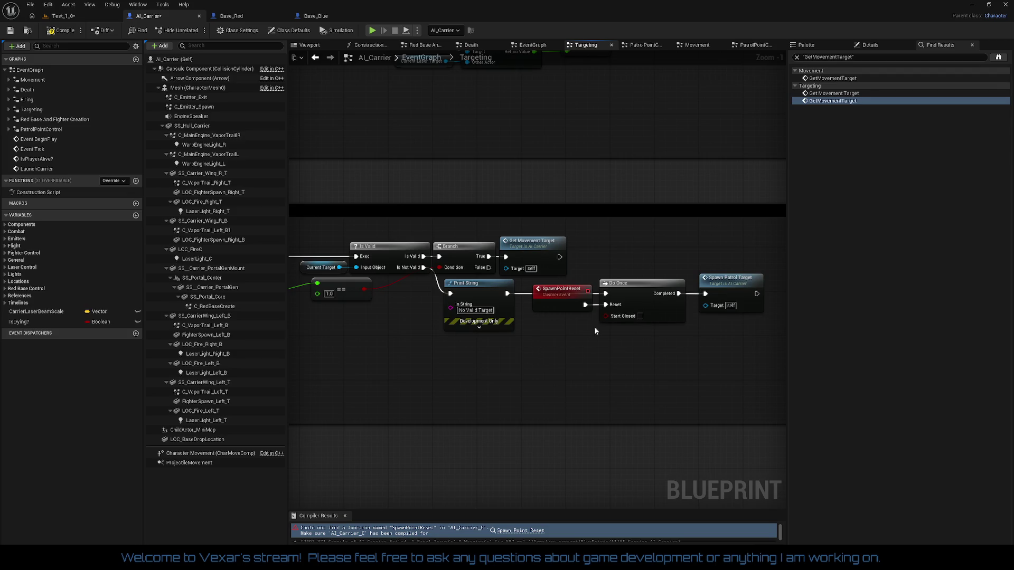
right_click(508, 295)
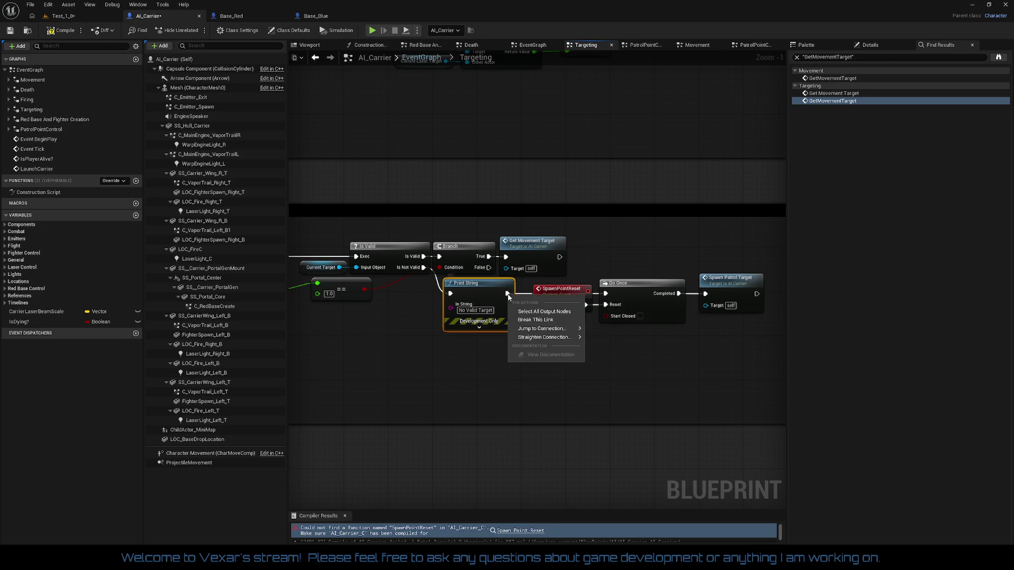
click(535, 320)
mouse_move(743, 348)
mouse_down()
mouse_move(627, 299)
mouse_move(530, 282)
mouse_up()
drag(642, 285, 641, 370)
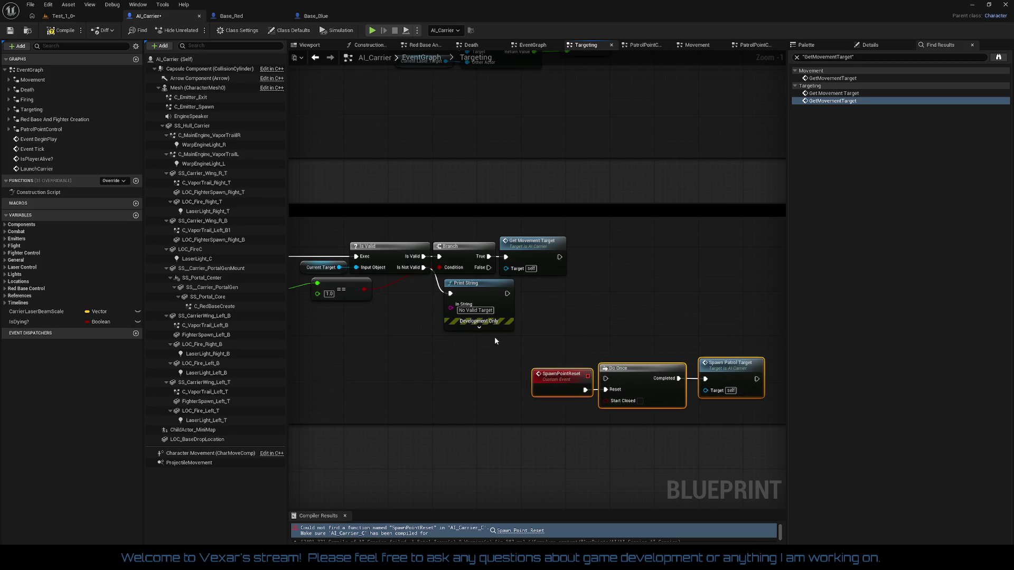
Delete the GetMovementTarget movement nodes and move the SpawnPointReset chain into the emptied area.
scroll(528, 317, down, 2)
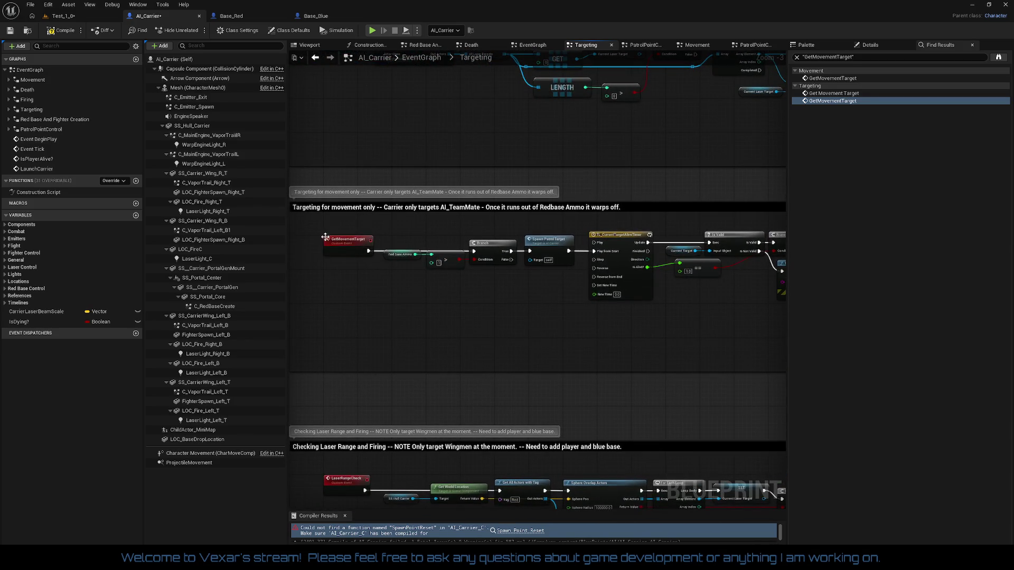
drag(325, 237, 423, 204)
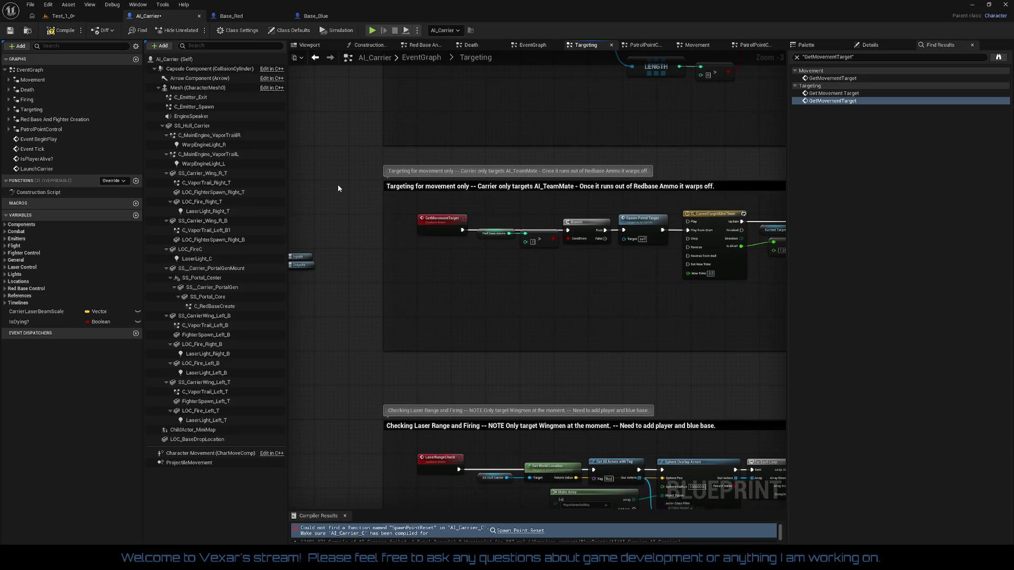
mouse_move(340, 182)
mouse_down()
mouse_move(780, 283)
mouse_move(762, 285)
mouse_up()
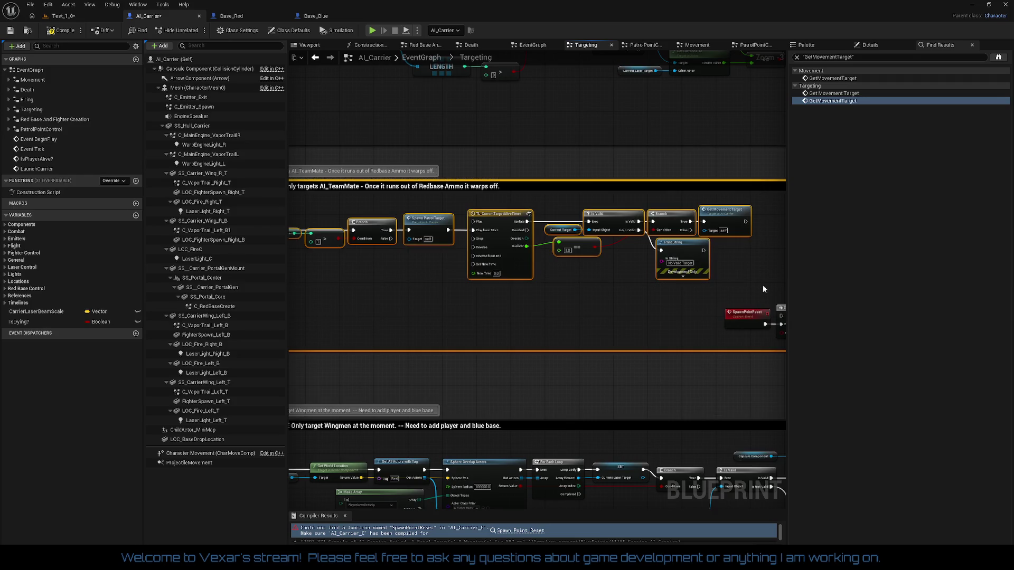
key(Delete)
mouse_move(617, 275)
mouse_down()
mouse_move(512, 286)
mouse_move(765, 390)
mouse_up()
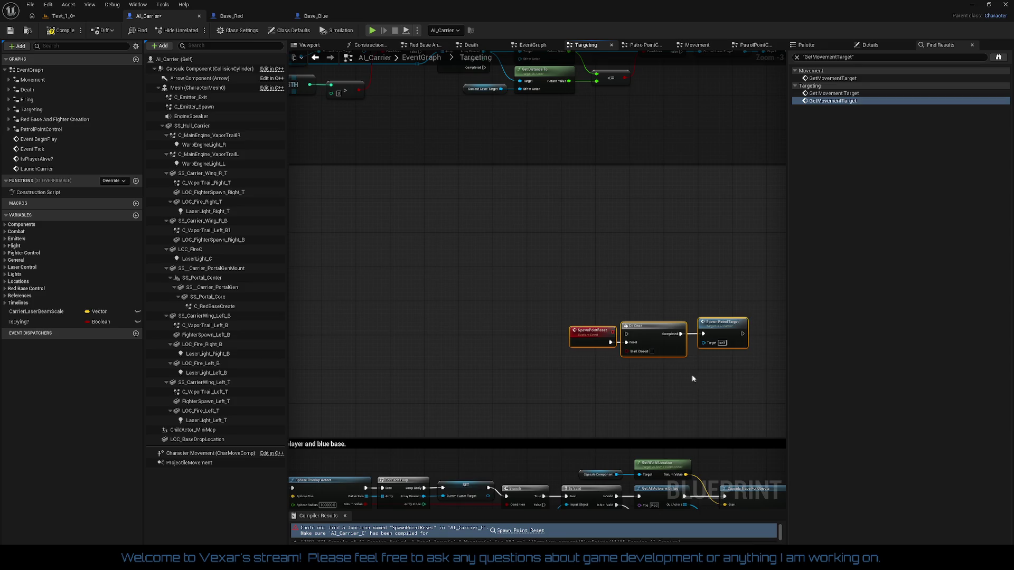
drag(583, 331, 441, 233)
scroll(441, 233, down, 3)
drag(516, 232, 590, 279)
scroll(590, 279, up, 2)
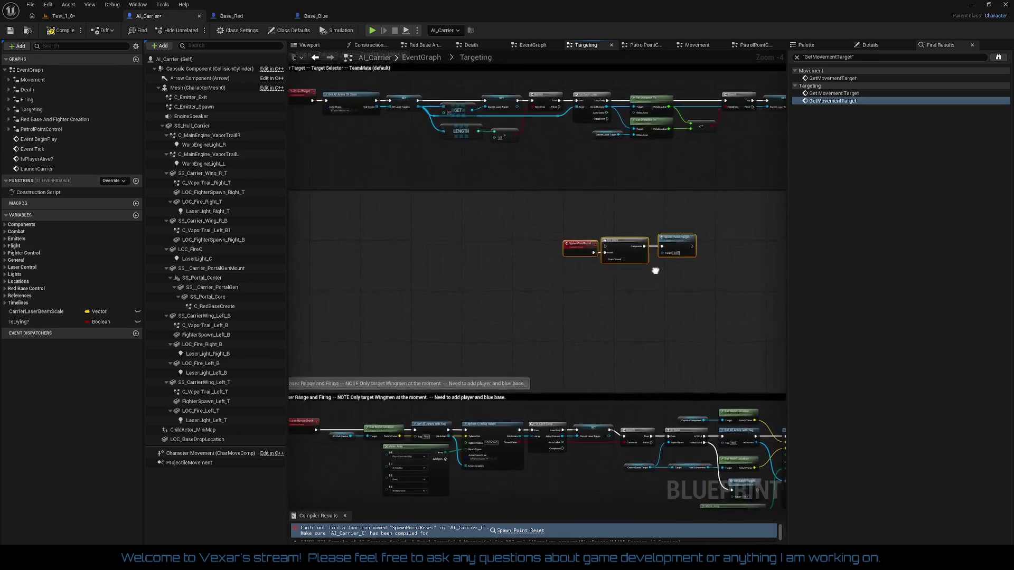
Review the laser range-and-firing nodes, then go to the Red Base And Fighter Creation graph.
click(694, 292)
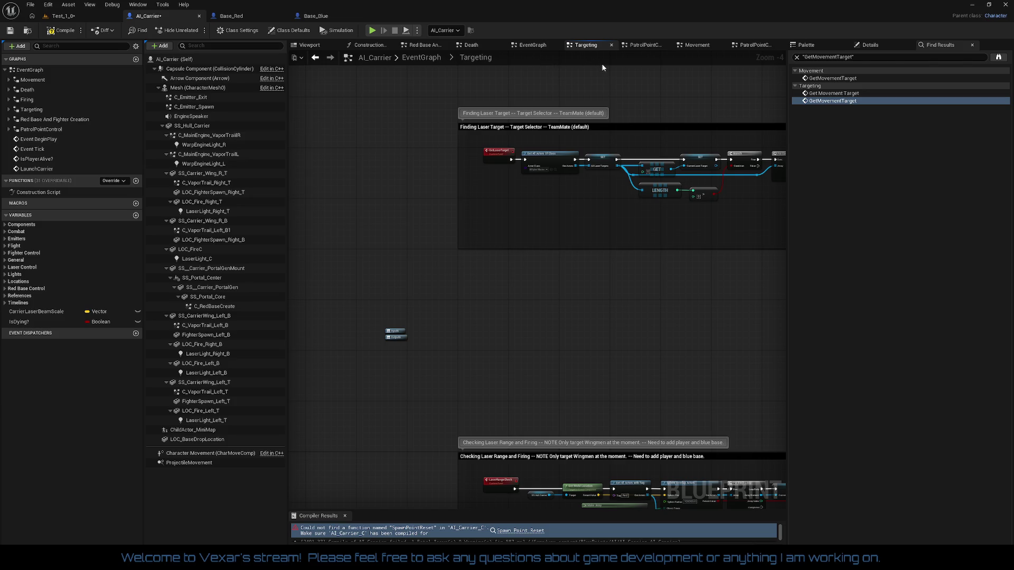
scroll(596, 107, up, 1)
scroll(615, 320, up, 2)
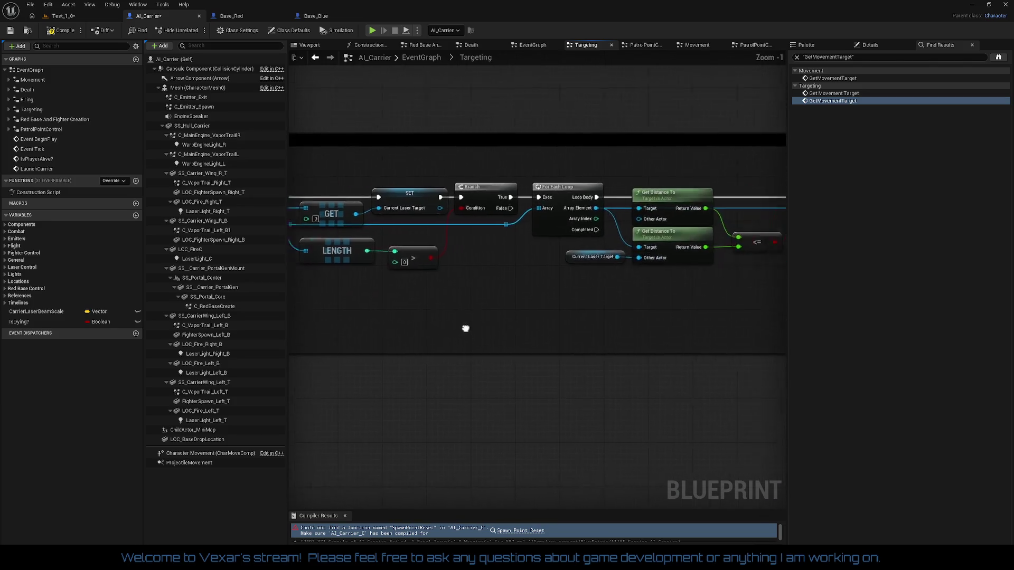
scroll(484, 334, down, 4)
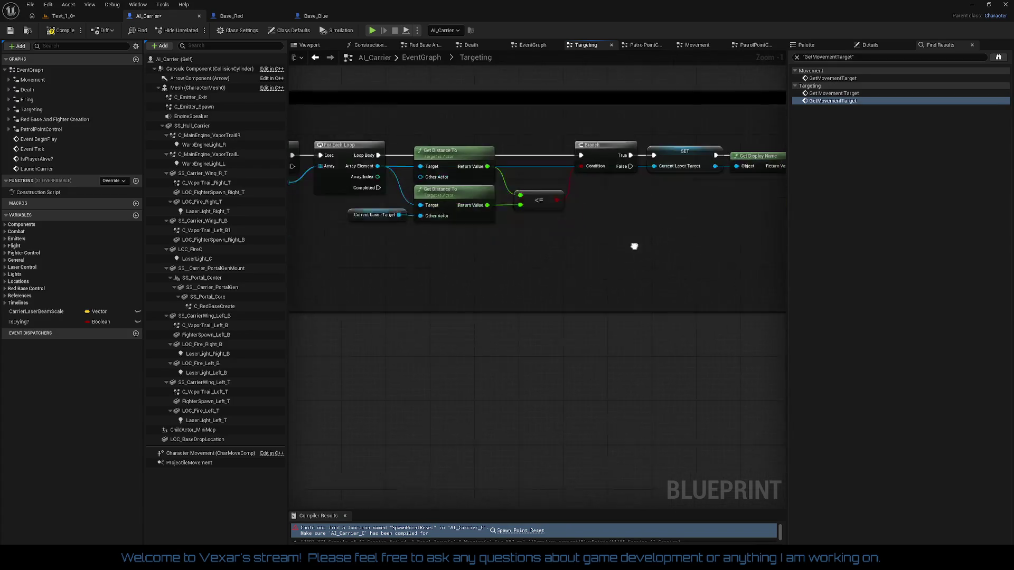
drag(613, 284, 480, 136)
scroll(548, 208, up, 2)
drag(547, 208, 350, 174)
scroll(632, 244, down, 2)
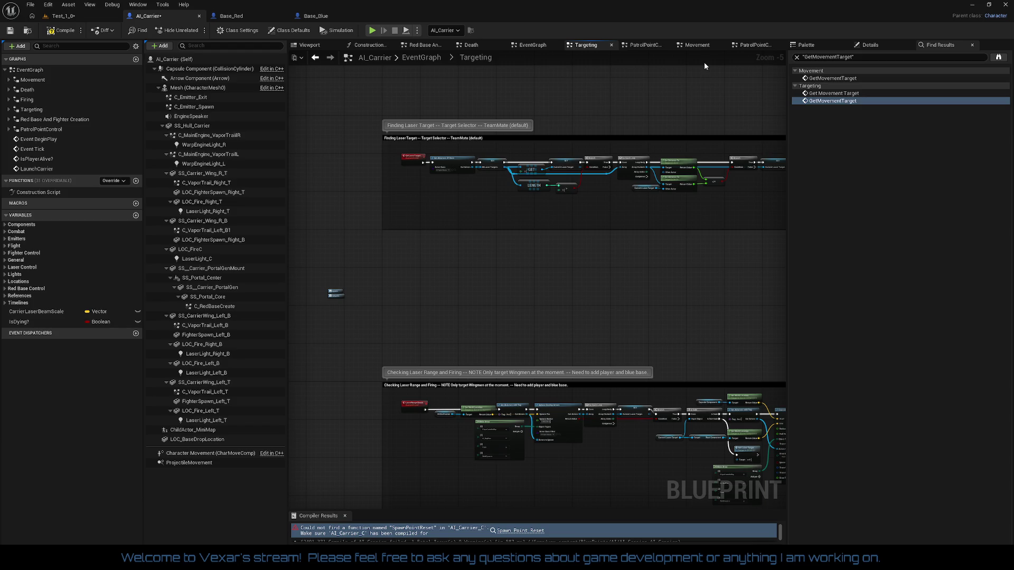
click(437, 52)
scroll(717, 315, up, 2)
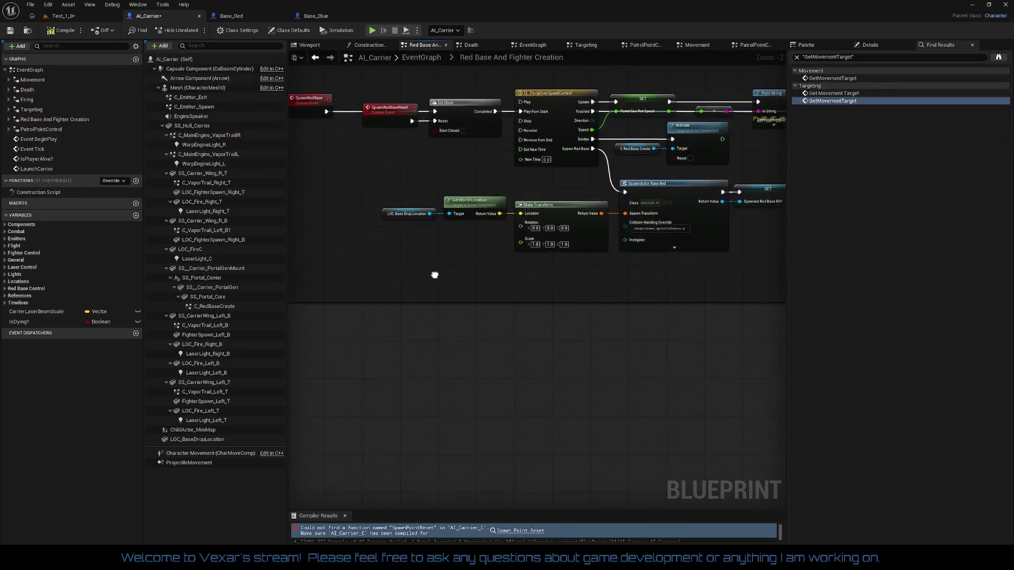
Look over the SpawnRedBase nodes, then view SpawnPatrolTarget in the PatrolPointControl graph.
mouse_move(420, 118)
mouse_down()
mouse_move(405, 312)
mouse_move(623, 204)
mouse_move(777, 179)
mouse_up()
mouse_move(623, 211)
mouse_down()
mouse_move(771, 197)
mouse_move(786, 207)
mouse_move(732, 286)
mouse_move(700, 285)
mouse_move(690, 326)
mouse_up()
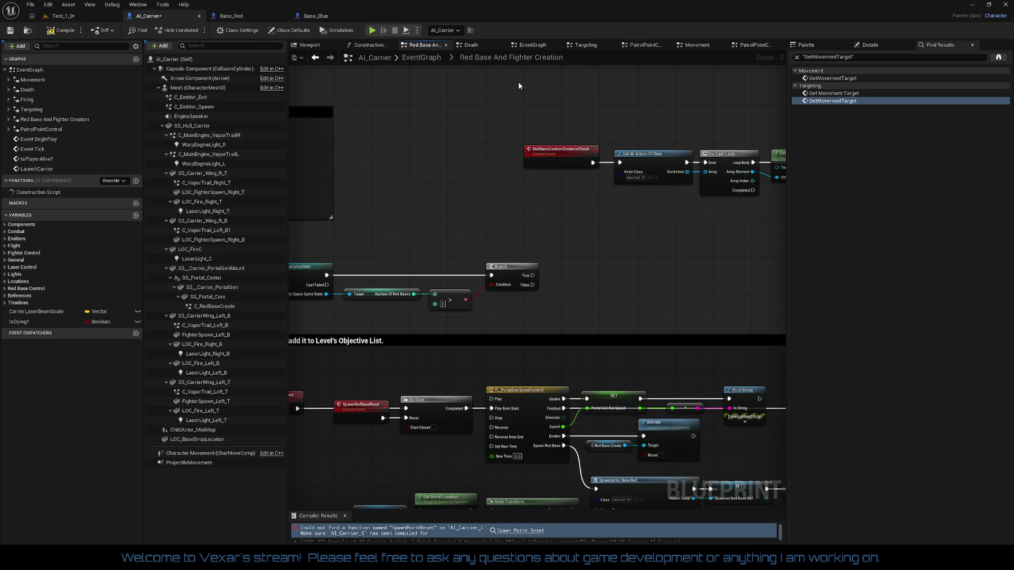
mouse_move(522, 81)
mouse_down()
mouse_move(308, 142)
mouse_move(428, 133)
mouse_move(606, 155)
mouse_up()
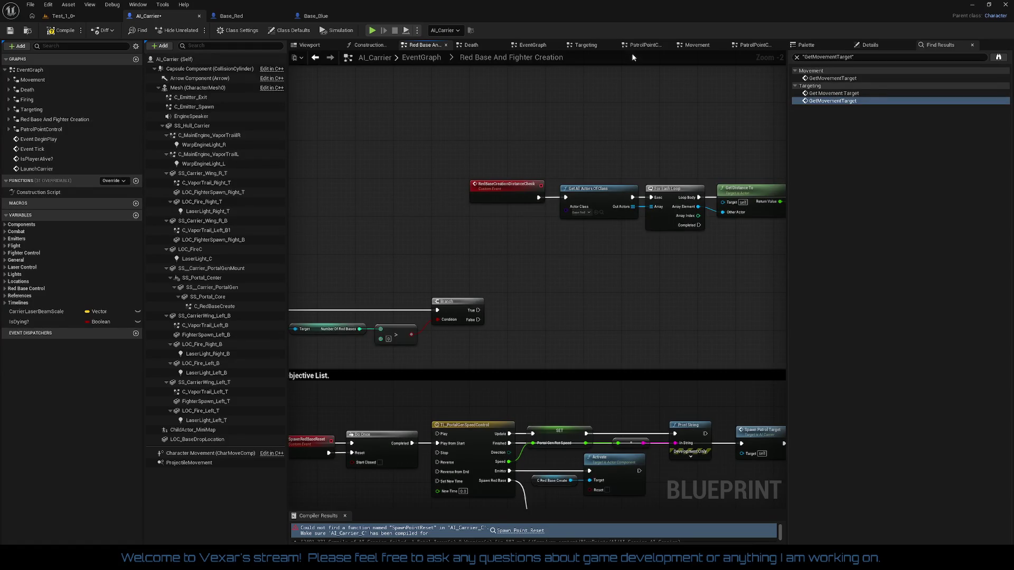
click(643, 45)
scroll(491, 230, up, 7)
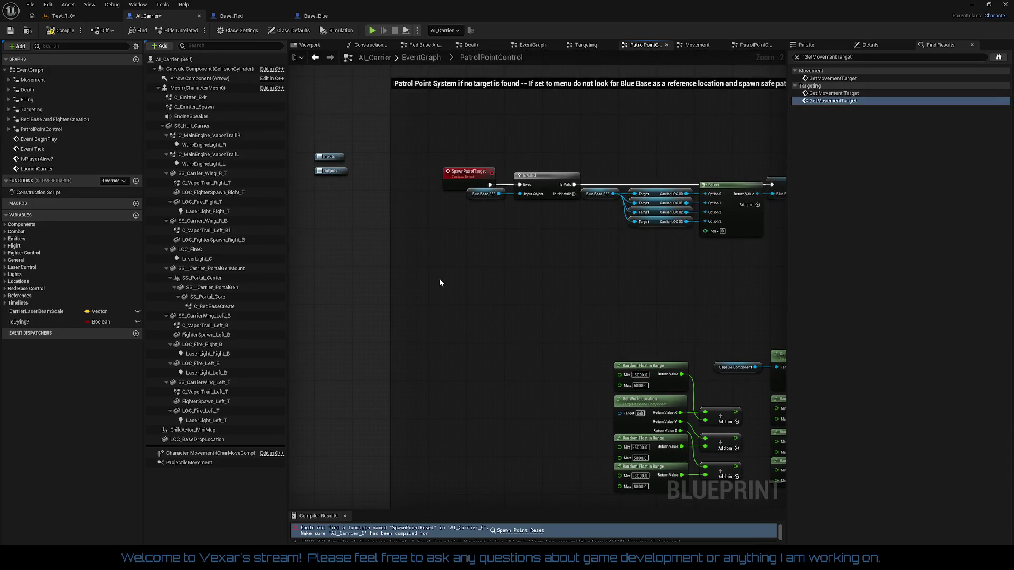
Paste the SpawnPointReset, Do Once and Spawn Patrol Target nodes and wire SpawnPatrolTarget into Do Once.
key(ctrl+v)
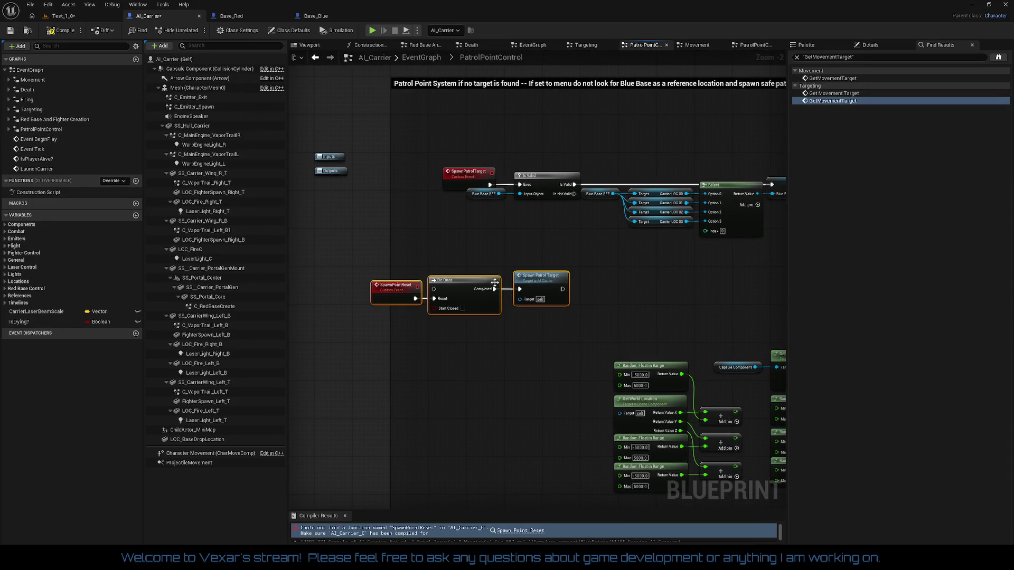
mouse_move(450, 173)
mouse_down()
mouse_move(389, 173)
mouse_move(436, 291)
mouse_up()
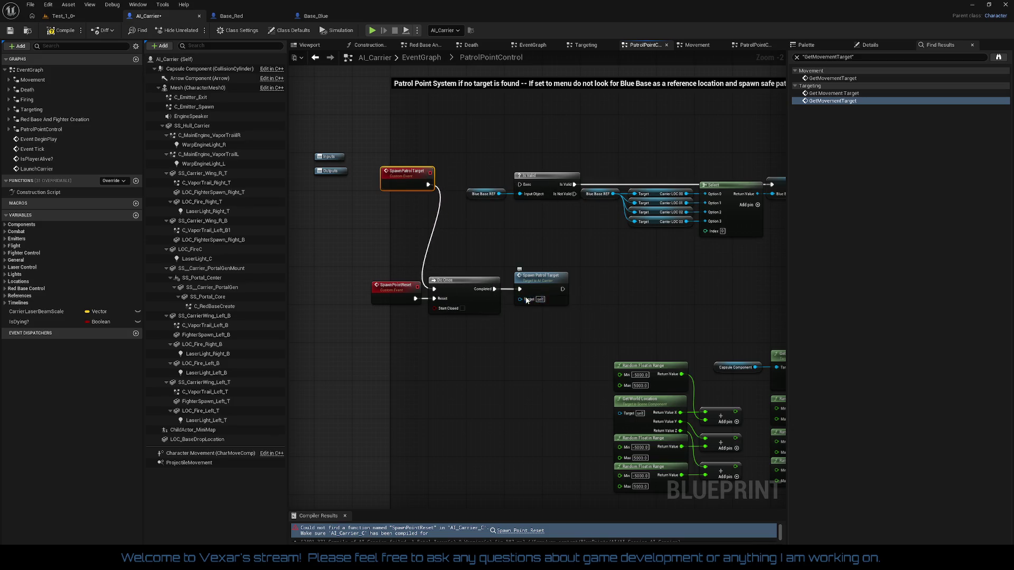
right_click(495, 294)
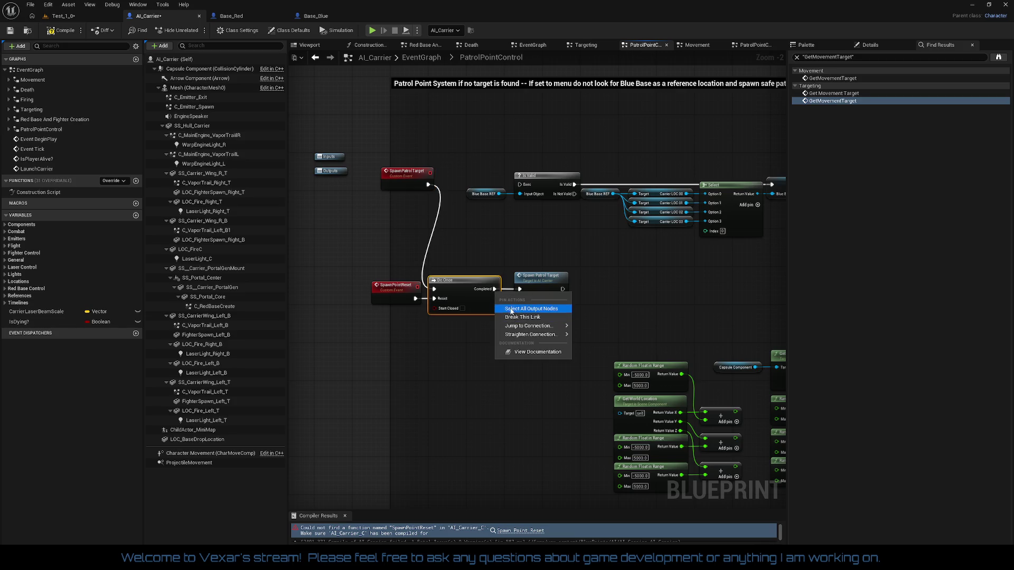